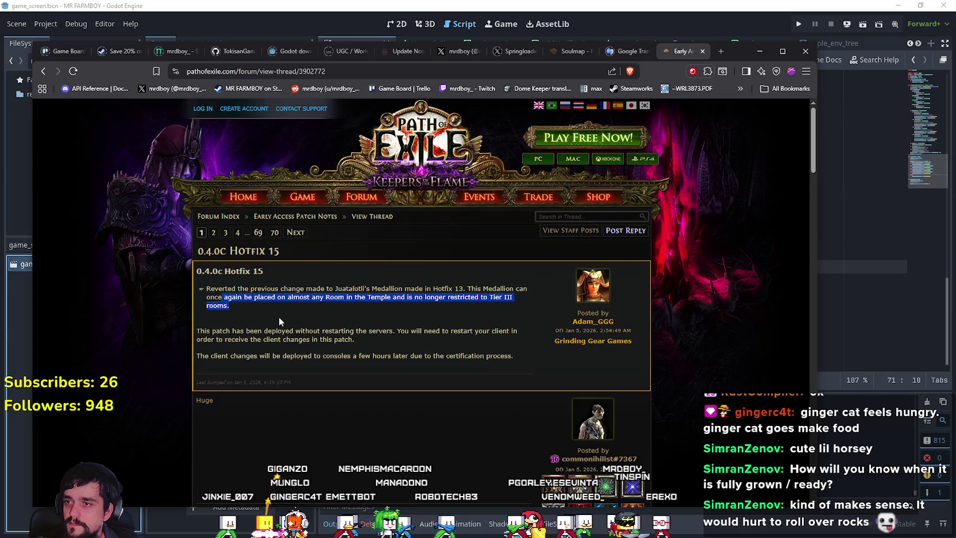
# Browse the Hotfix 13–15 threads in the Early Access patch notes forum.
pyautogui.click(42, 71)
pyautogui.hotkey('alt', 'Right')
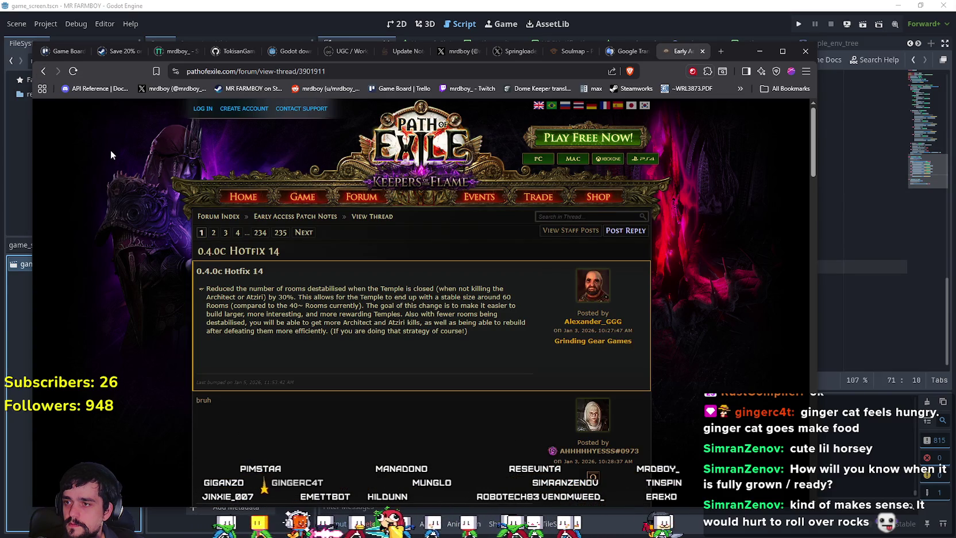
pyautogui.click(43, 70)
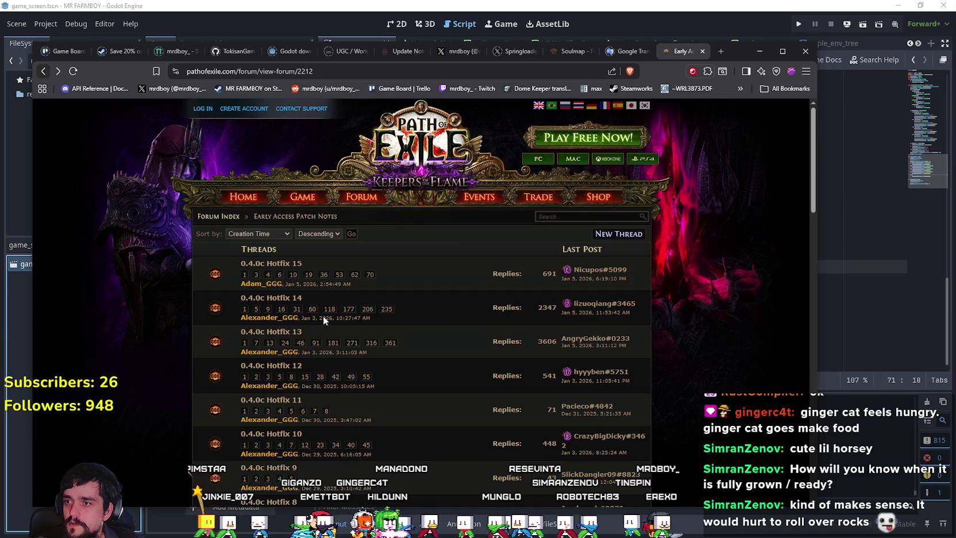
pyautogui.click(298, 332)
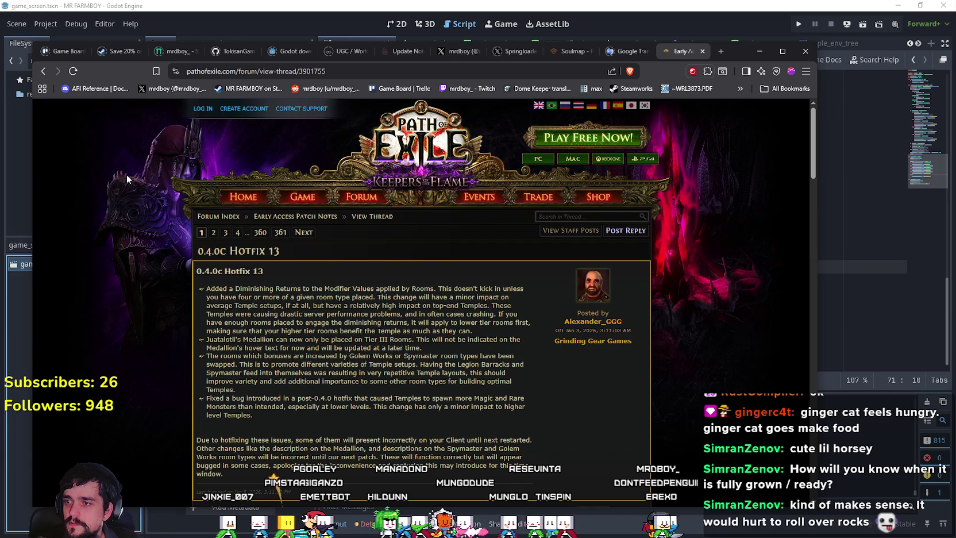
pyautogui.click(42, 71)
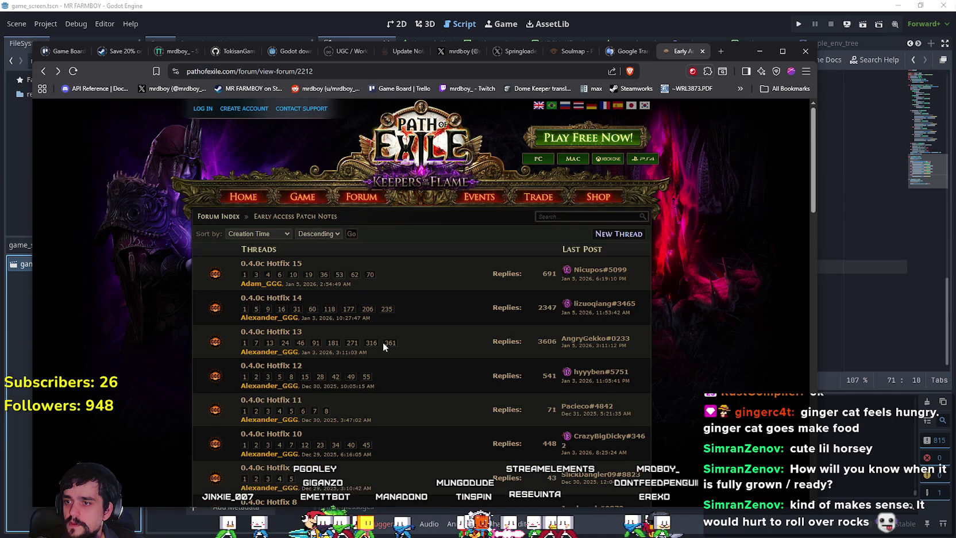
# Skim the forum list, then minimize the browser and click into roll.gd at line 72.
pyautogui.scroll(-2, 362, 350)
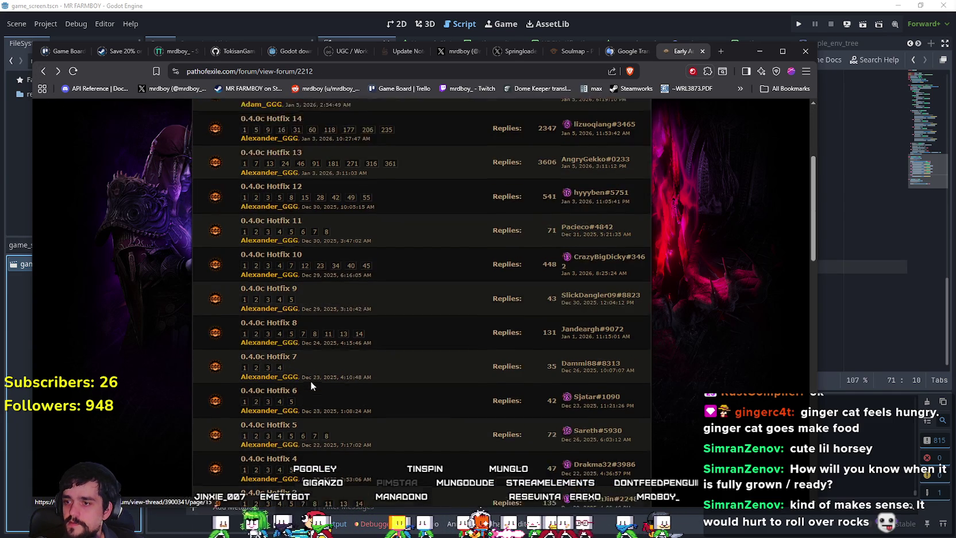
pyautogui.scroll(2, 427, 394)
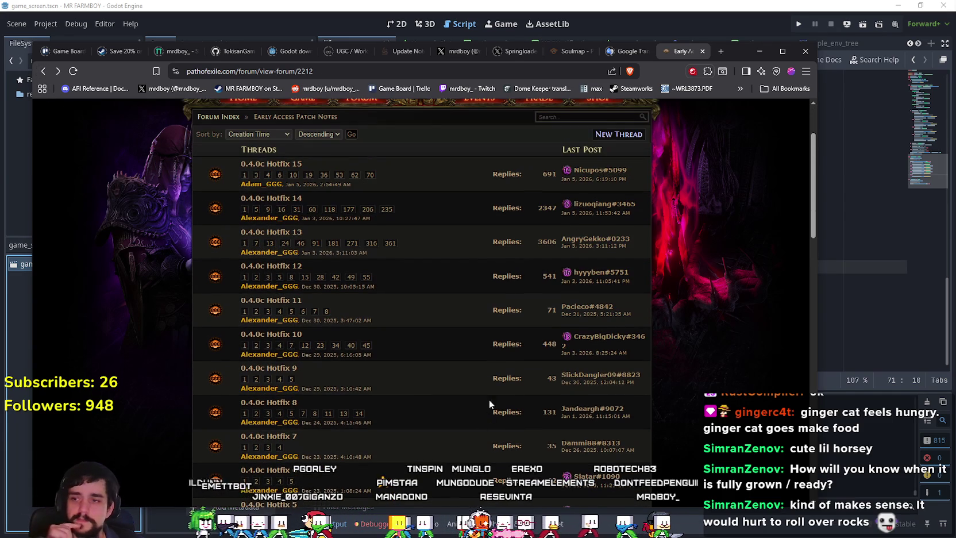
pyautogui.click(759, 55)
pyautogui.click(720, 280)
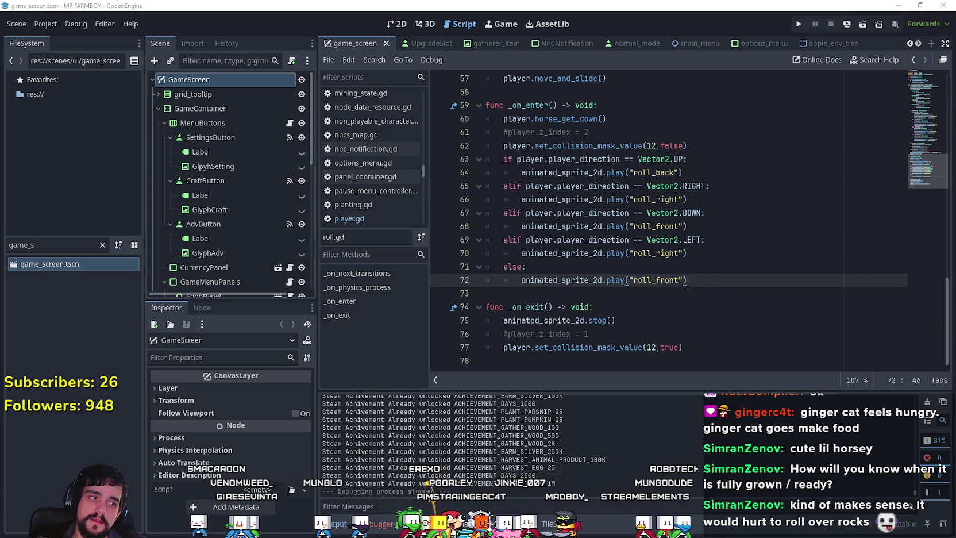
# Open MR FARMBOY from the Steam library, go to its Community Hub, then its Store Page.
pyautogui.hotkey('alt', 'Tab')
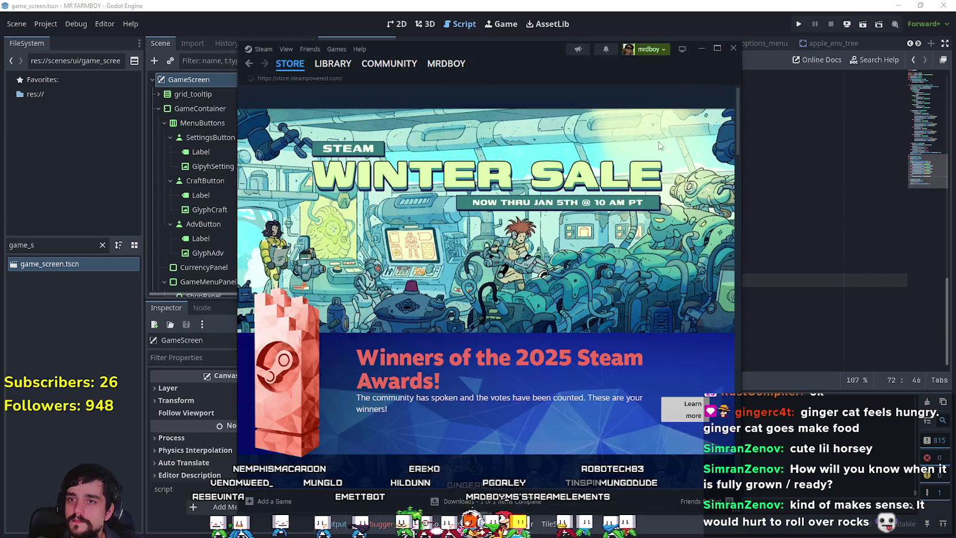
pyautogui.click(336, 49)
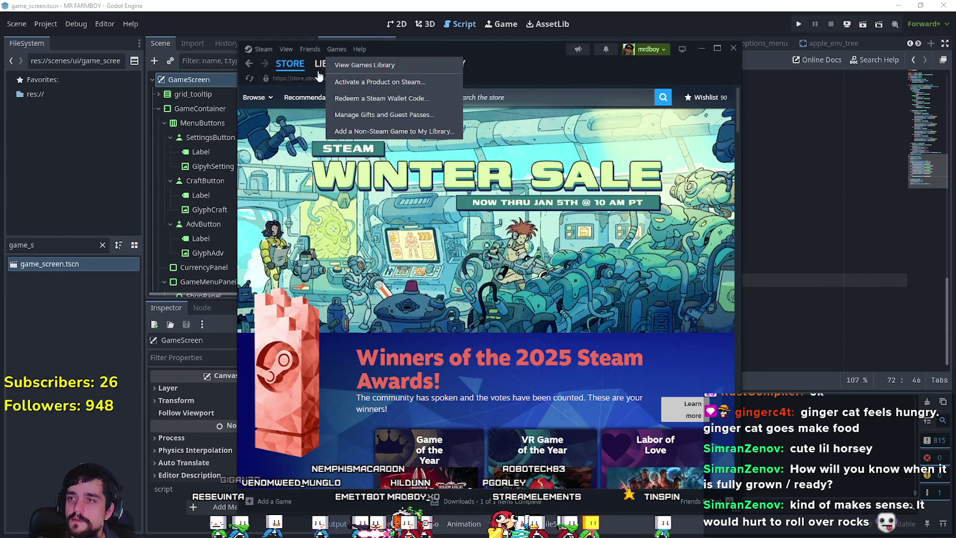
pyautogui.click(320, 73)
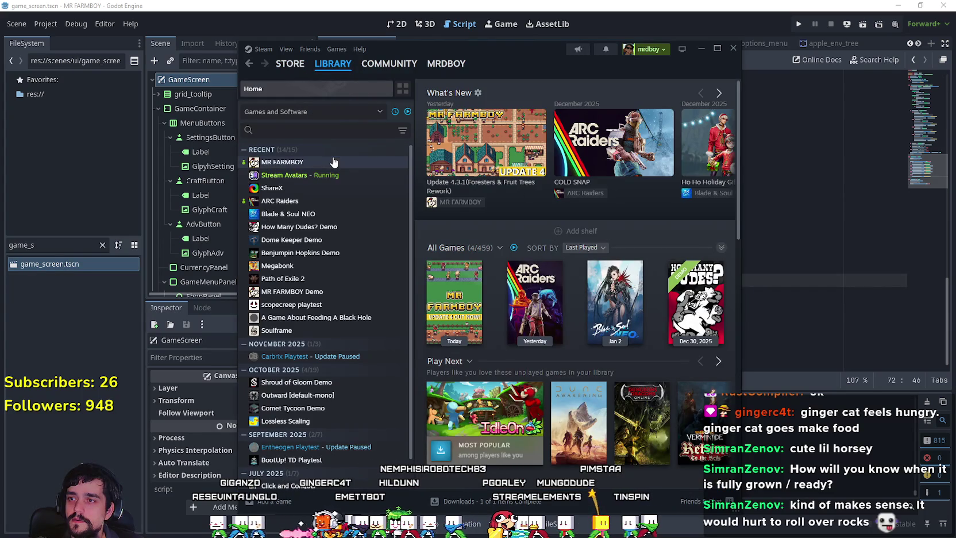
pyautogui.click(333, 162)
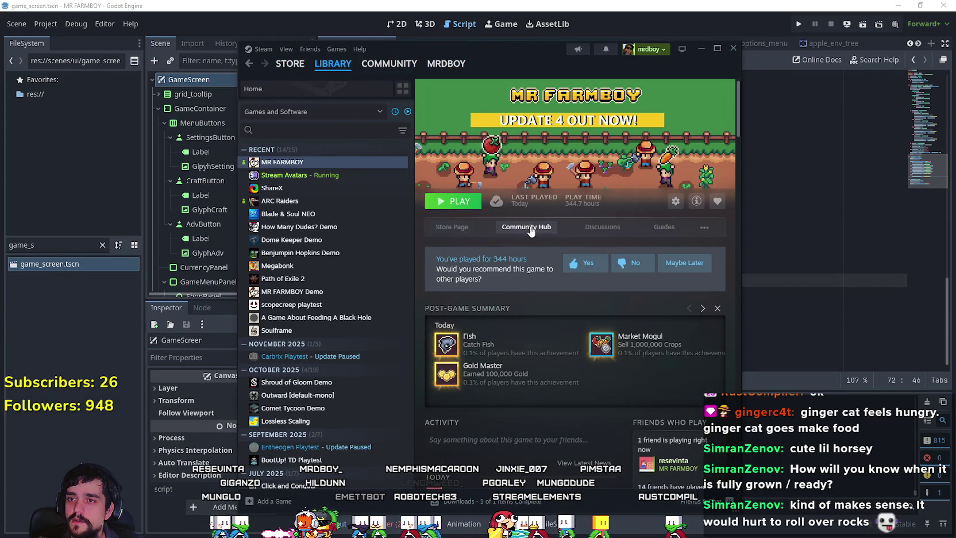
pyautogui.click(498, 230)
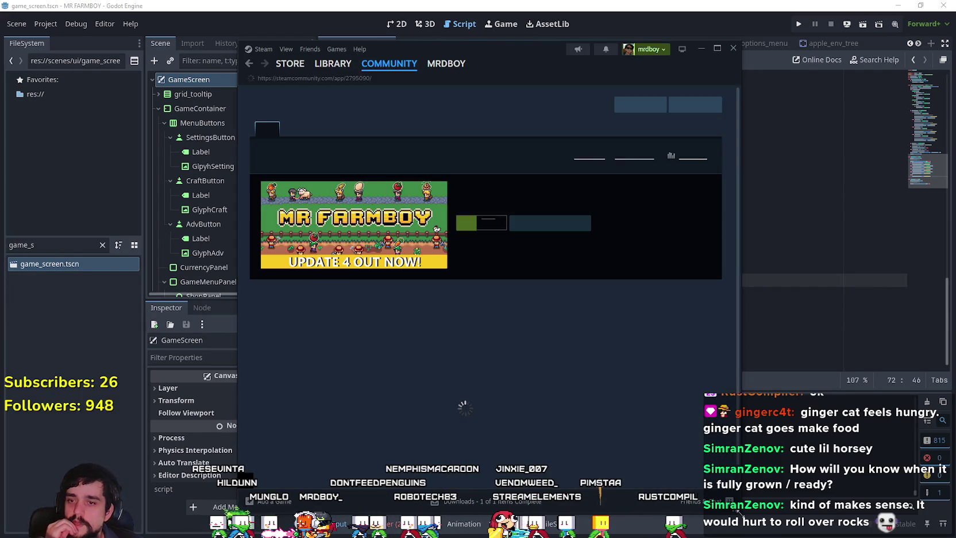
pyautogui.moveTo(742, 524); pyautogui.dragTo(849, 524)
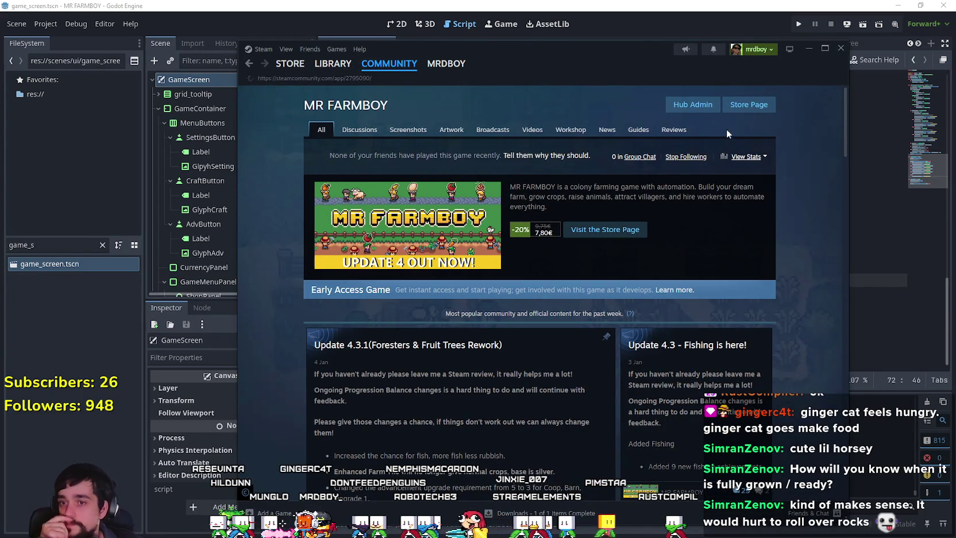
pyautogui.scroll(-5, 705, 165)
pyautogui.scroll(5, 712, 166)
pyautogui.click(748, 106)
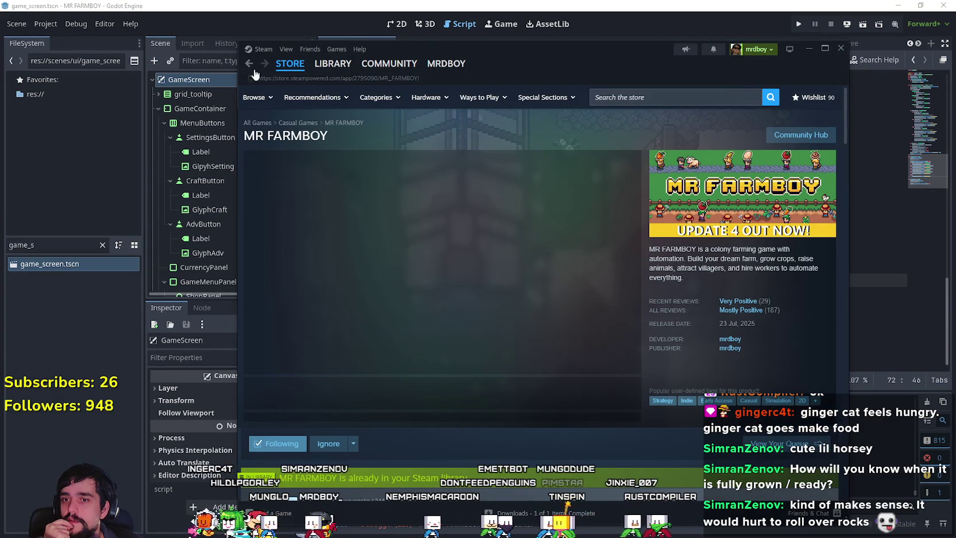
pyautogui.moveTo(734, 313)
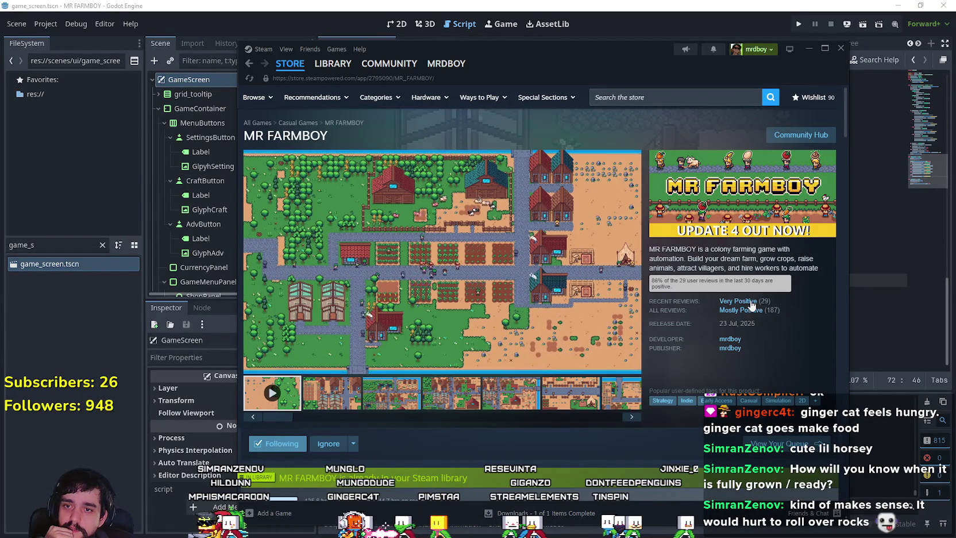
# Show MR FARMBOY's user reviews sorted by Most Recent in all languages.
pyautogui.click(804, 133)
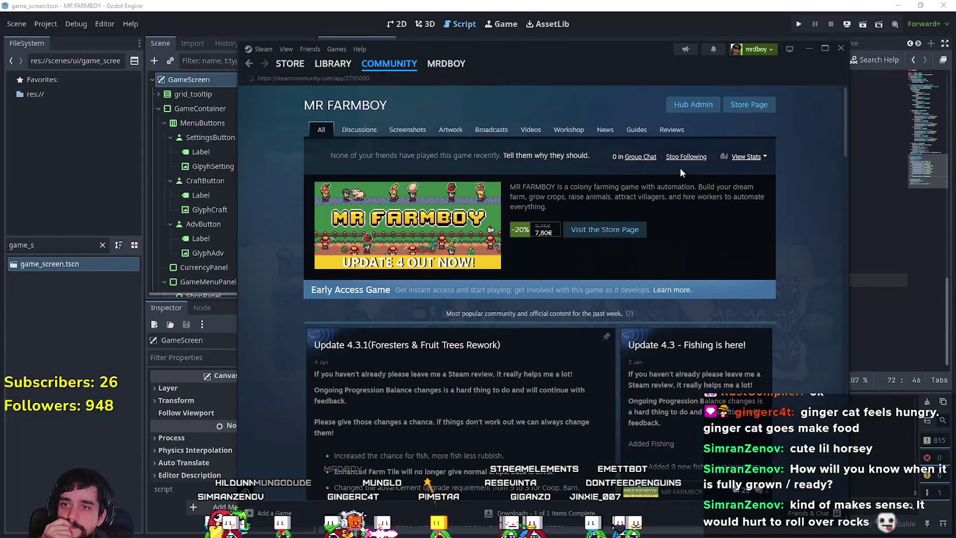
pyautogui.click(671, 130)
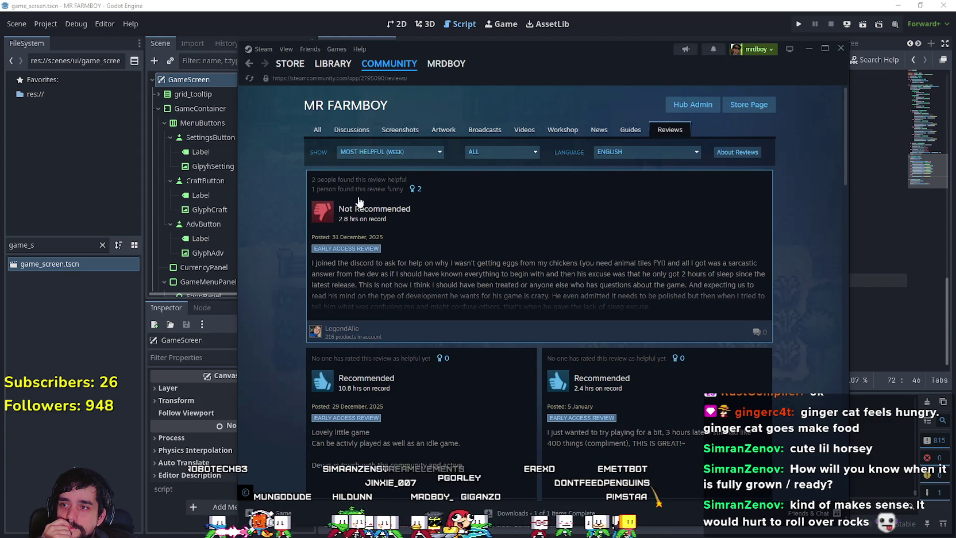
pyautogui.click(394, 152)
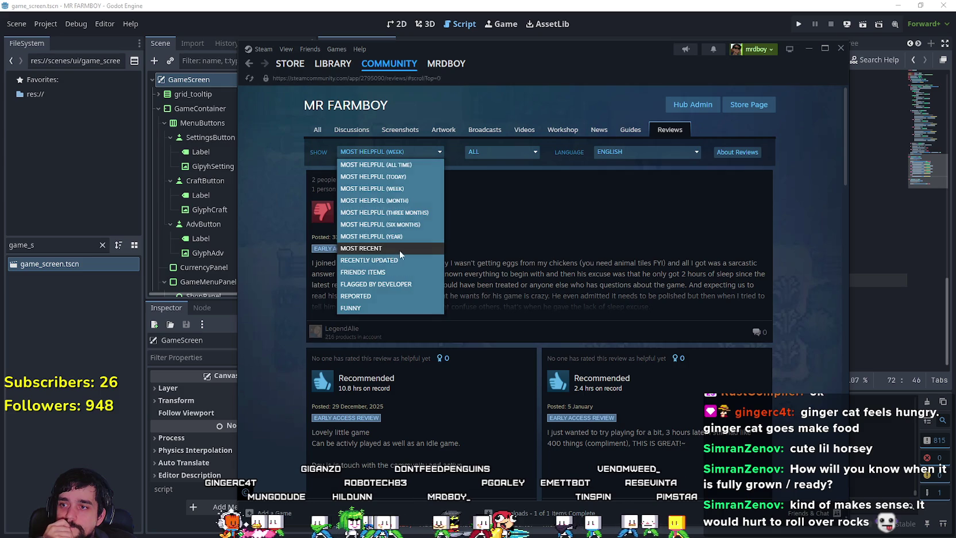
pyautogui.click(370, 248)
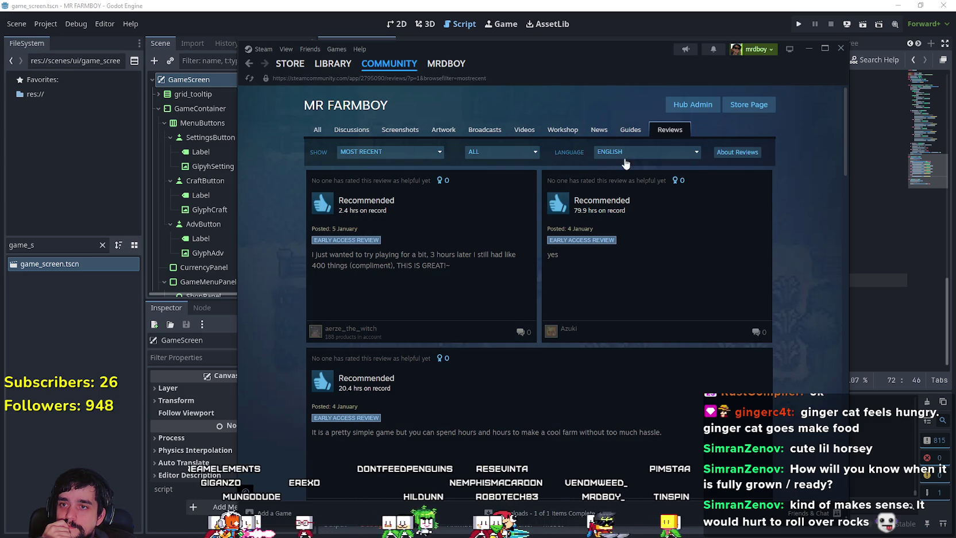
pyautogui.click(628, 152)
pyautogui.click(628, 165)
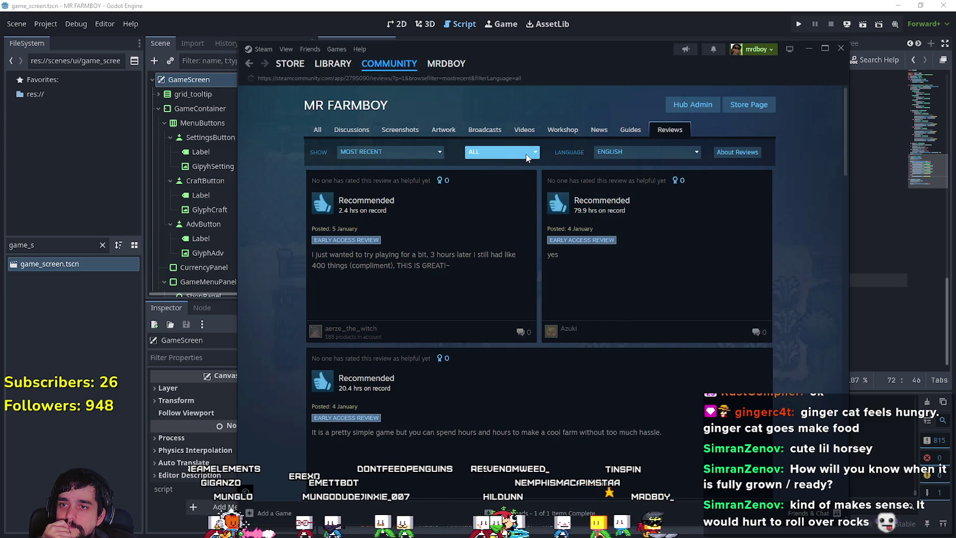
pyautogui.click(500, 152)
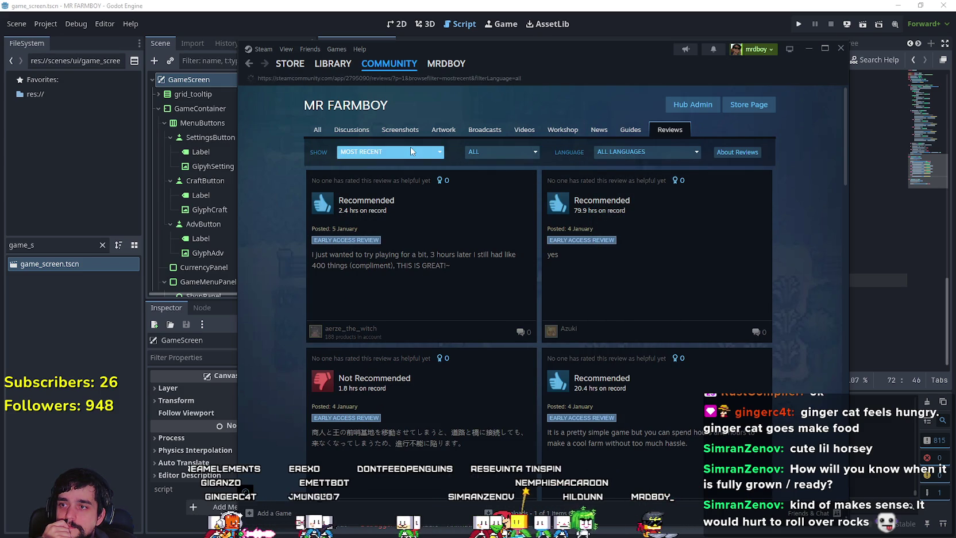
pyautogui.scroll(-3, 745, 451)
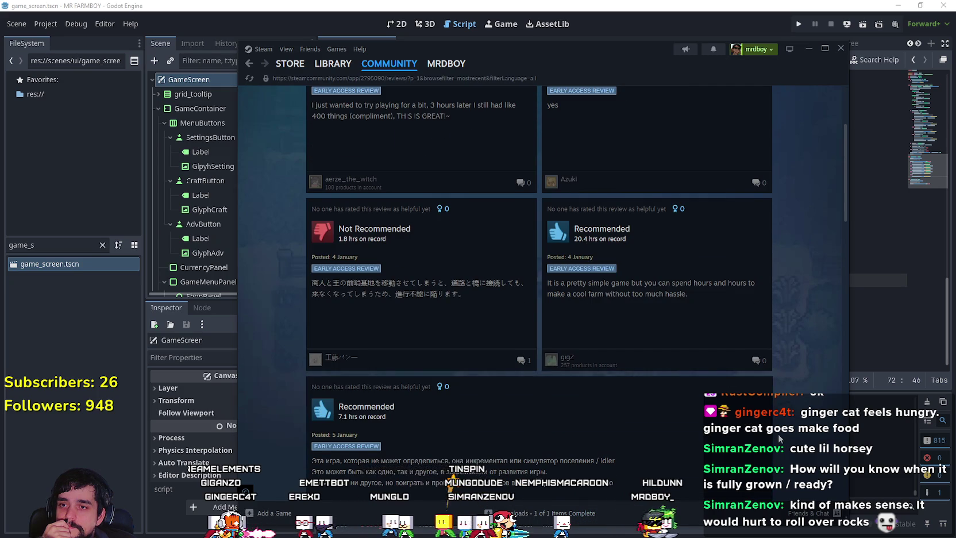
pyautogui.scroll(3, 781, 440)
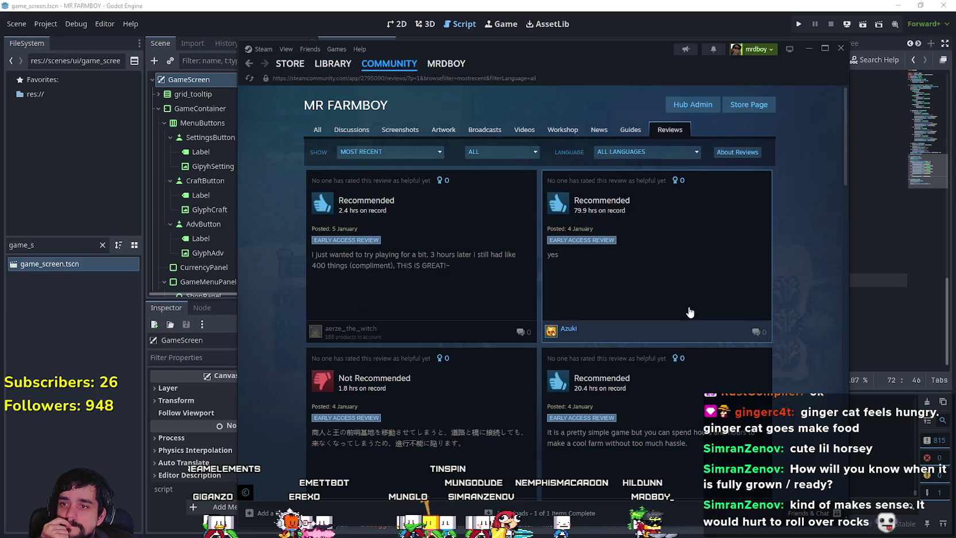
pyautogui.scroll(-9, 690, 313)
pyautogui.scroll(1, 568, 238)
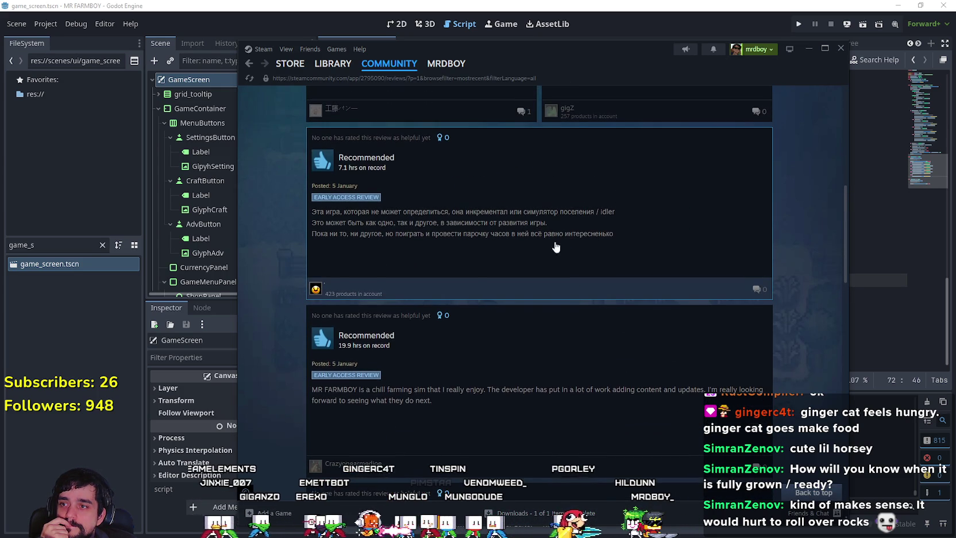
# Find the Russian review, open it in full and select its text.
pyautogui.moveTo(316, 289)
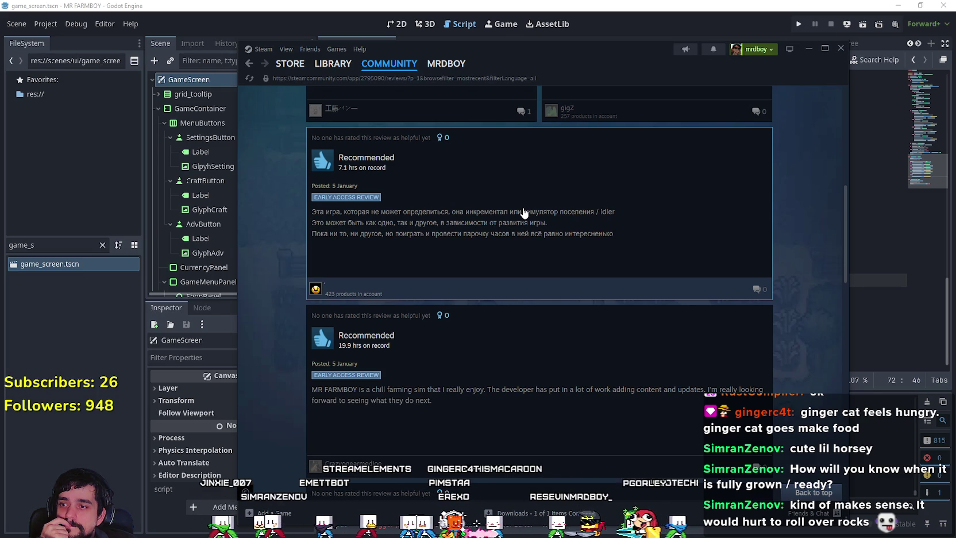
pyautogui.scroll(-1, 546, 375)
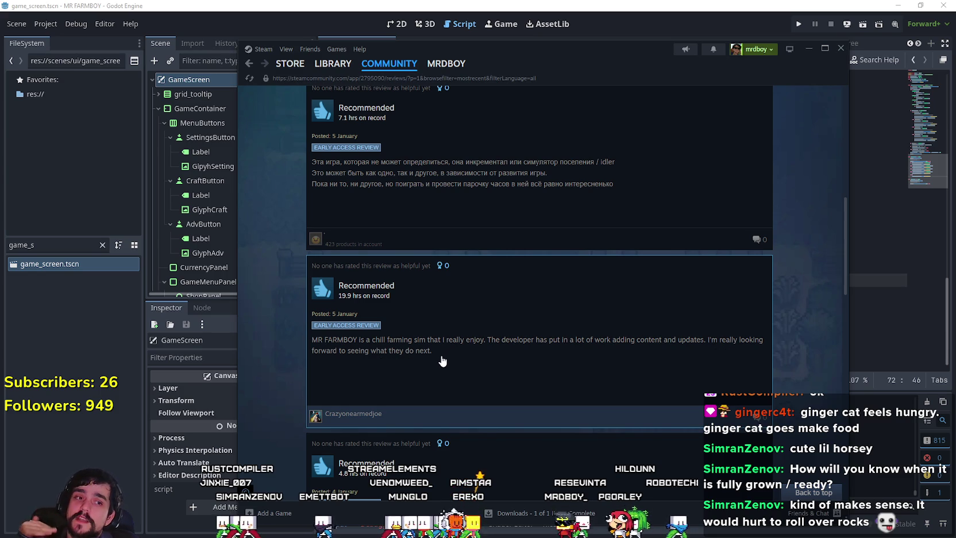
pyautogui.scroll(-2, 442, 361)
pyautogui.scroll(-10, 446, 341)
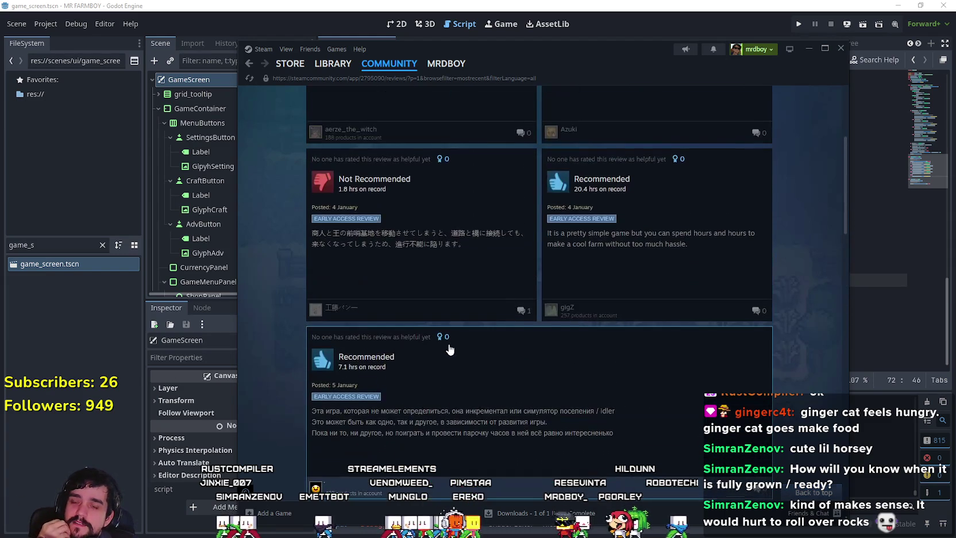
pyautogui.scroll(4, 448, 347)
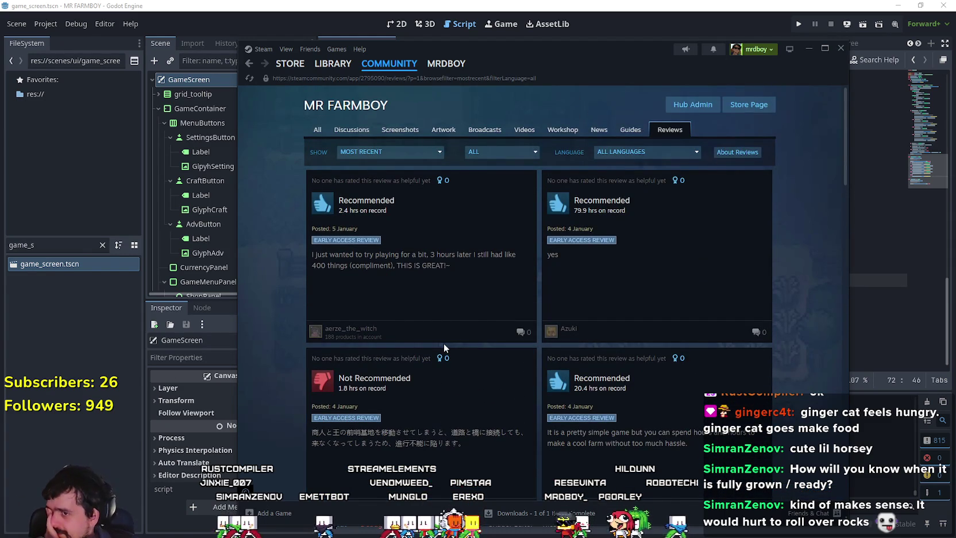
pyautogui.scroll(-2, 443, 344)
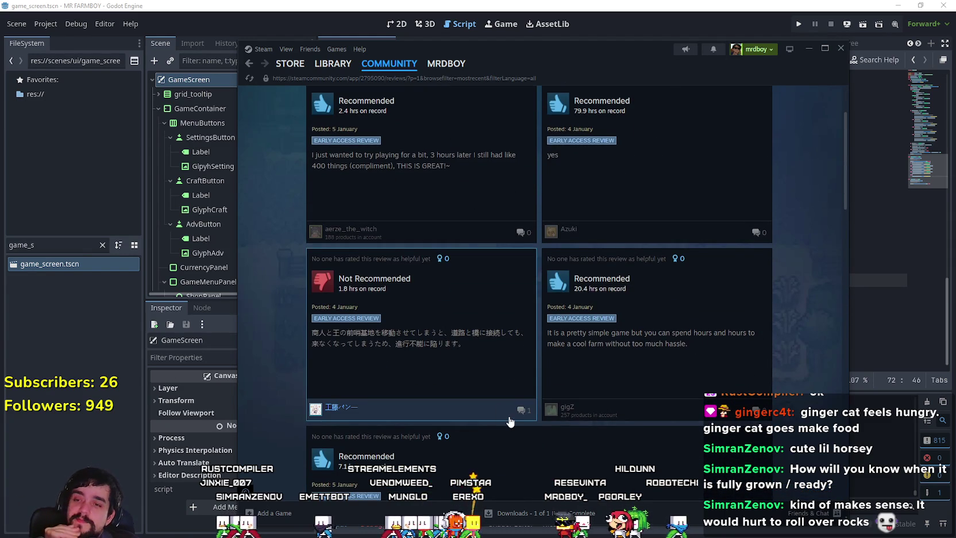
pyautogui.scroll(-3, 509, 423)
pyautogui.click(447, 383)
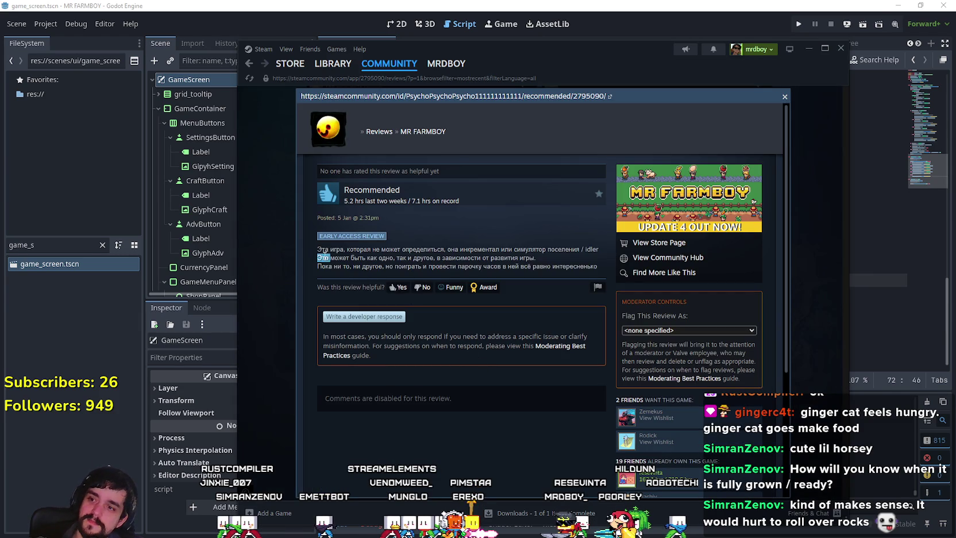
pyautogui.moveTo(324, 249)
pyautogui.mouseDown()
pyautogui.moveTo(597, 257)
pyautogui.moveTo(581, 266)
pyautogui.mouseUp()
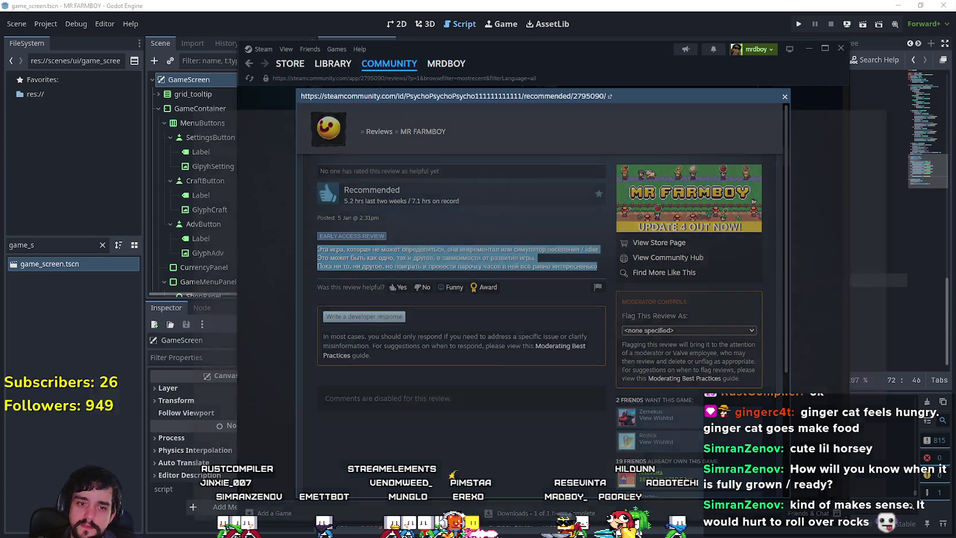
pyautogui.hotkey('alt', 'Tab')
# Replace the Japanese source text in Google Translate with the Russian review, then minimize the browser.
pyautogui.click(626, 50)
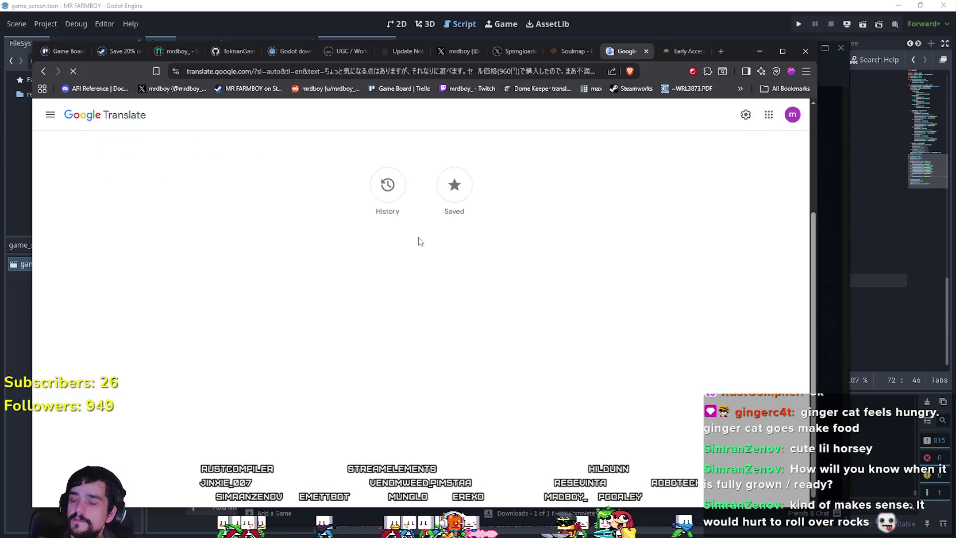
pyautogui.scroll(-3, 268, 297)
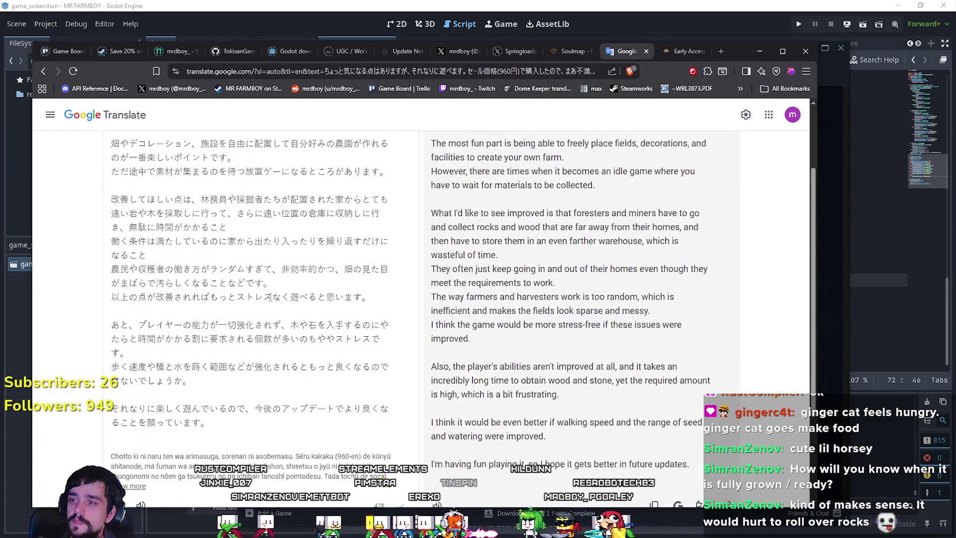
pyautogui.scroll(-2, 269, 297)
pyautogui.moveTo(214, 293); pyautogui.dragTo(218, 184)
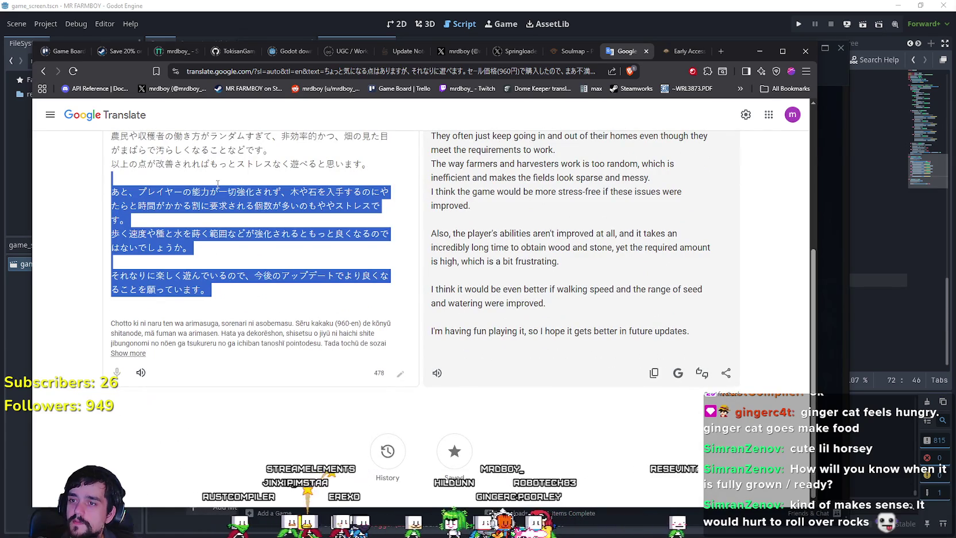
pyautogui.moveTo(212, 290)
pyautogui.mouseDown()
pyautogui.moveTo(112, 269)
pyautogui.moveTo(236, 233)
pyautogui.moveTo(244, 163)
pyautogui.moveTo(273, 205)
pyautogui.moveTo(270, 172)
pyautogui.moveTo(292, 291)
pyautogui.moveTo(304, 208)
pyautogui.moveTo(300, 215)
pyautogui.mouseUp()
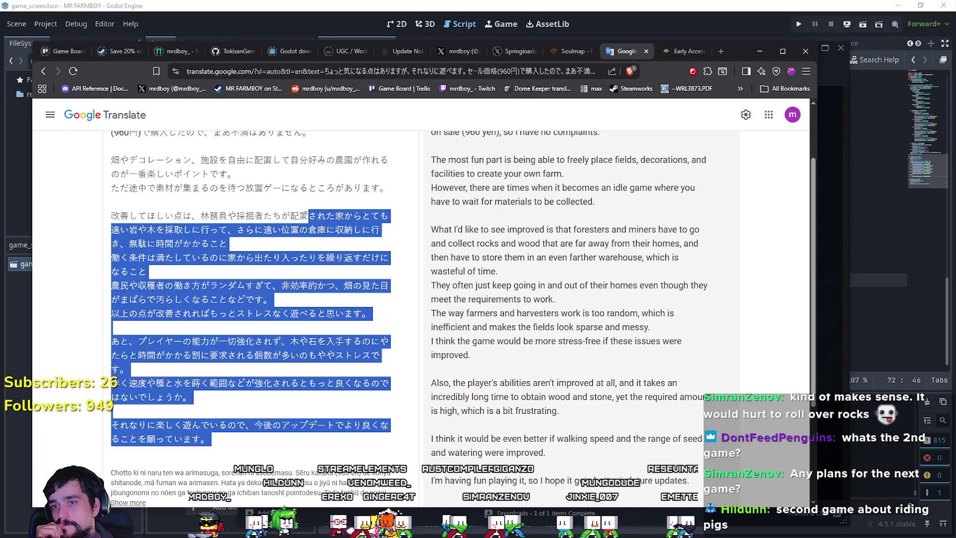
pyautogui.moveTo(305, 215)
pyautogui.mouseDown()
pyautogui.moveTo(318, 218)
pyautogui.moveTo(222, 230)
pyautogui.moveTo(211, 201)
pyautogui.moveTo(101, 191)
pyautogui.mouseUp()
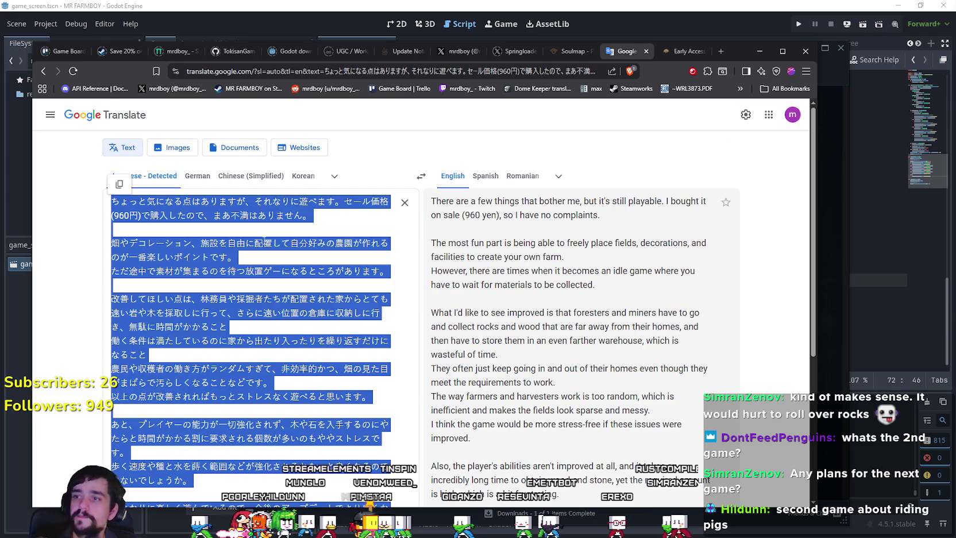
pyautogui.press('BackSpace')
pyautogui.write('Эта игра, которая не может определиться, она инкрементал или симулятор поселения / idler Это может быть как одно, так и другое, в зависимости от развития игры. Пока ни то, ни другое, но поиграть и провести парочку часов в ней всё равно интересненько')
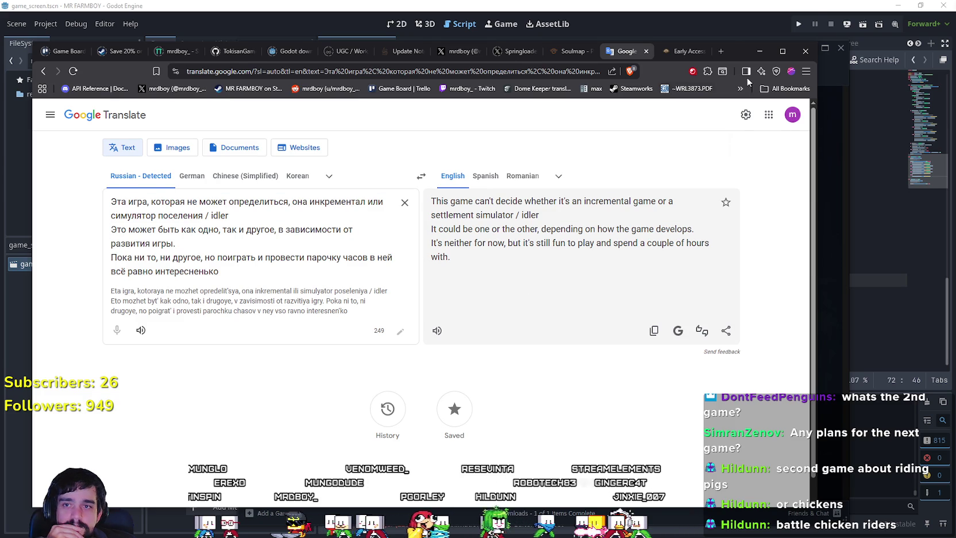
pyautogui.click(759, 51)
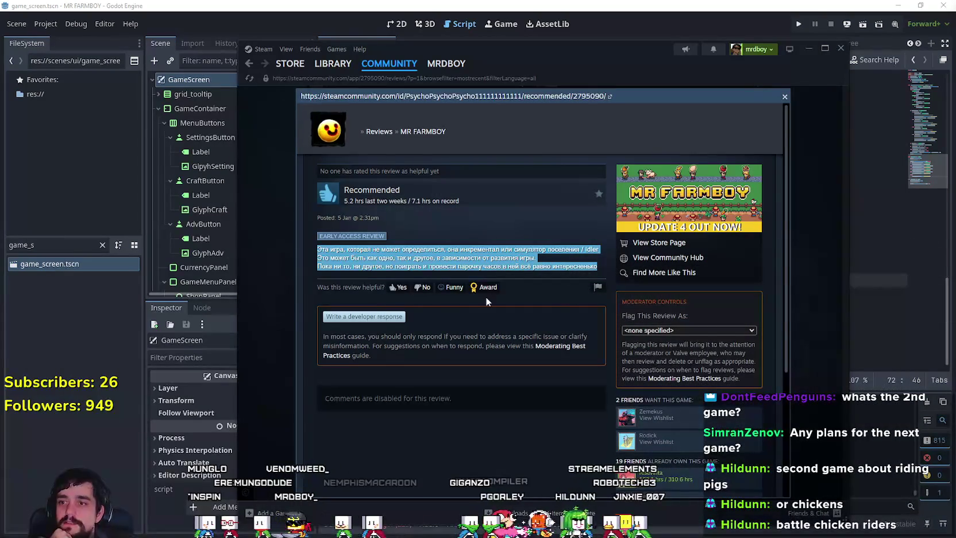
# Close the full review and view the published events on the Event/Announcement Dashboard.
pyautogui.click(475, 323)
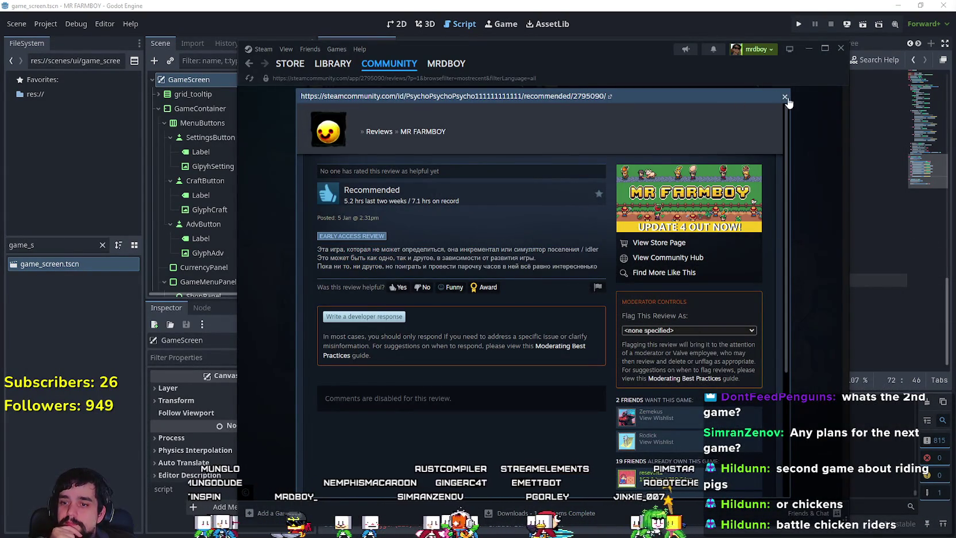
pyautogui.click(785, 97)
pyautogui.scroll(5, 629, 418)
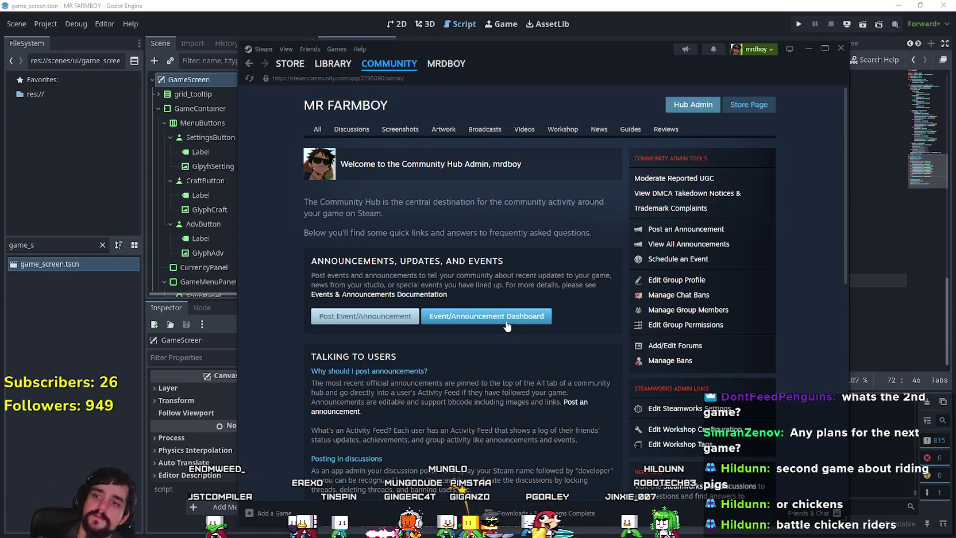
pyautogui.click(506, 323)
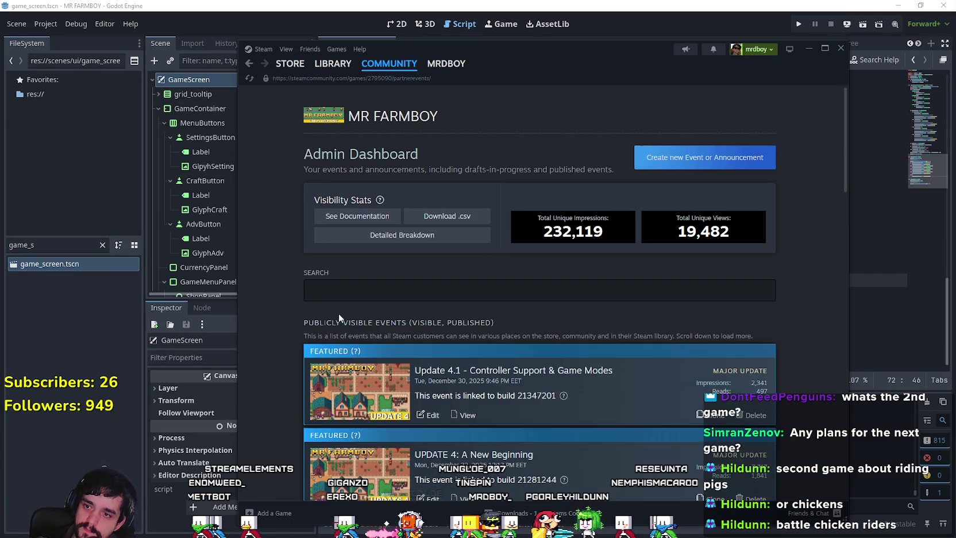
pyautogui.scroll(-2, 356, 310)
pyautogui.scroll(2, 402, 305)
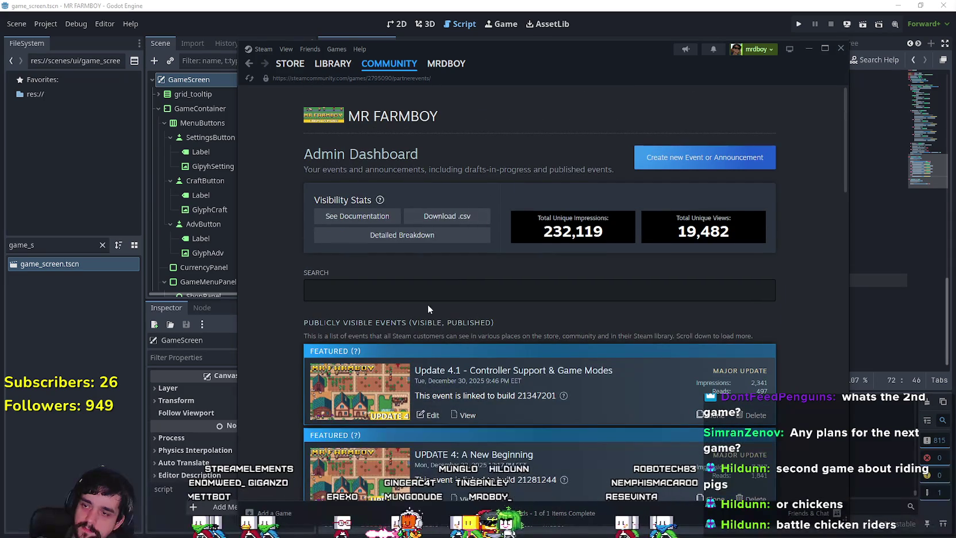
pyautogui.scroll(-7, 534, 389)
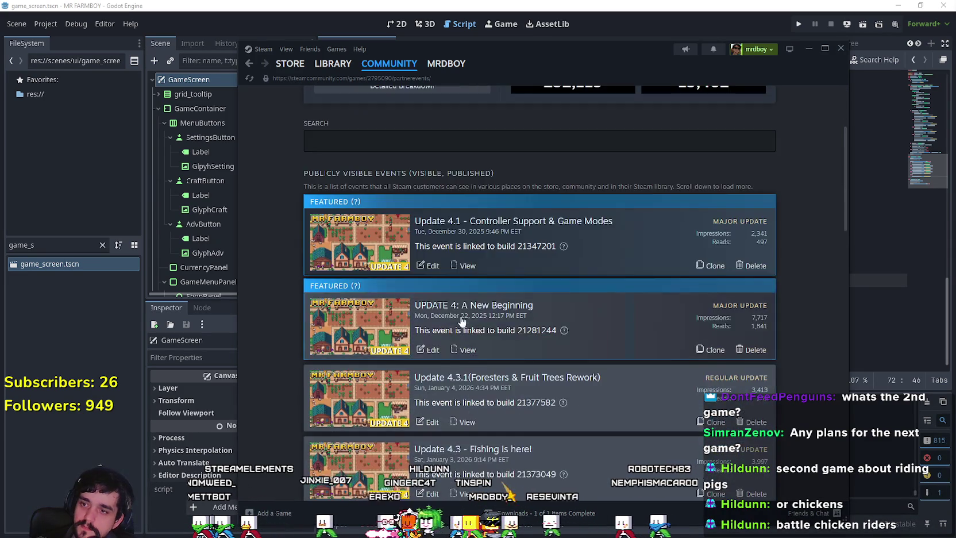
# Create a Game Update > Regular Update event titled 'Update 4.4(Horse & Roll)'.
pyautogui.scroll(8, 534, 389)
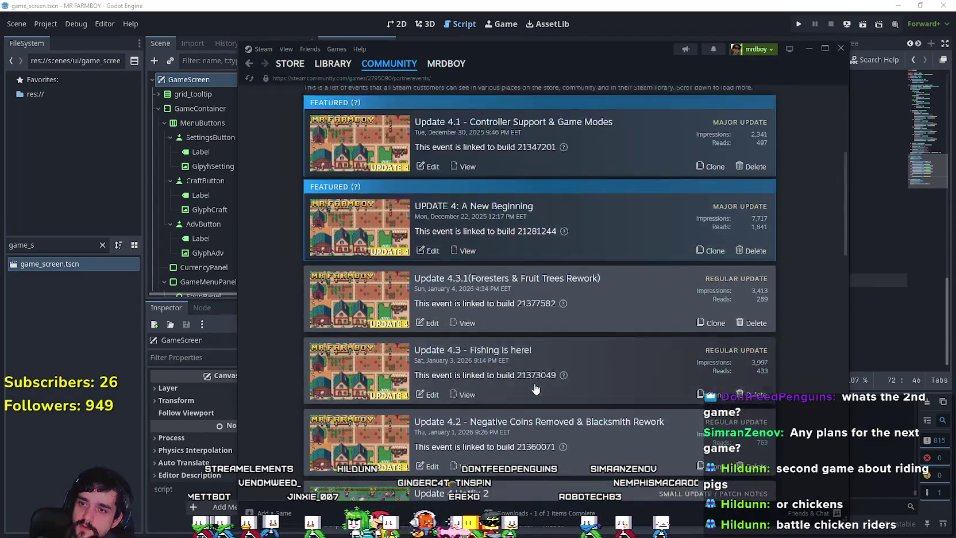
pyautogui.click(703, 108)
pyautogui.click(417, 265)
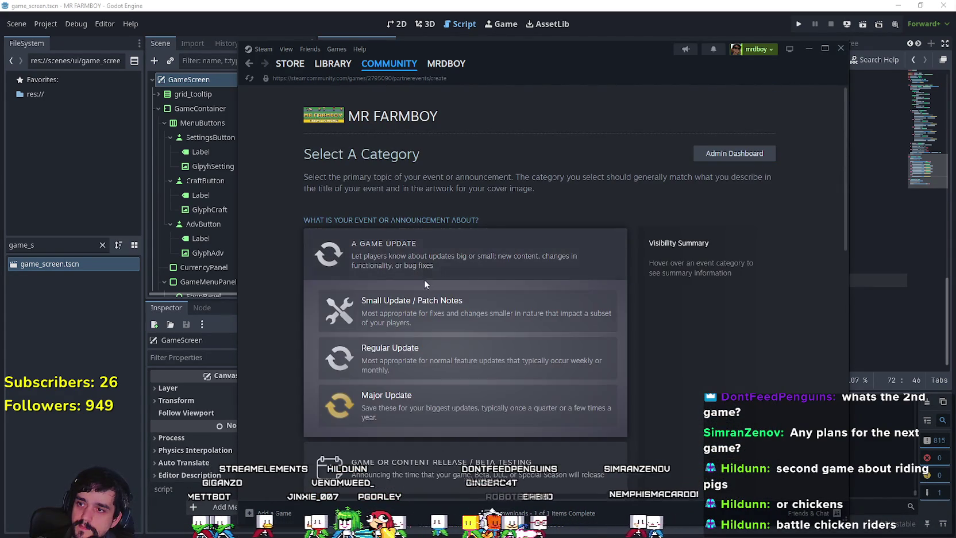
pyautogui.click(437, 348)
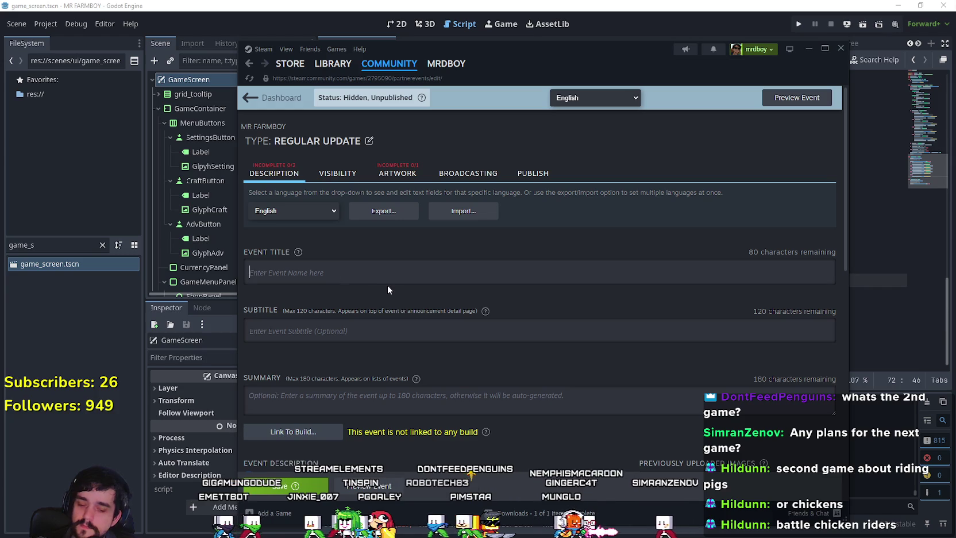
pyautogui.write('Update 4.4(Horse')
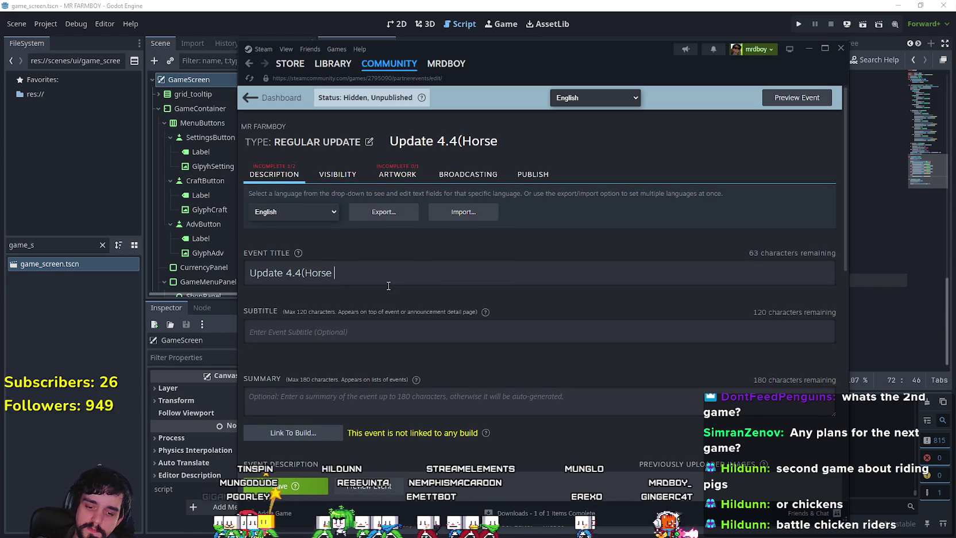
pyautogui.write(' & ')
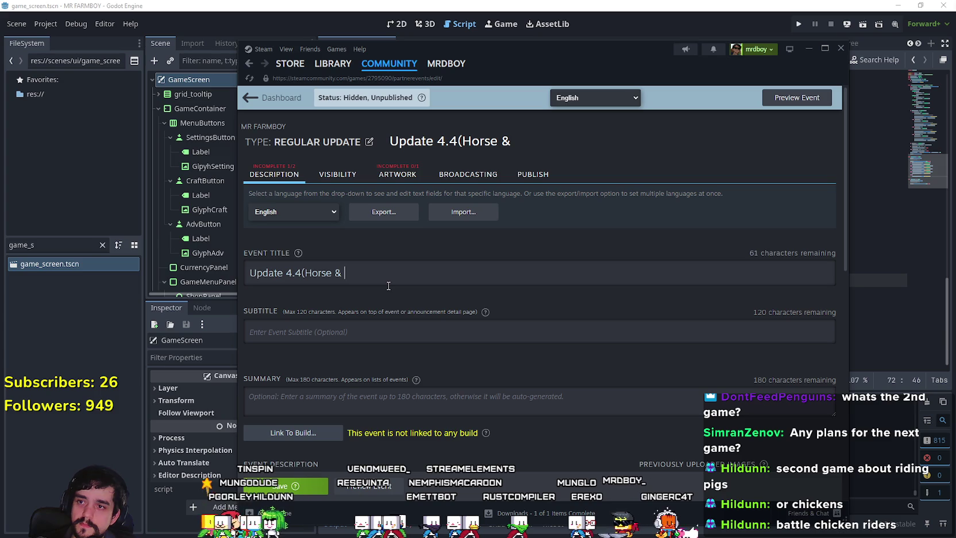
pyautogui.write('Roll')
pyautogui.write('(')
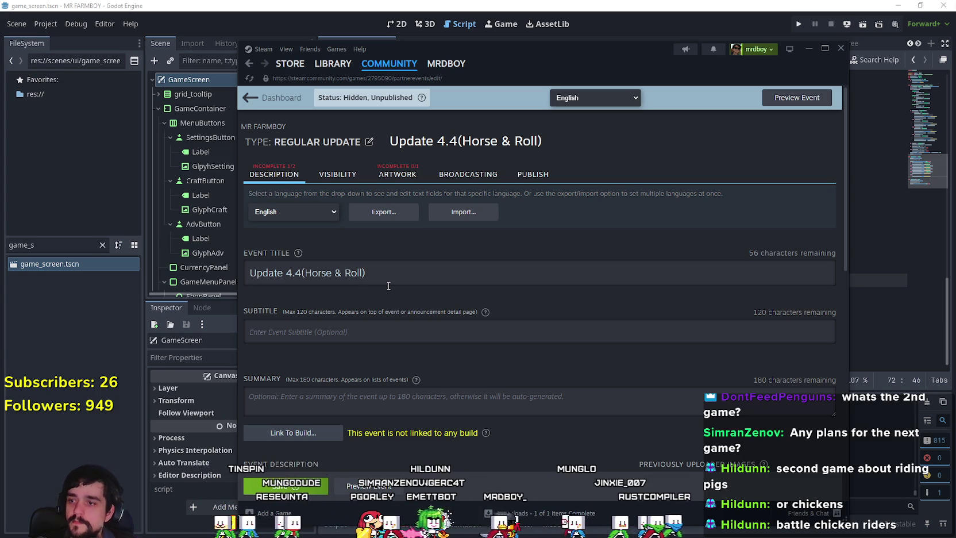
pyautogui.scroll(-5, 415, 331)
# Write 'Added Horse Stable Building' followed by a bulleted 'Added Baby Horse' item.
pyautogui.click(374, 334)
pyautogui.write('Added Horse Stable B')
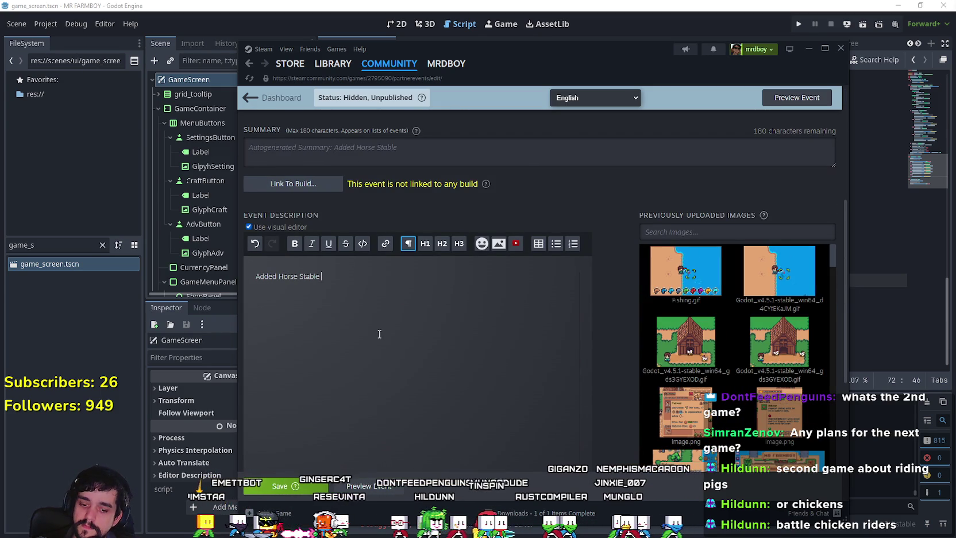
pyautogui.write('uilding')
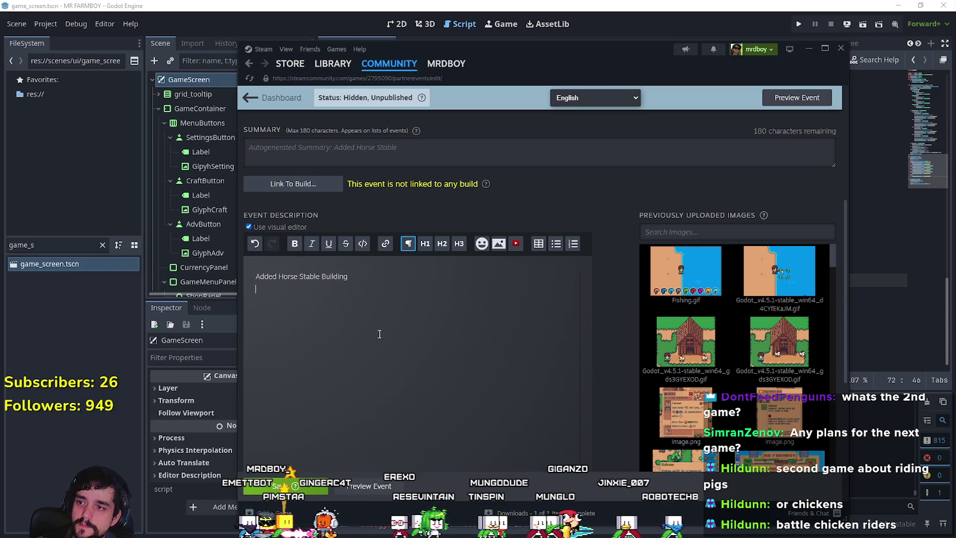
pyautogui.press('Return')
pyautogui.click(554, 244)
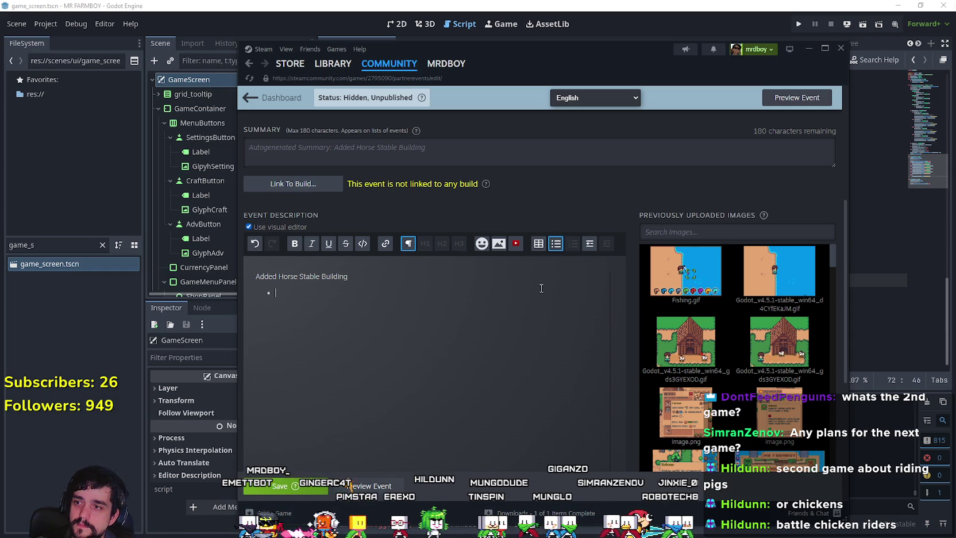
pyautogui.write('Added Baby ')
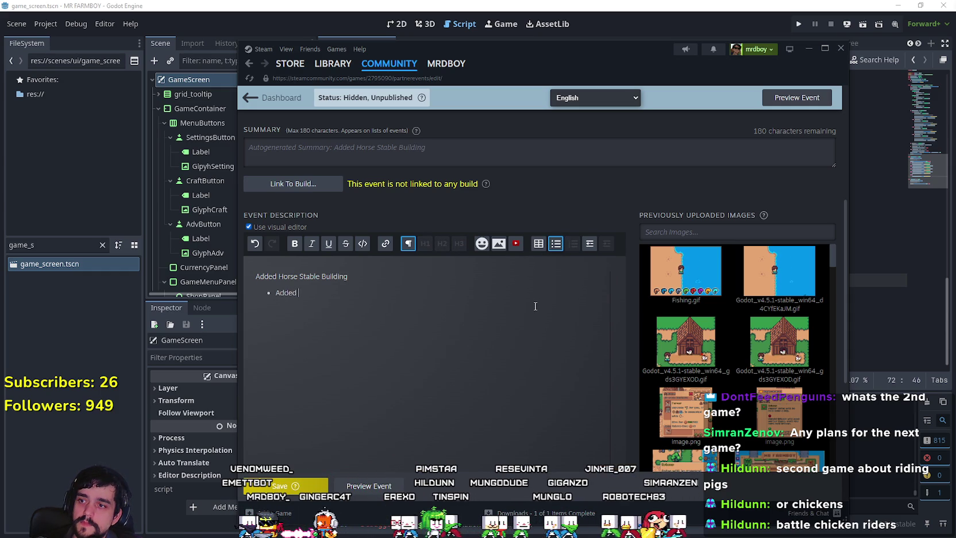
pyautogui.write('Horse')
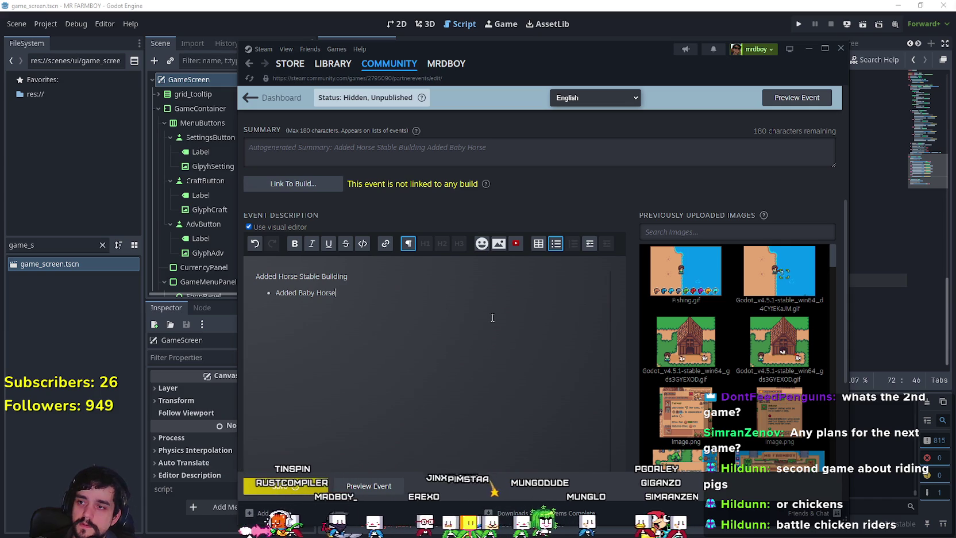
# Add the growth-stages bullet, end the list and begin an 'Added Roll' line.
pyautogui.press('Return')
pyautogui.write('You')
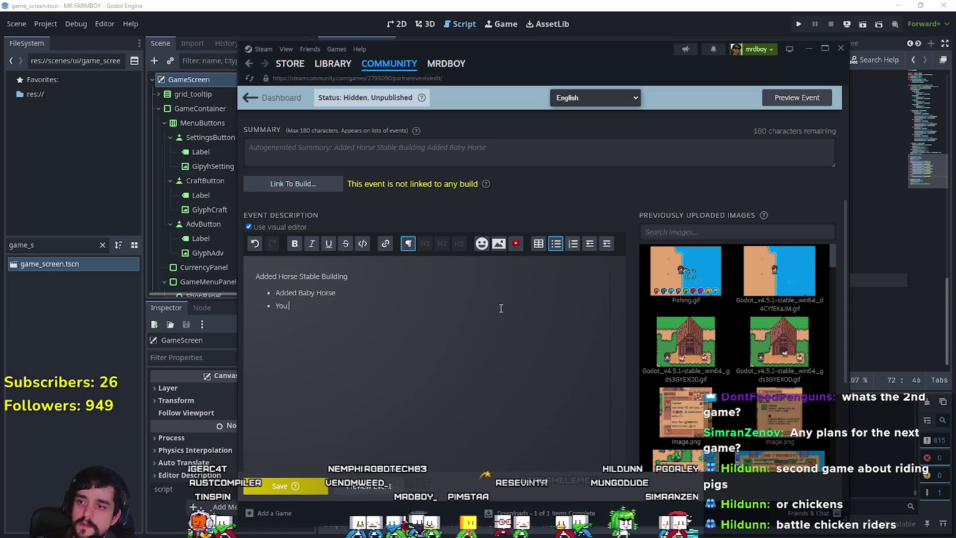
pyautogui.write(' have to progres')
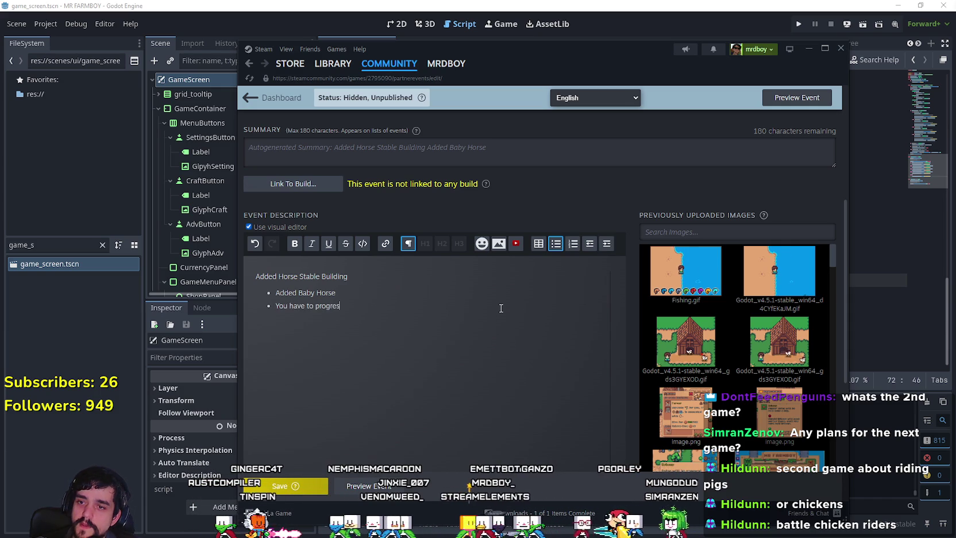
pyautogui.write('s through ')
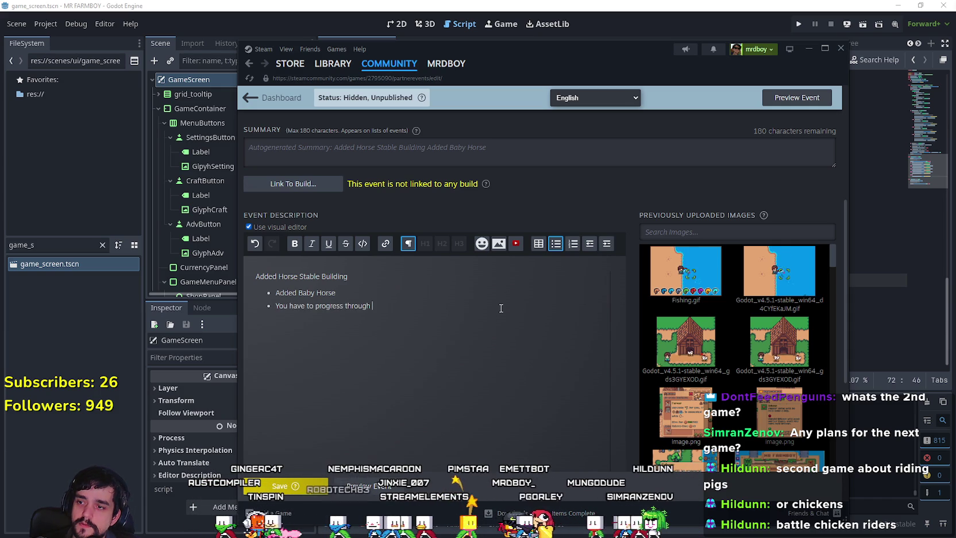
pyautogui.write('its growth stages tro')
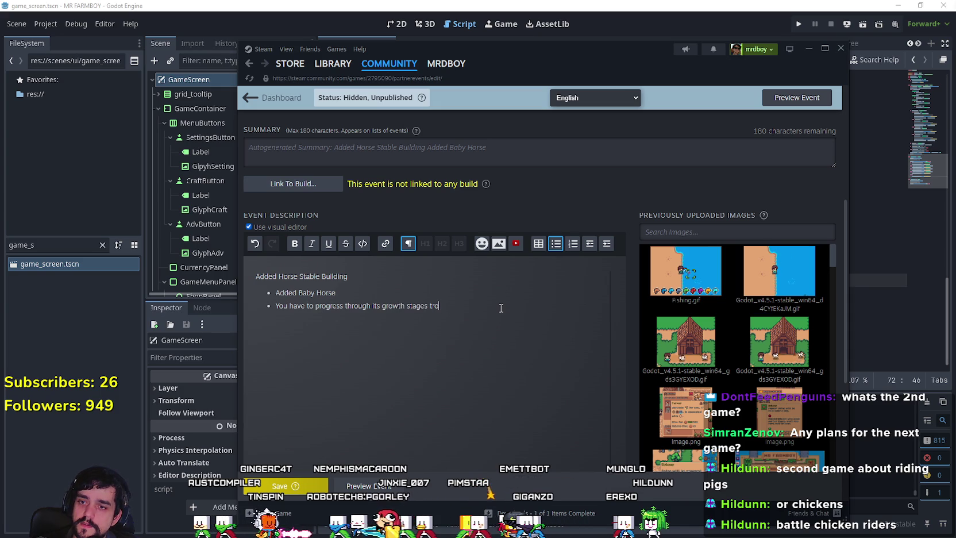
pyautogui.press('BackSpace')
pyautogui.press('BackSpace')
pyautogui.write('o get')
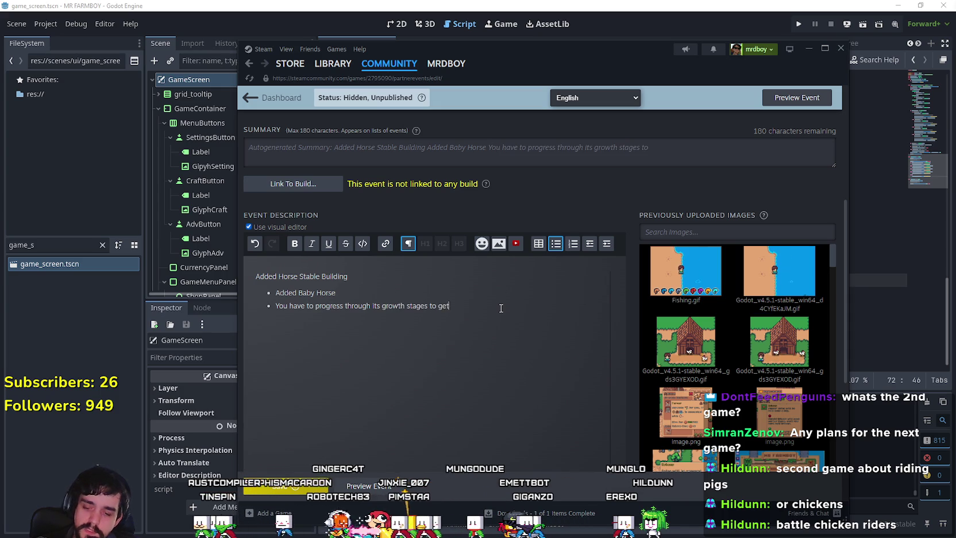
pyautogui.write(' the fully grown')
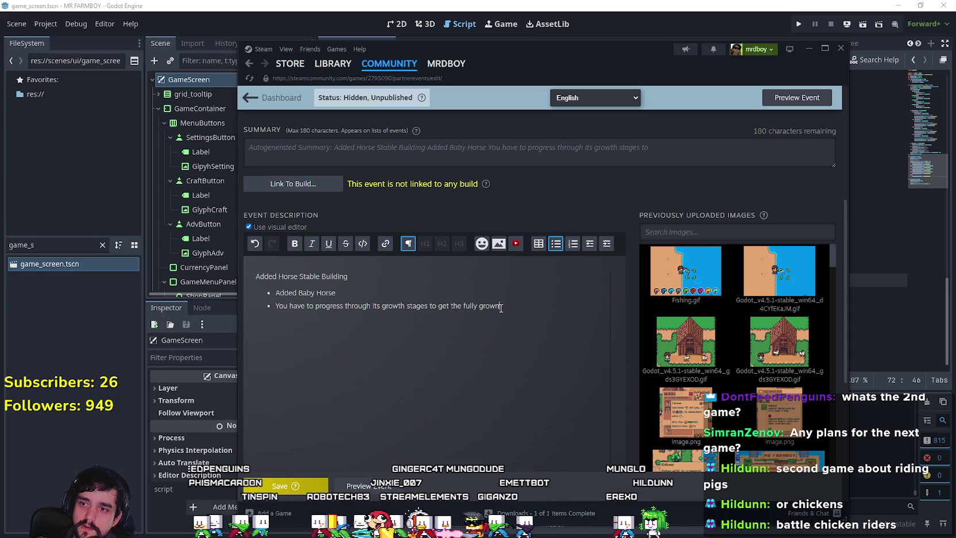
pyautogui.write(' horse.')
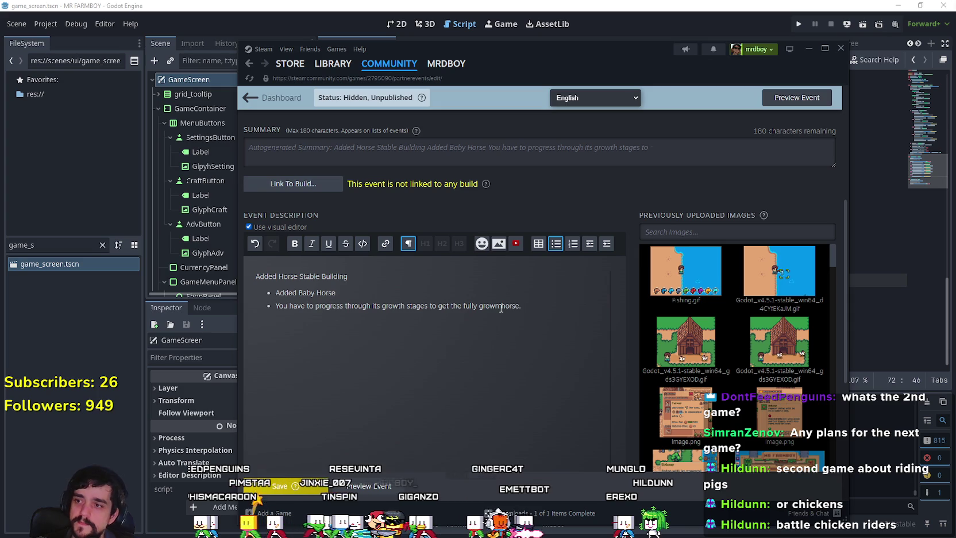
pyautogui.doubleClick(393, 306)
pyautogui.click(531, 305)
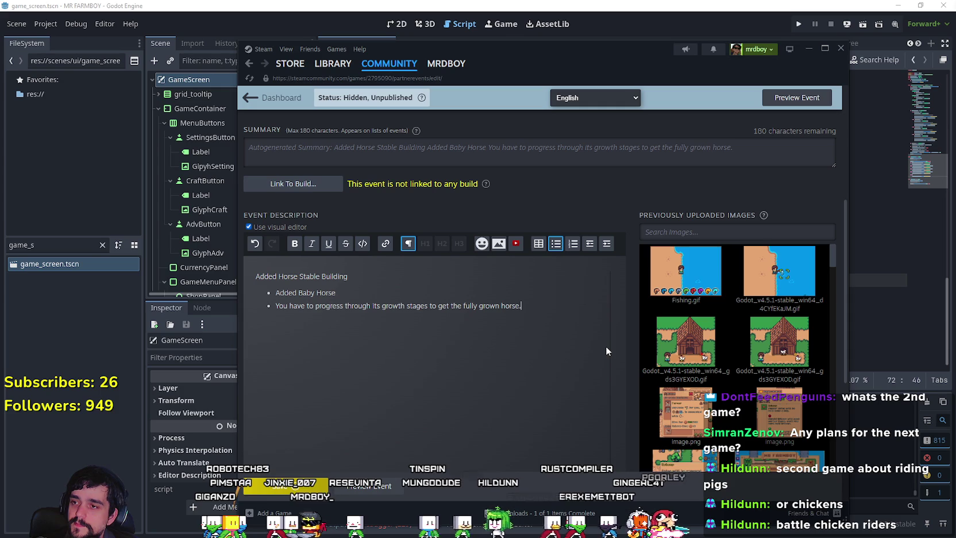
pyautogui.press('Return')
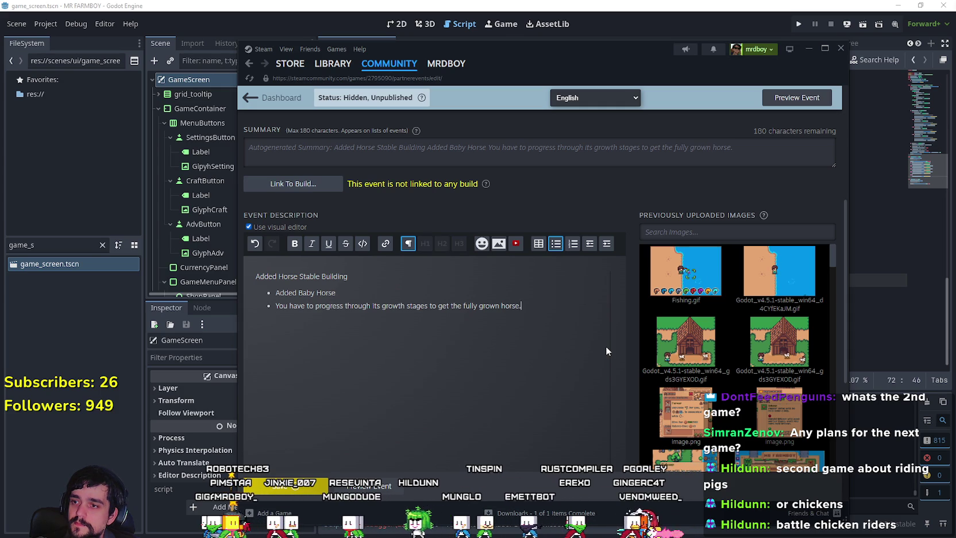
pyautogui.press('Return')
pyautogui.write('Add')
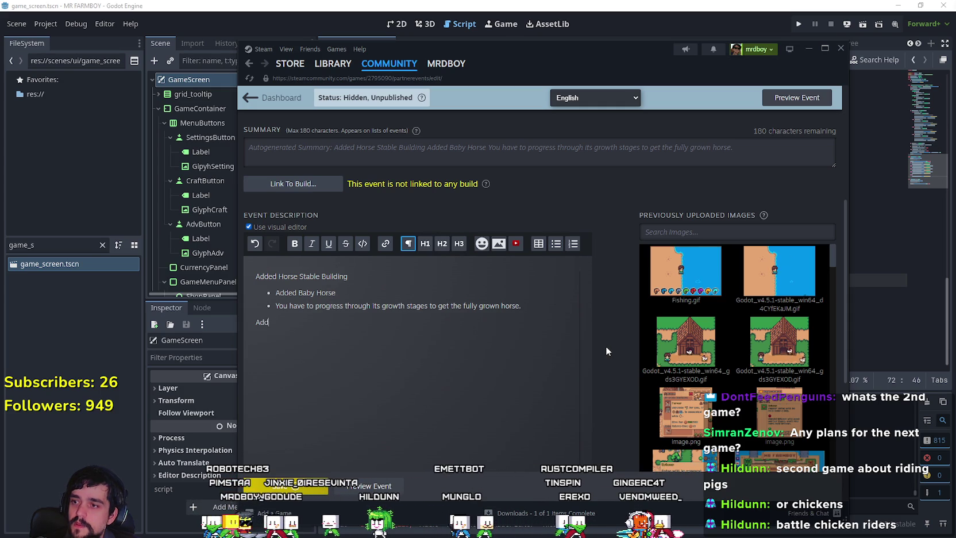
pyautogui.write('ed Roll')
# Add the bullet 'You can now roll around your farm, press space' under Added Roll.
pyautogui.press('Return')
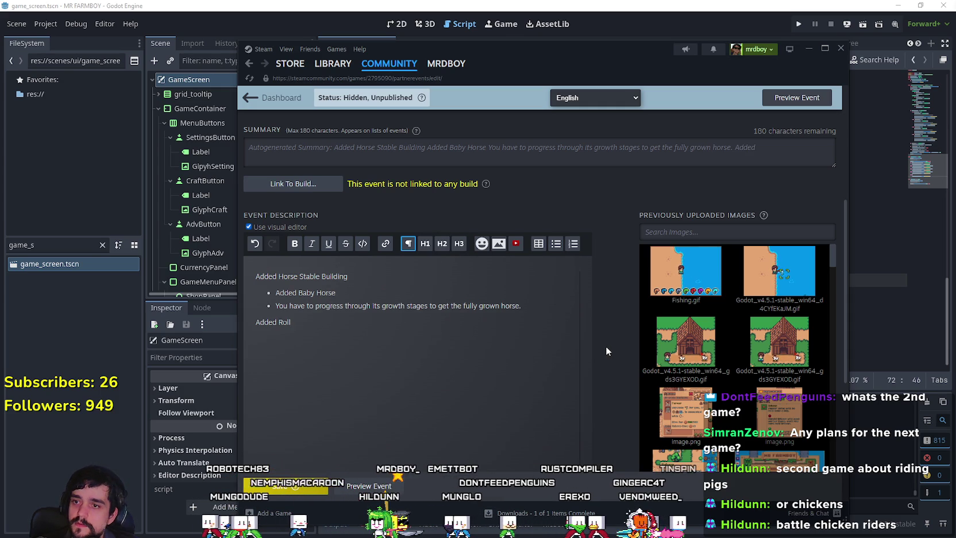
pyautogui.click(556, 249)
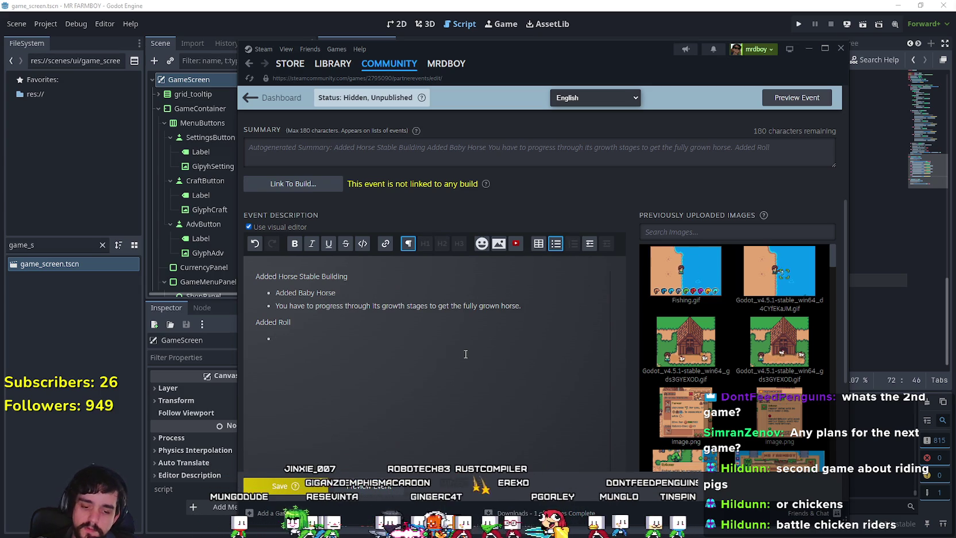
pyautogui.write('you can')
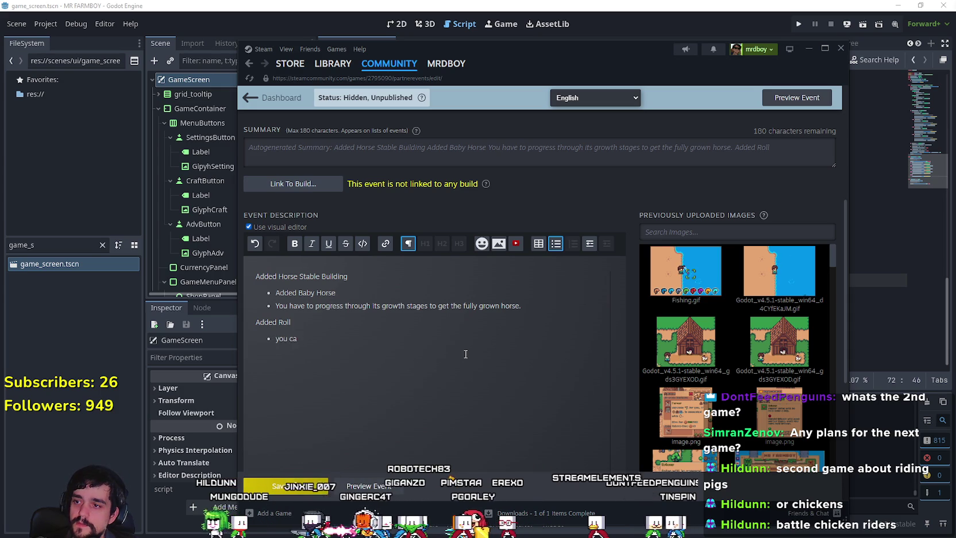
pyautogui.press('BackSpace')
pyautogui.press('BackSpace')
pyautogui.press('BackSpace')
pyautogui.write('Y')
pyautogui.write(' can now r')
pyautogui.write('oll around')
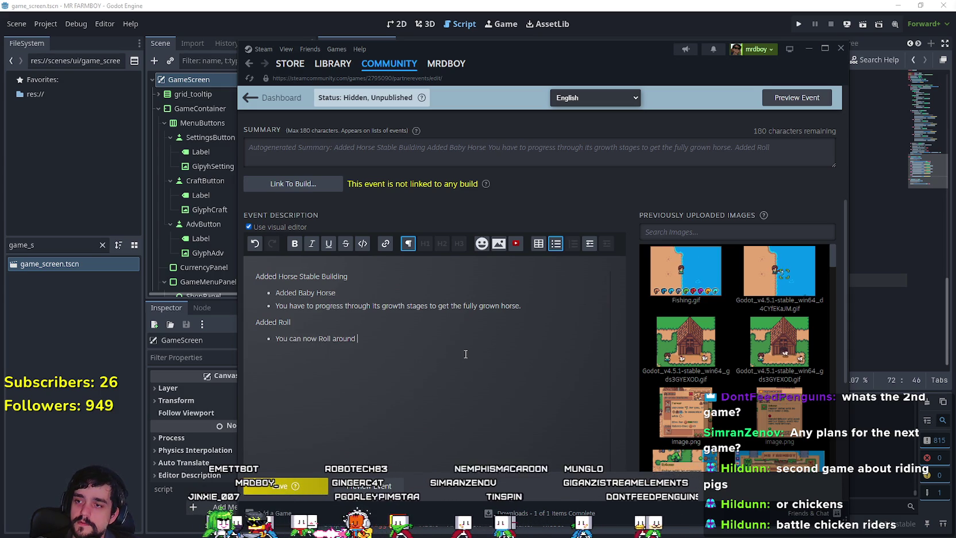
pyautogui.write(' you')
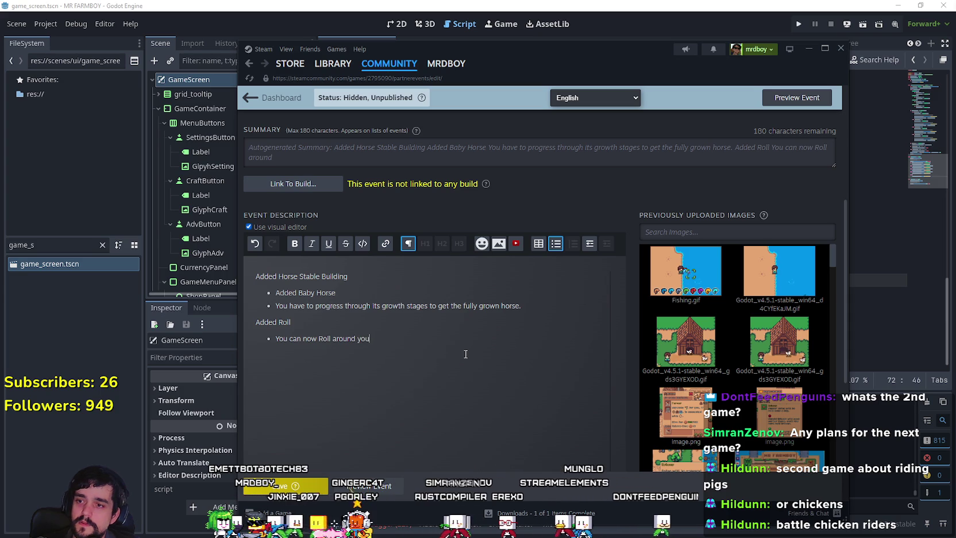
pyautogui.write('r farm, press space.')
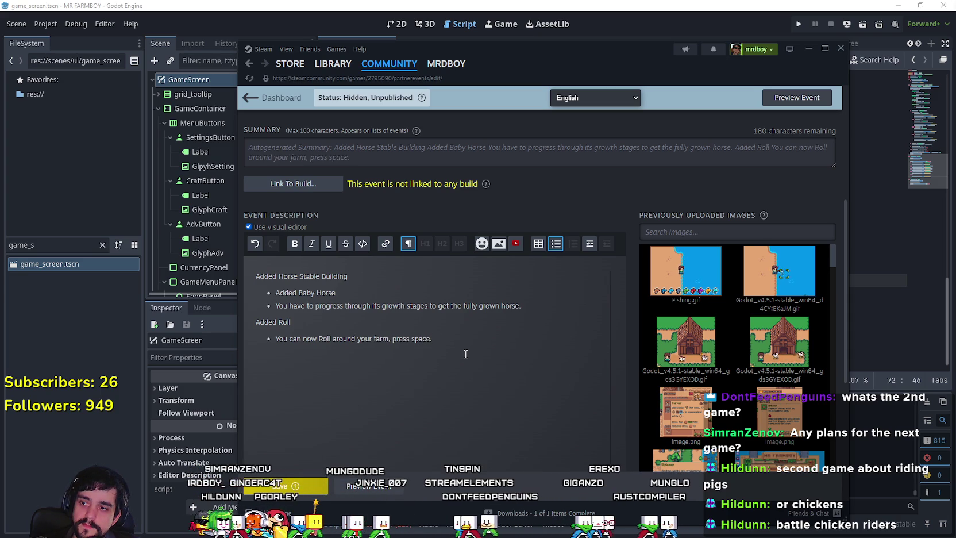
pyautogui.scroll(-1, 465, 356)
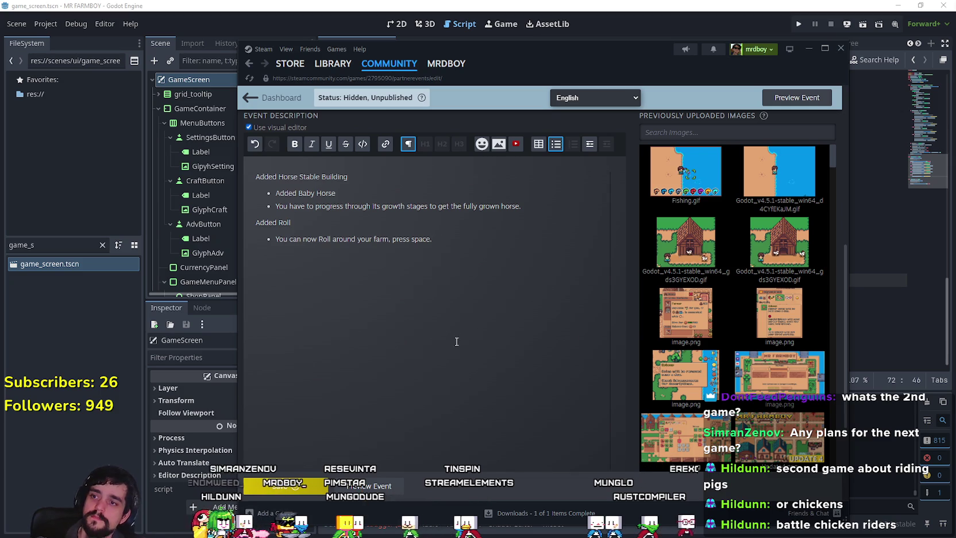
pyautogui.scroll(1, 471, 362)
# Add an 'Added New Hotkeys' line with bullets Horse Call and Roll.
pyautogui.press('Return')
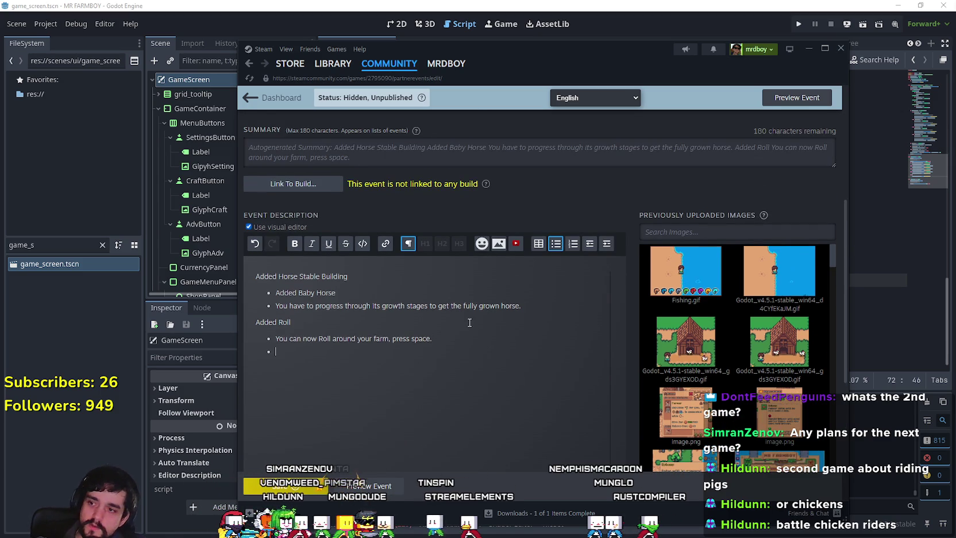
pyautogui.press('Return')
pyautogui.write('Ad')
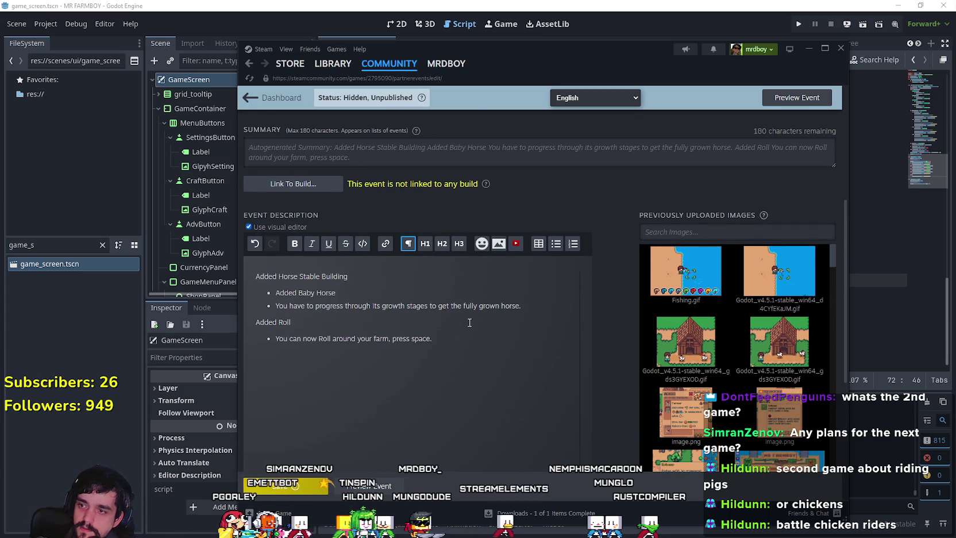
pyautogui.write('ded')
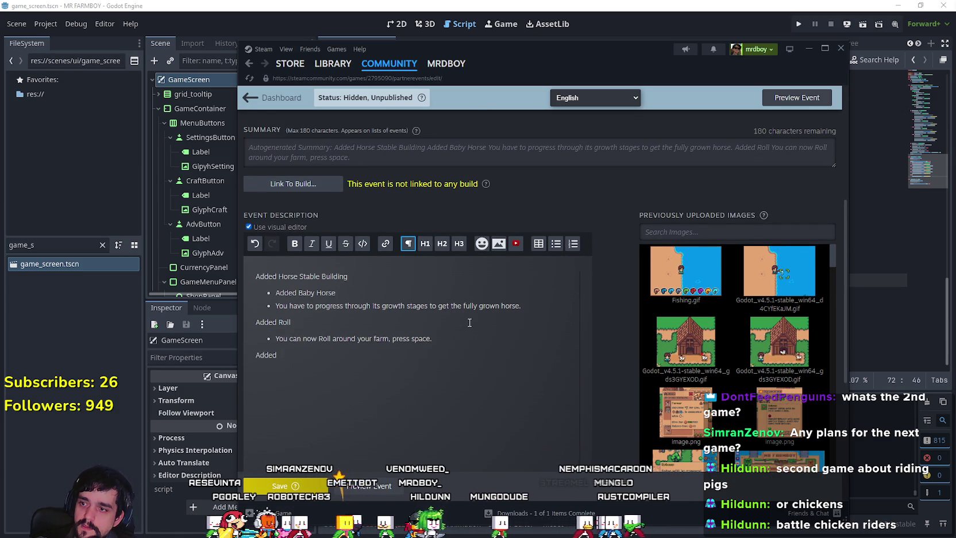
pyautogui.write(' New Hotkeys')
pyautogui.press('Return')
pyautogui.click(556, 243)
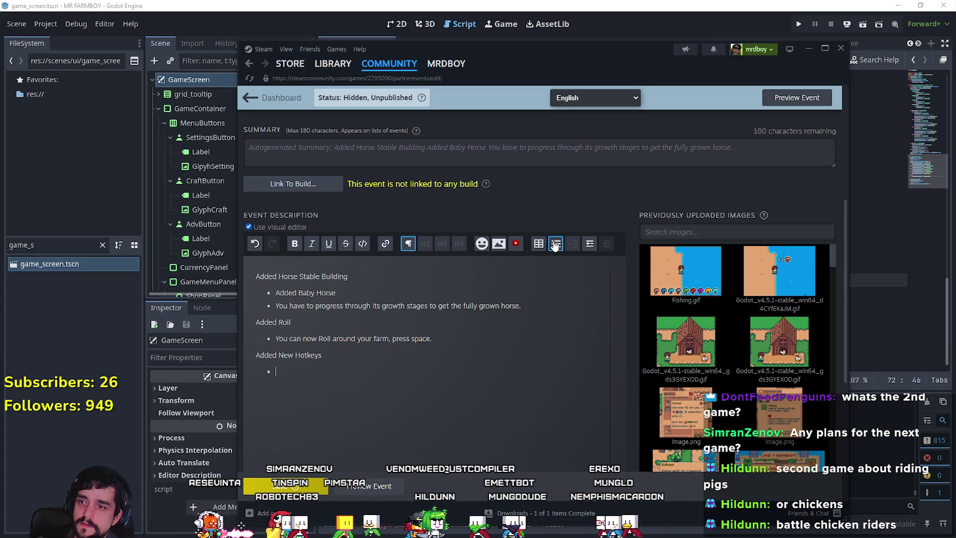
pyautogui.write('Horse Call')
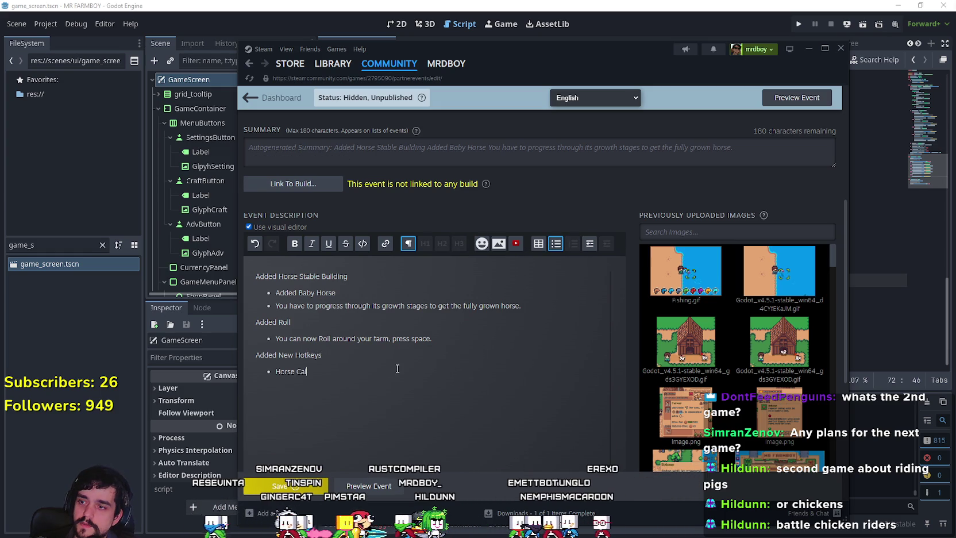
pyautogui.press('Return')
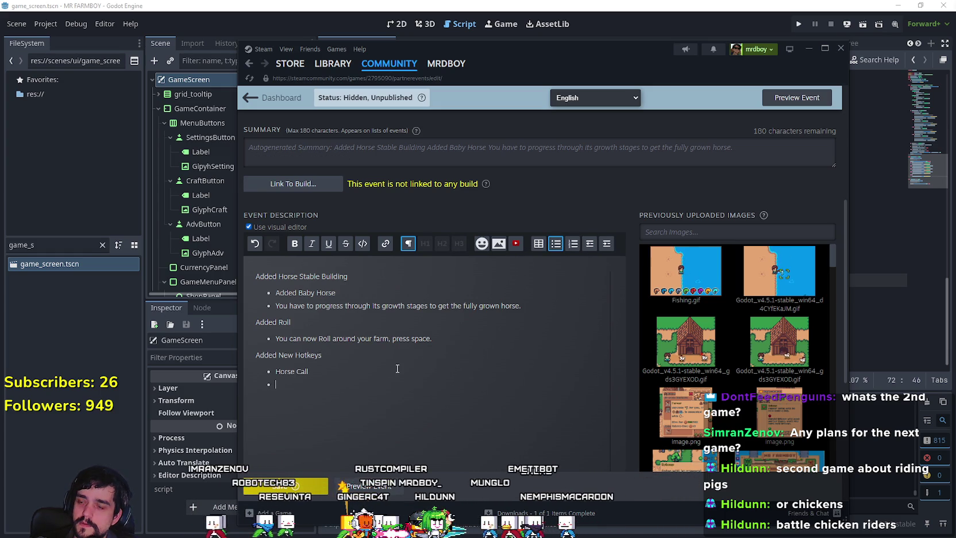
pyautogui.write('Roll')
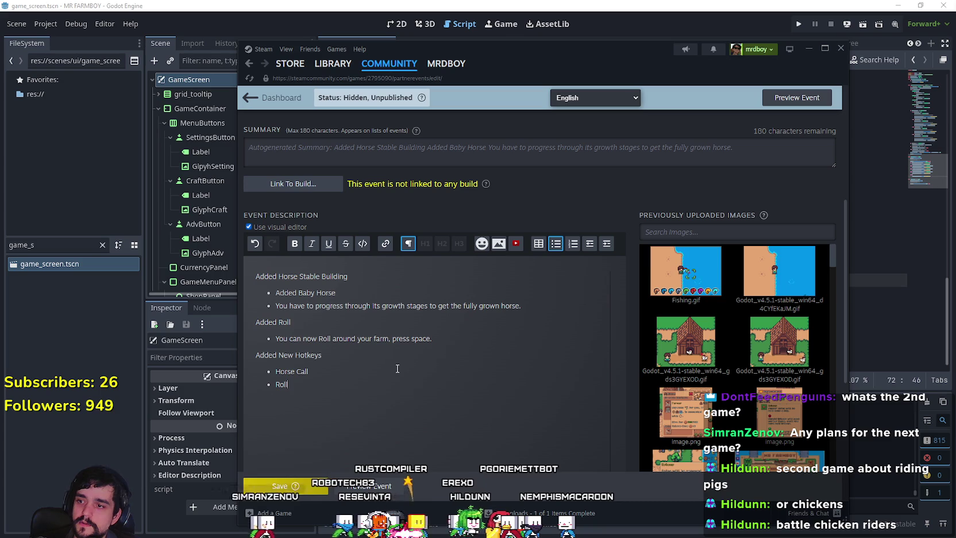
pyautogui.scroll(-1, 327, 402)
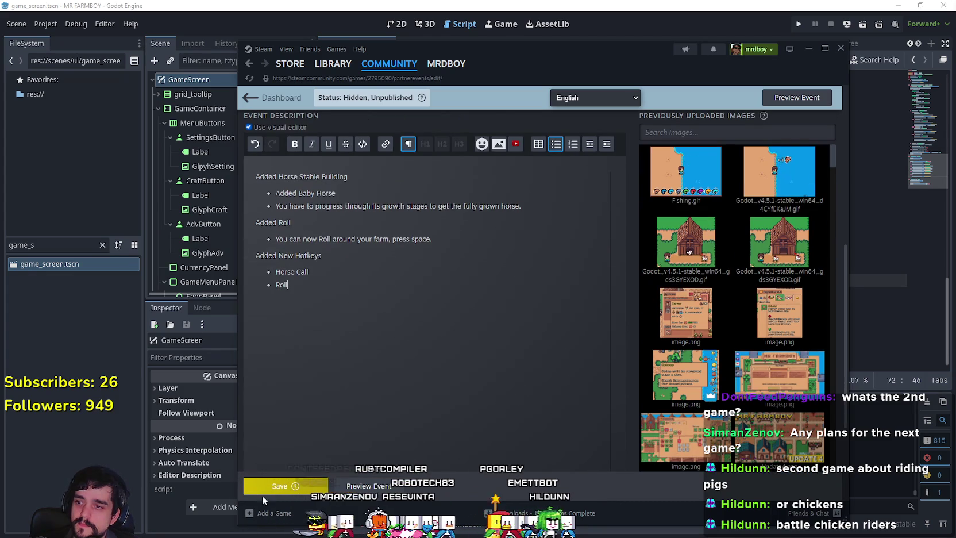
# Save the event, close the success dialog, and switch back to Godot.
pyautogui.scroll(10, 308, 386)
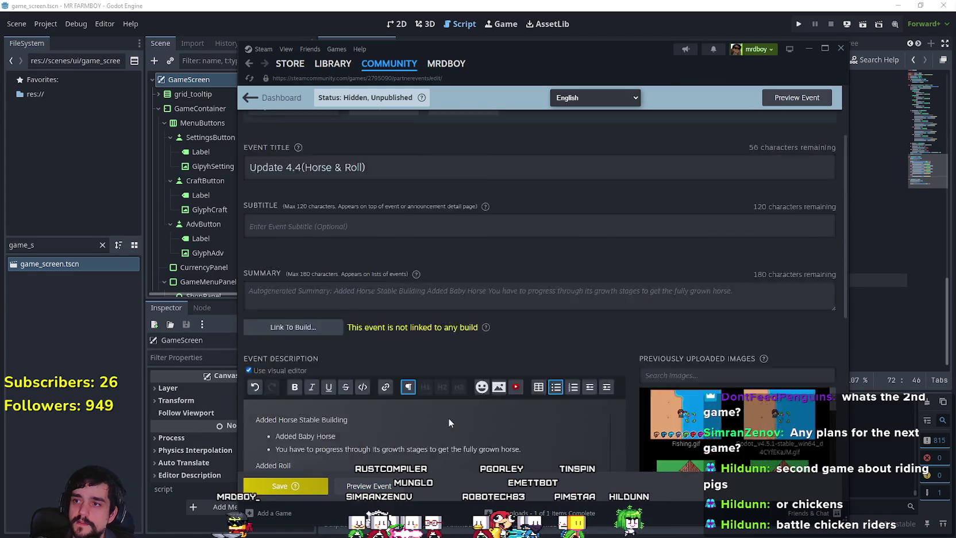
pyautogui.scroll(-6, 431, 295)
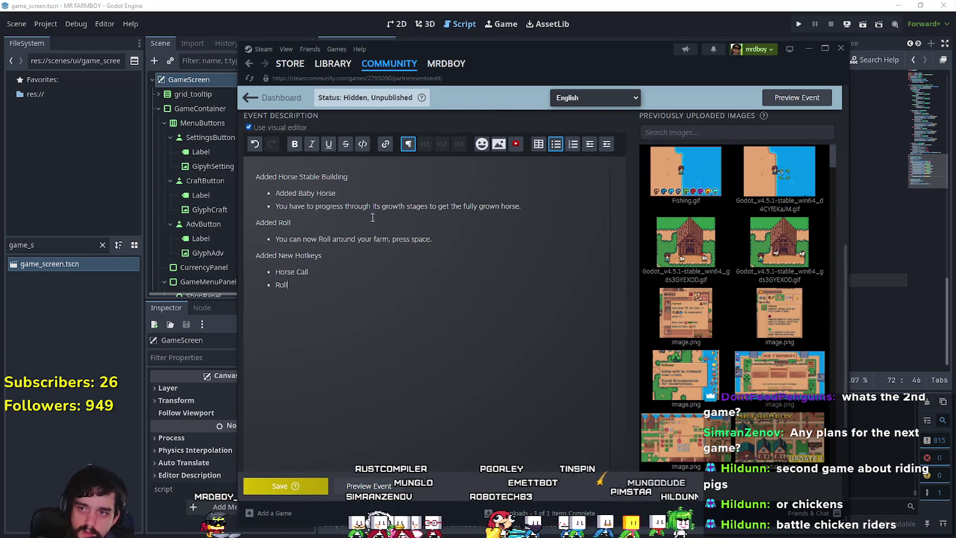
pyautogui.click(287, 486)
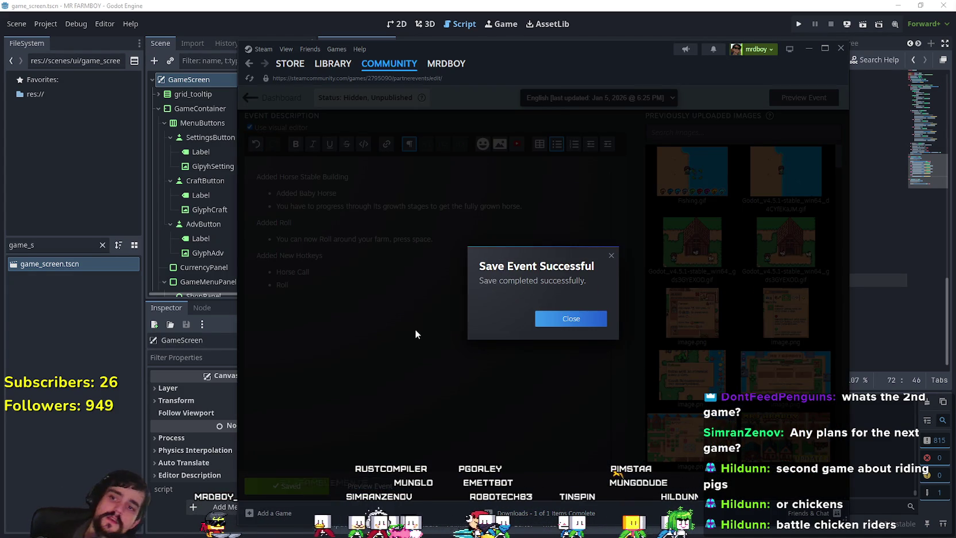
pyautogui.click(543, 317)
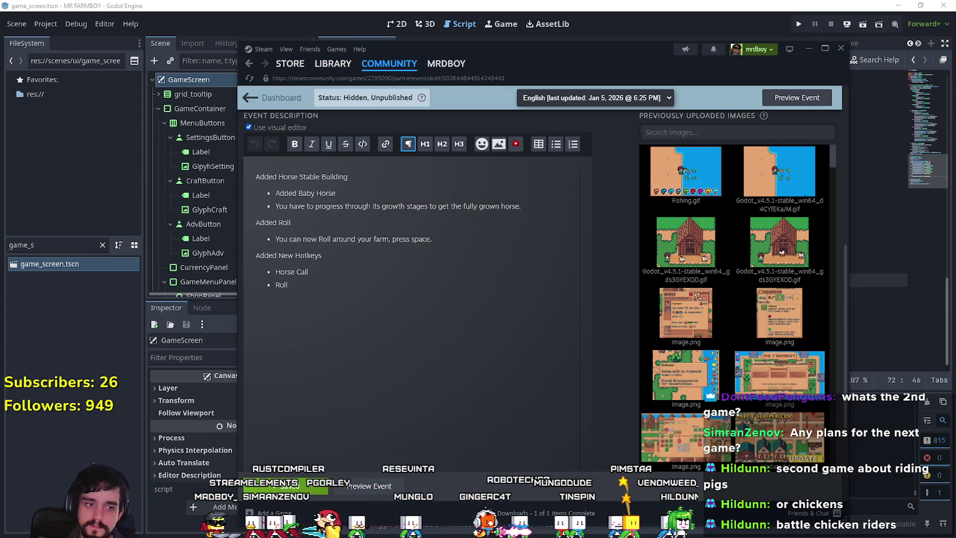
pyautogui.scroll(1, 480, 325)
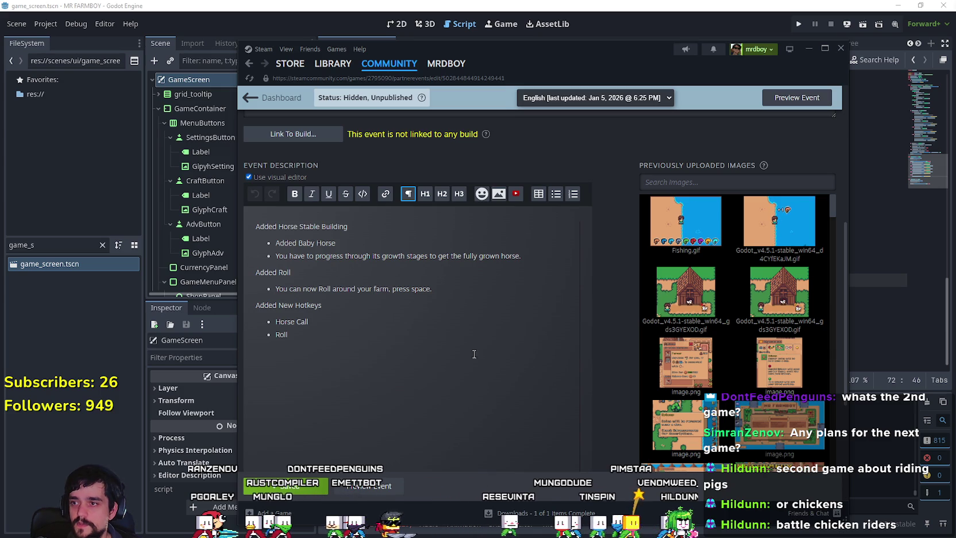
pyautogui.hotkey('alt', 'Tab')
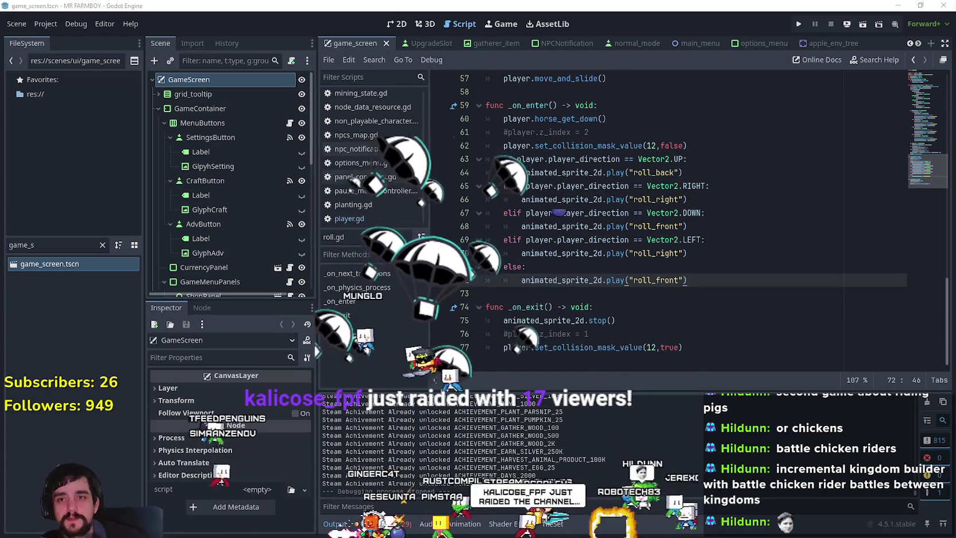
# Run the MR FARMBOY game from the Godot editor.
pyautogui.click(799, 24)
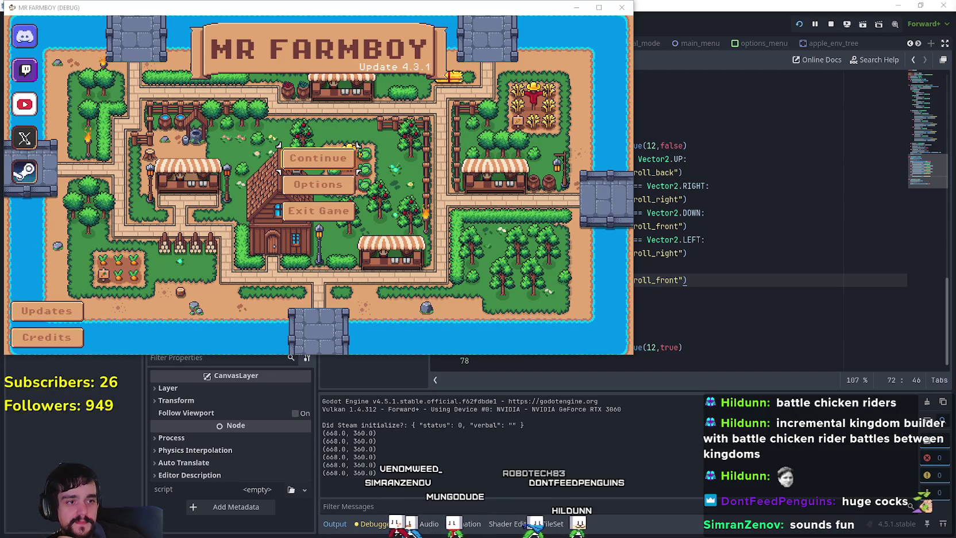
# Maximize the Mr Farmboy window and open the saved-games list with Continue.
pyautogui.click(597, 9)
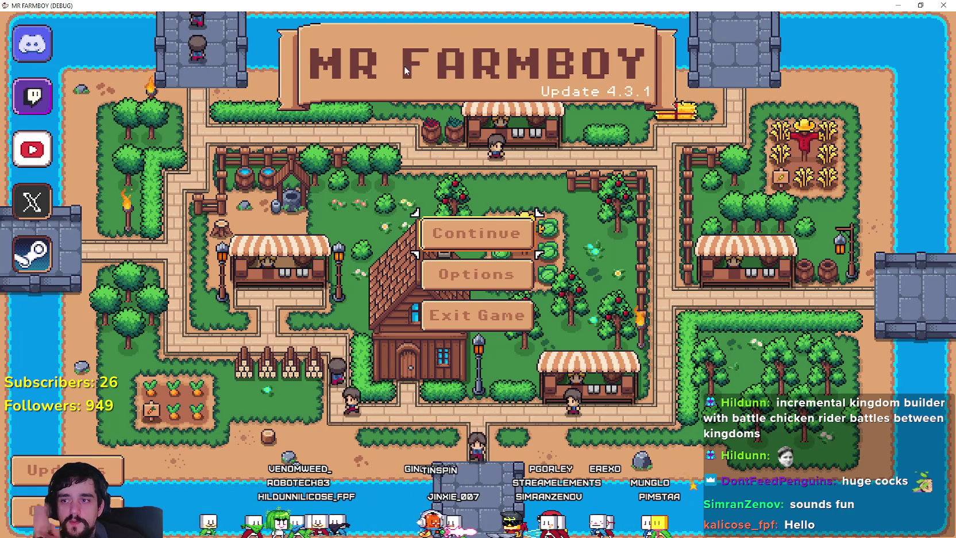
pyautogui.click(510, 248)
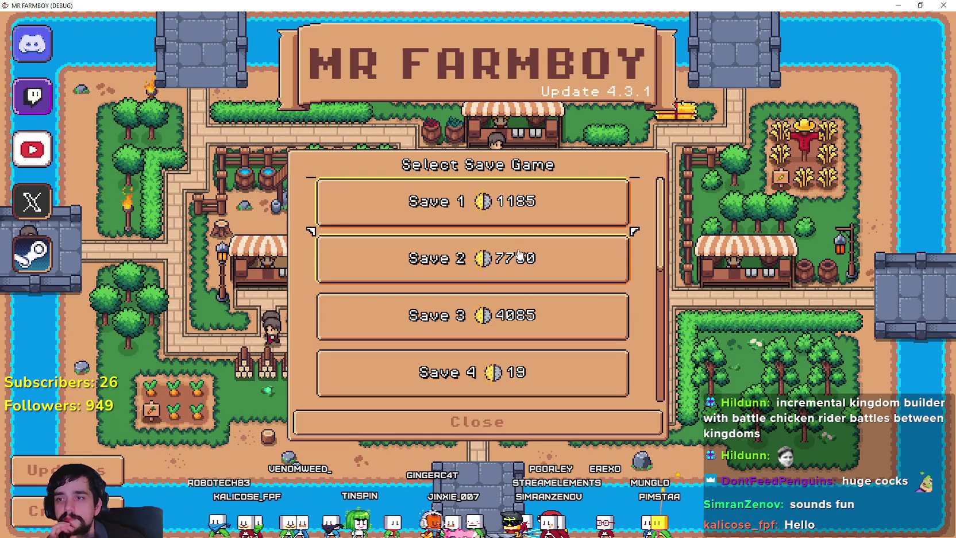
# Scroll the saves list down and load Save 10.
pyautogui.scroll(-1, 655, 207)
pyautogui.scroll(1, 640, 190)
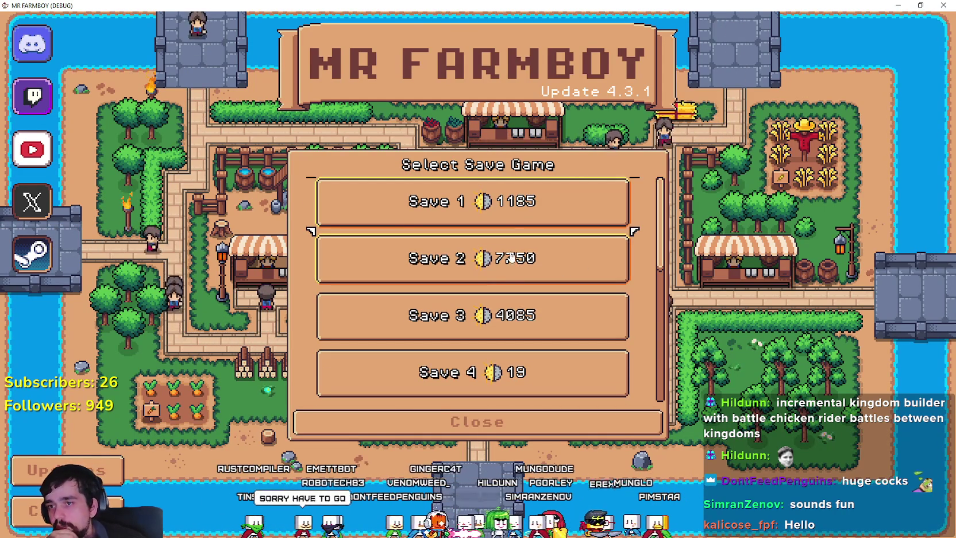
pyautogui.scroll(-6, 554, 322)
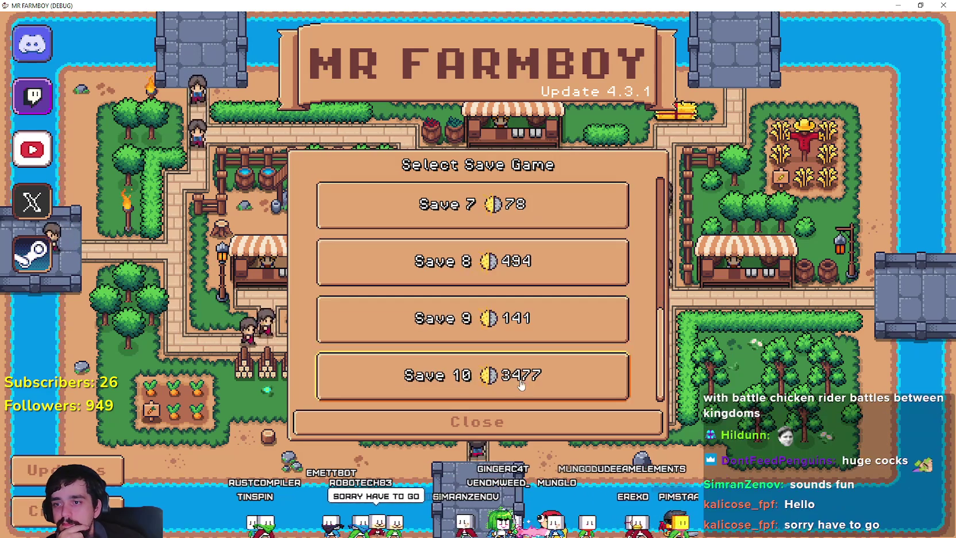
pyautogui.click(433, 388)
pyautogui.click(433, 388)
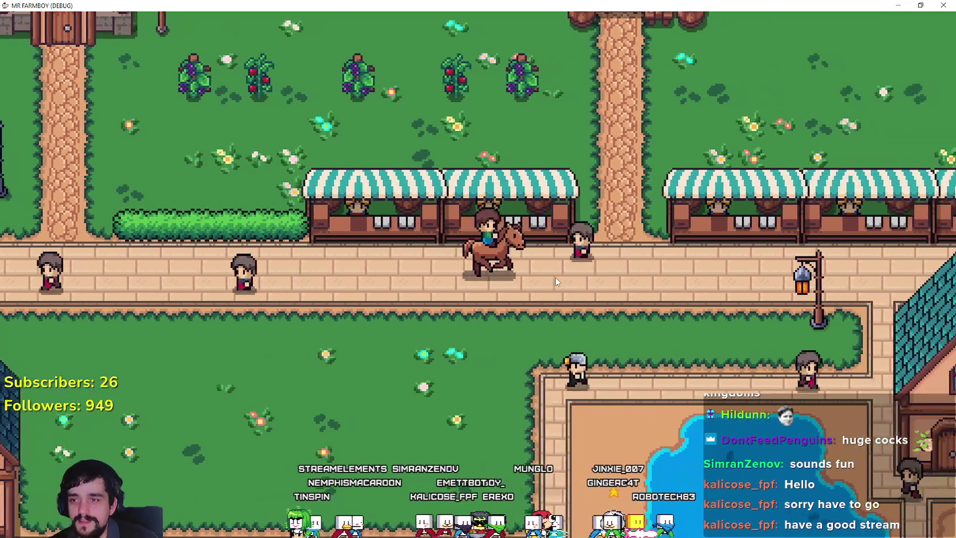
# Ride the horse right across the crop field and back into the town park.
pyautogui.scroll(-3, 555, 276)
pyautogui.scroll(3, 557, 278)
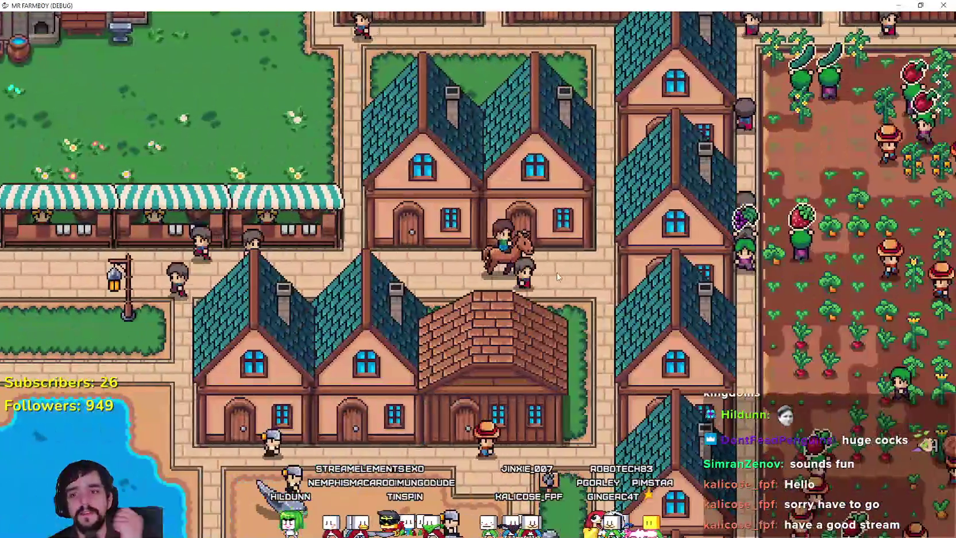
pyautogui.press('d')
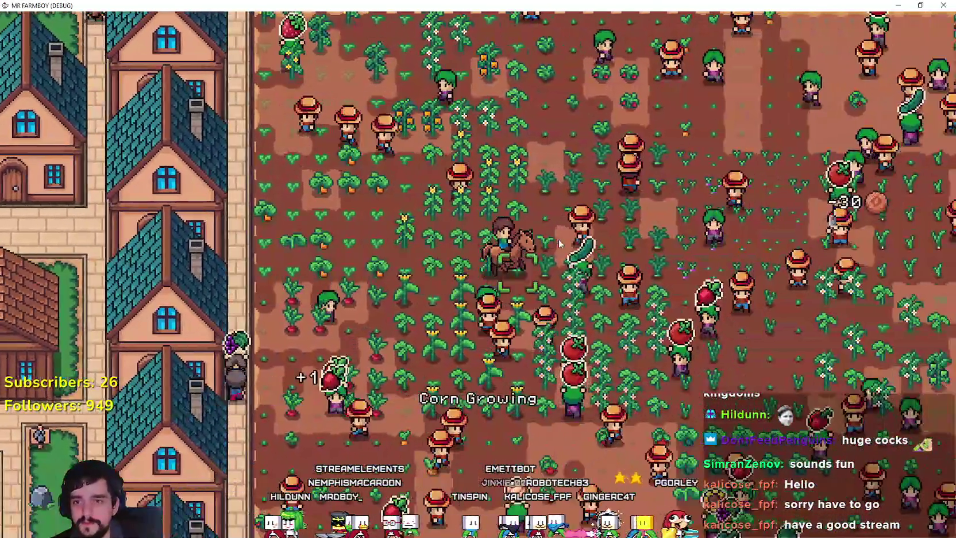
pyautogui.press('d')
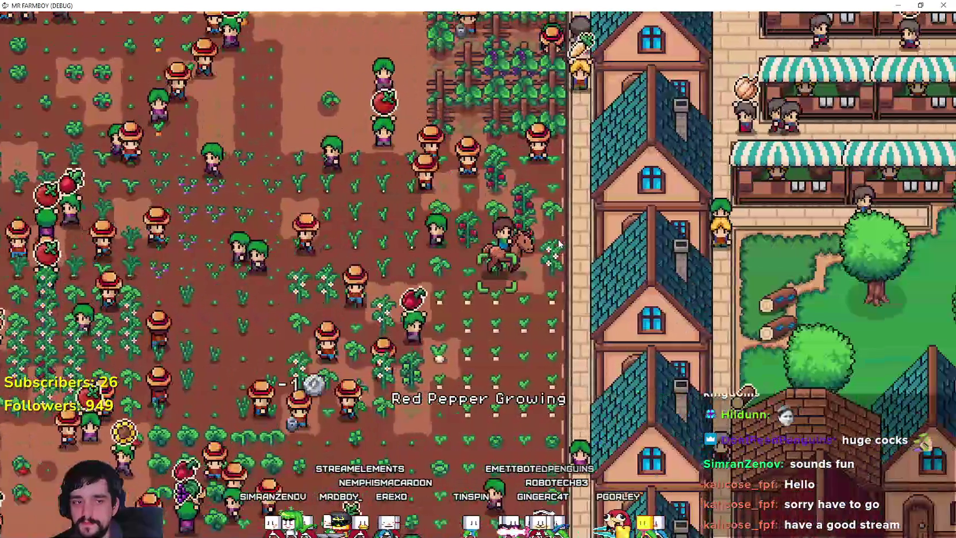
pyautogui.press('d')
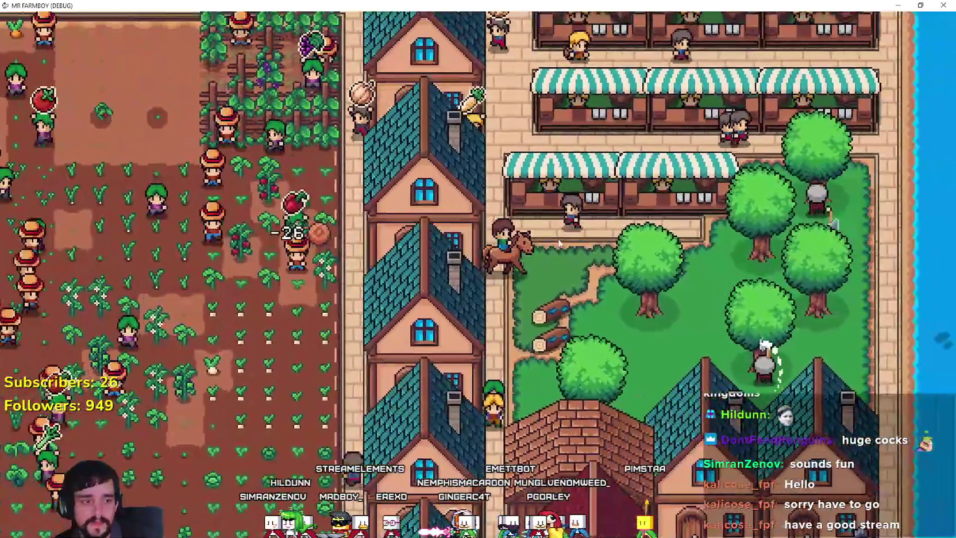
pyautogui.press('d')
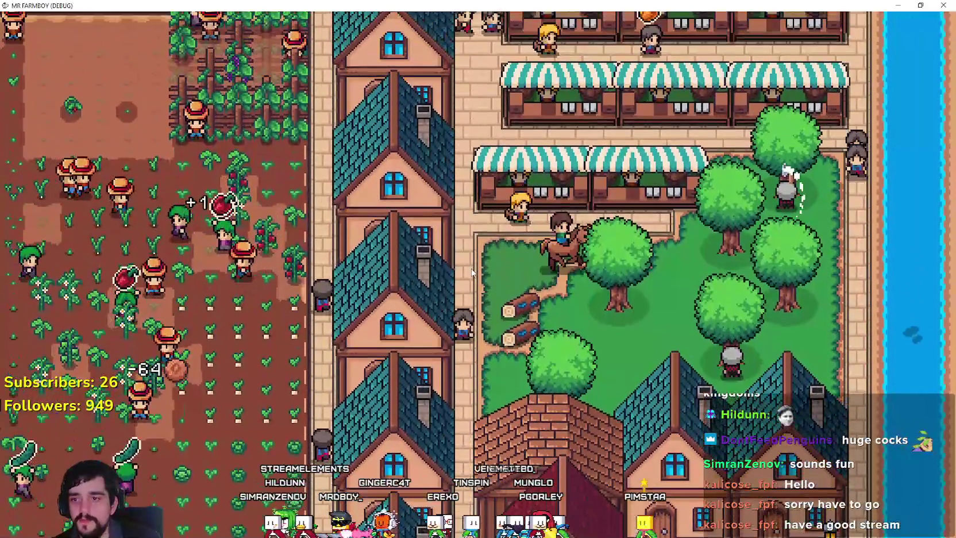
# Ride past the brick house to the wooden house, dismount at the doorway, and pause.
pyautogui.press('s')
pyautogui.press('a')
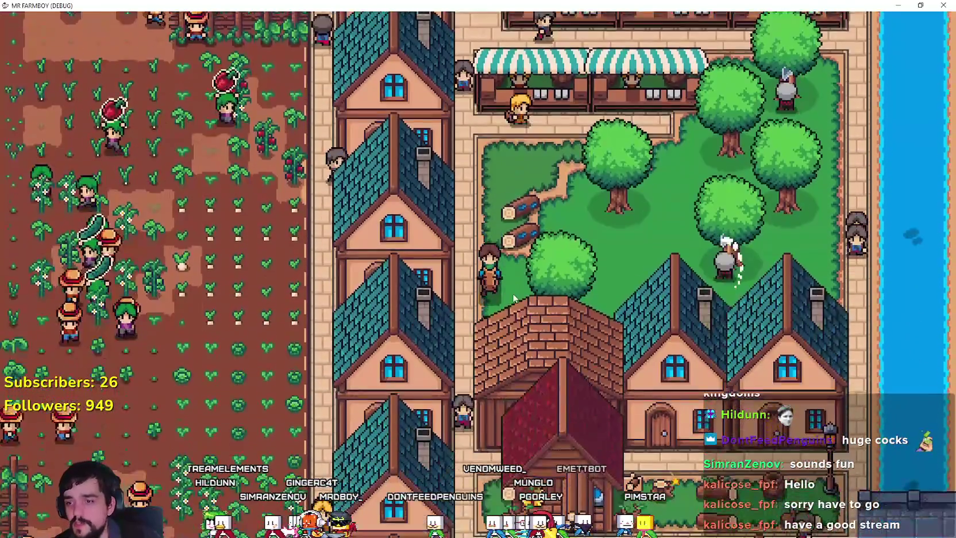
pyautogui.press('s')
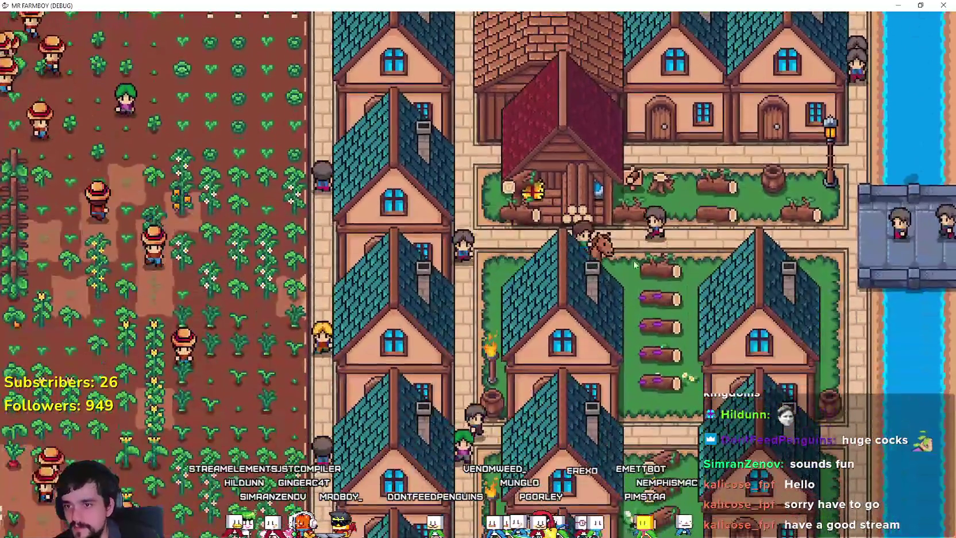
pyautogui.press('d')
pyautogui.press('a')
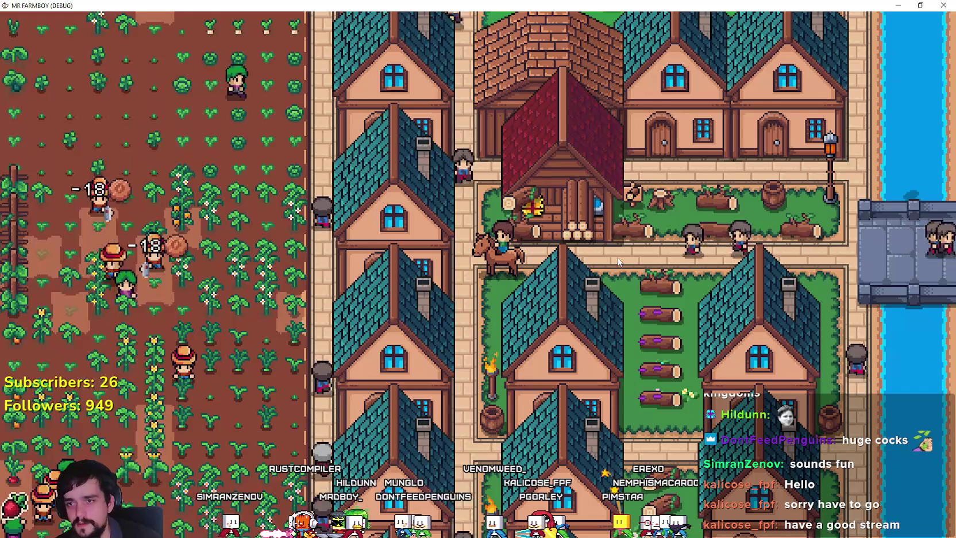
pyautogui.scroll(3, 610, 271)
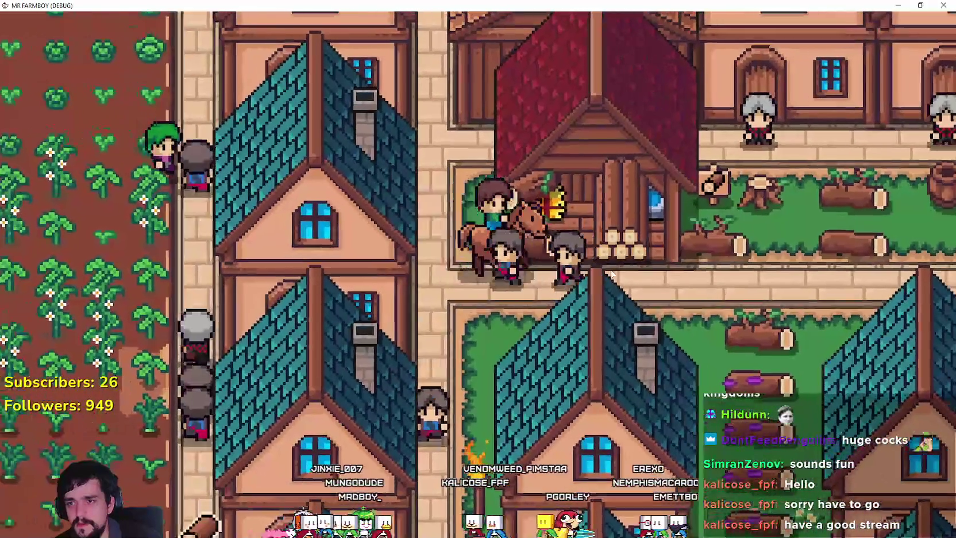
pyautogui.press('a')
pyautogui.scroll(2, 611, 274)
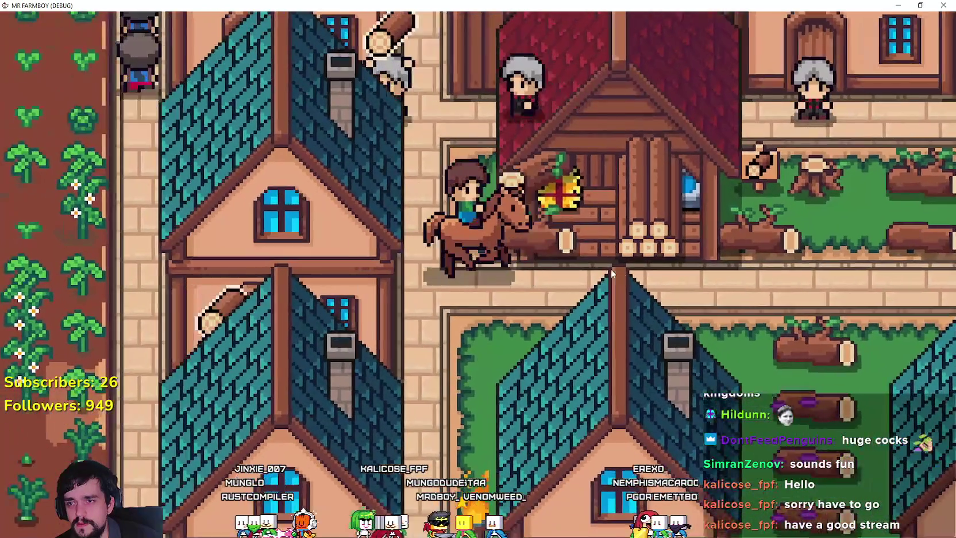
pyautogui.scroll(-3, 611, 269)
pyautogui.press('w')
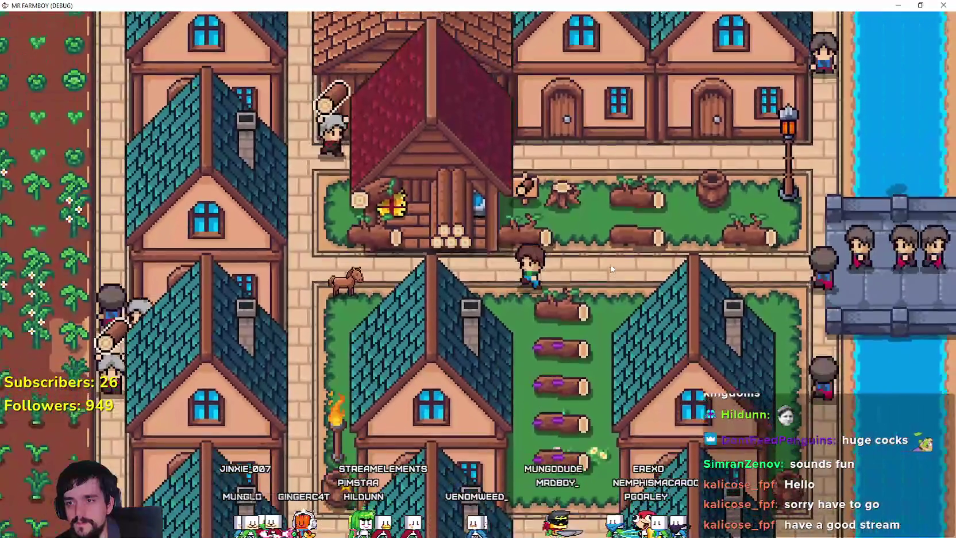
pyautogui.scroll(3, 609, 264)
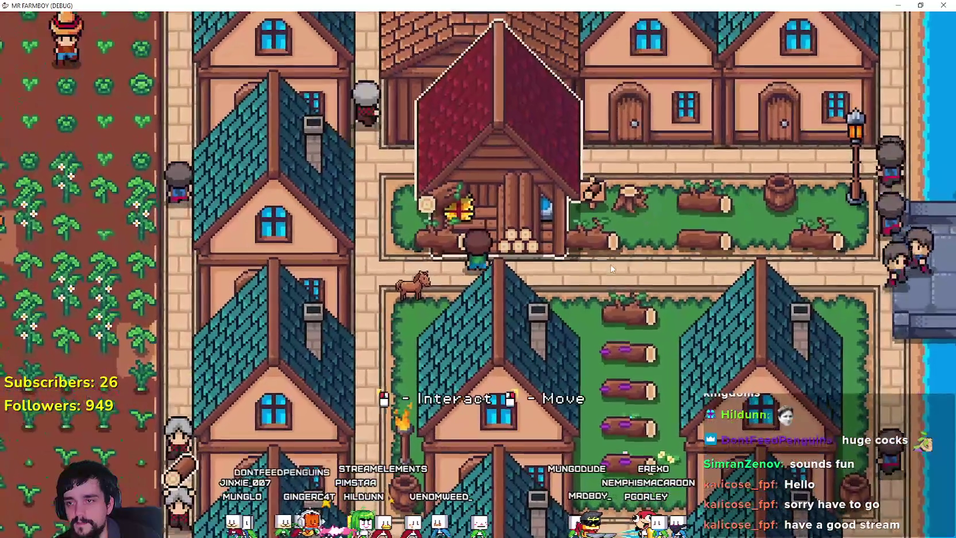
pyautogui.scroll(3, 611, 269)
pyautogui.press('Escape')
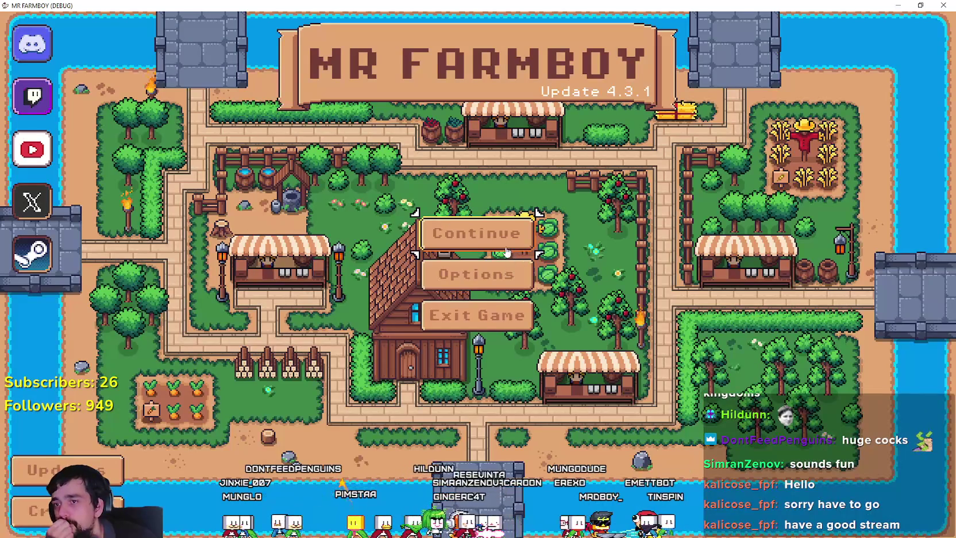
# Open the saves list from the title screen and load Save 3.
pyautogui.click(517, 233)
pyautogui.scroll(-2, 542, 220)
pyautogui.scroll(-5, 543, 220)
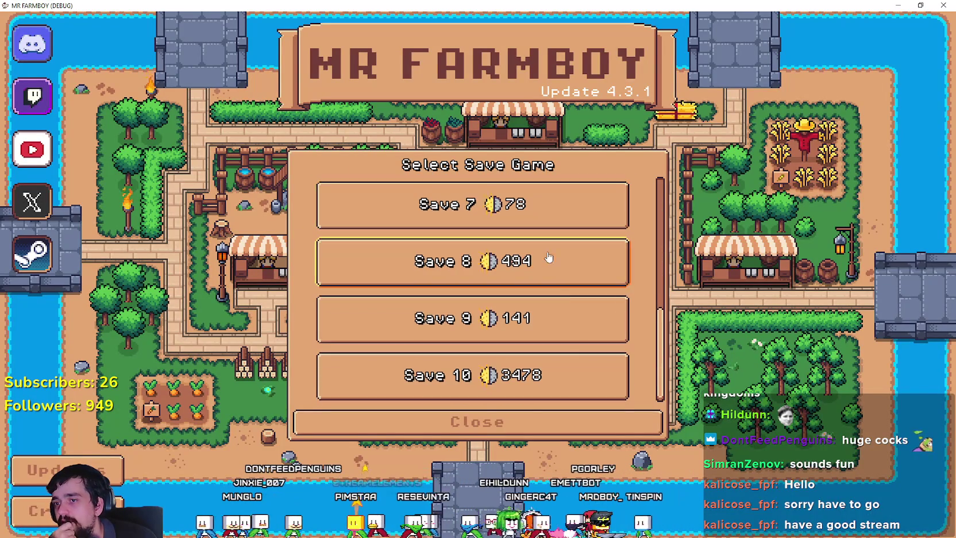
pyautogui.scroll(6, 597, 382)
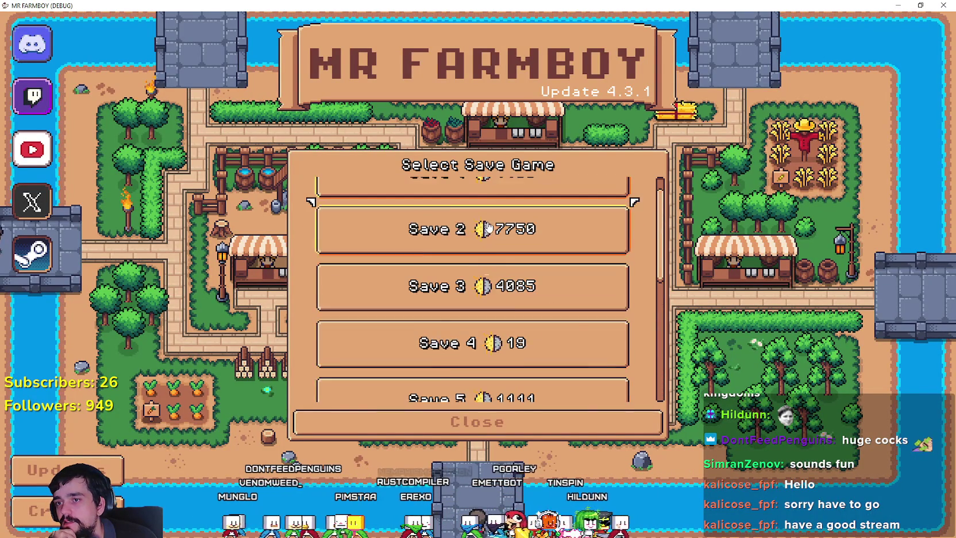
pyautogui.click(550, 330)
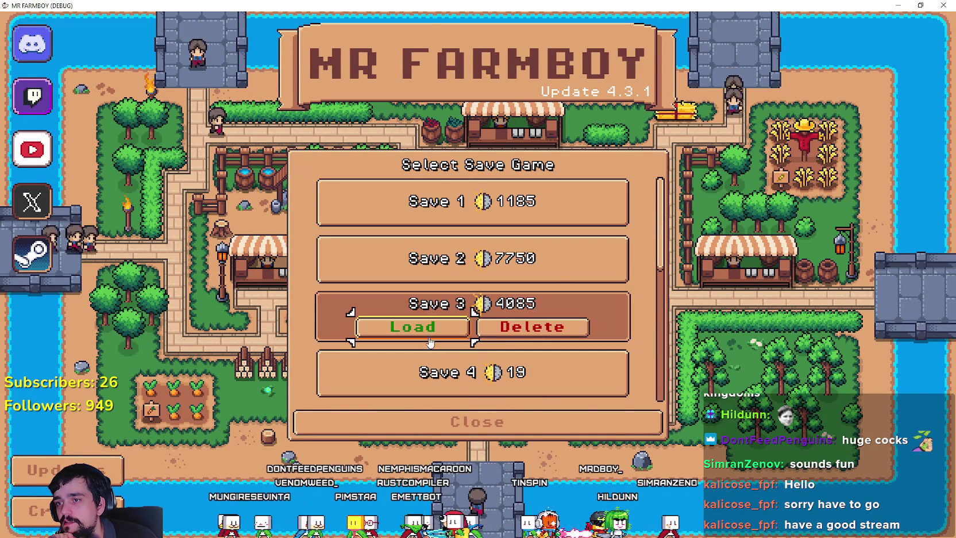
pyautogui.click(428, 335)
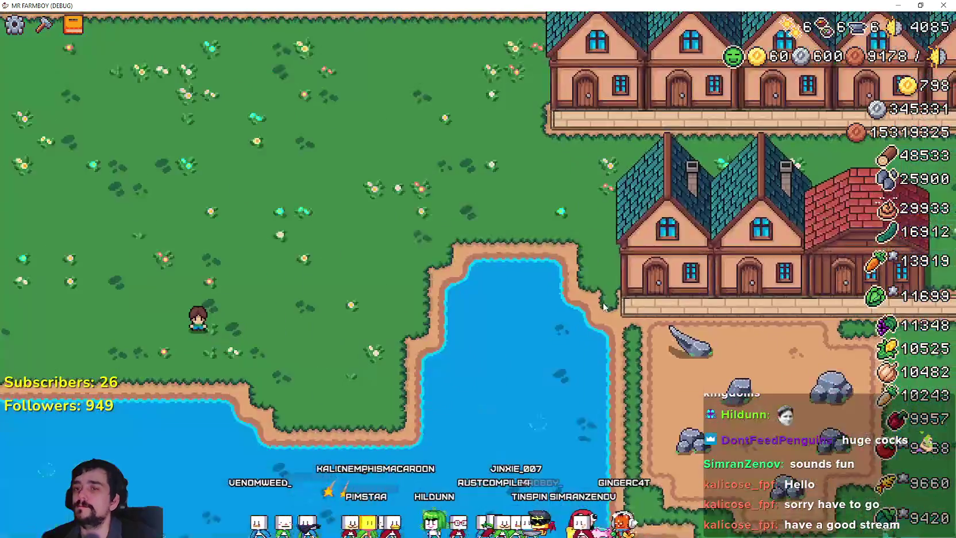
# Ride the horse right across the crop field and dismount near the farmhouse.
pyautogui.scroll(-3, 596, 273)
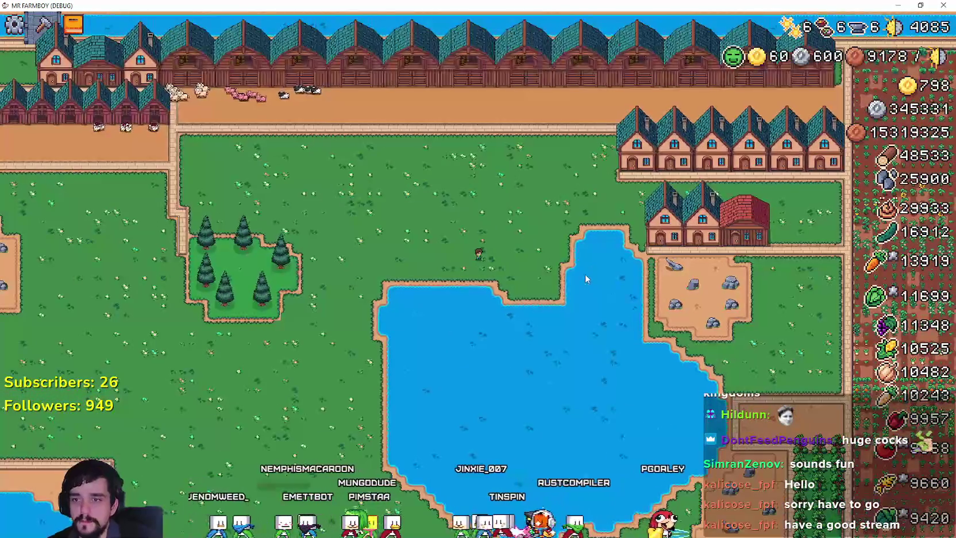
pyautogui.scroll(3, 584, 274)
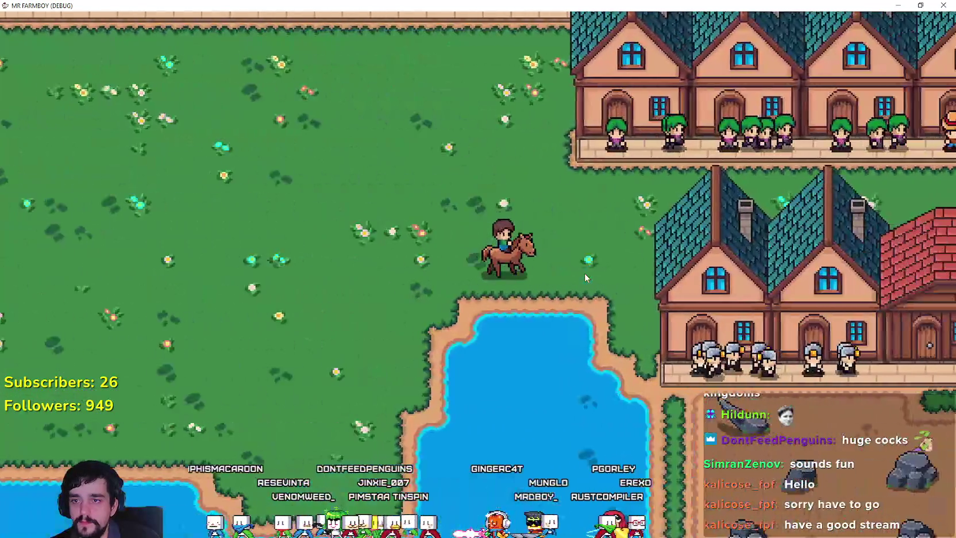
pyautogui.press('d')
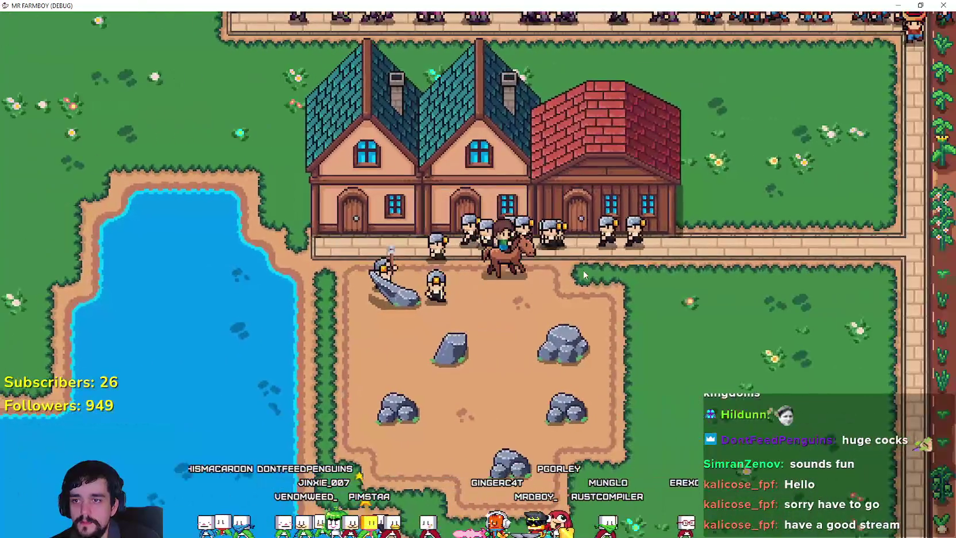
pyautogui.scroll(-2, 582, 269)
pyautogui.press('d')
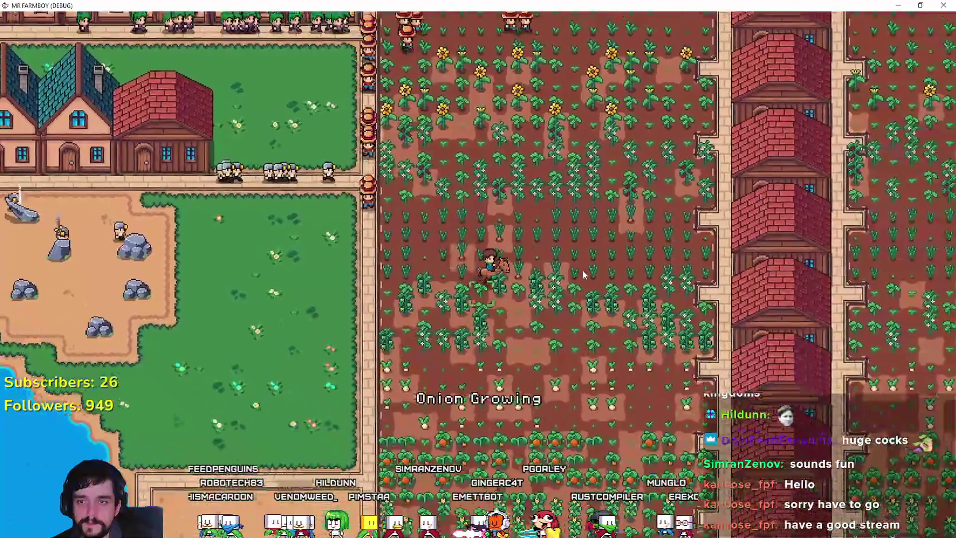
pyautogui.press('d')
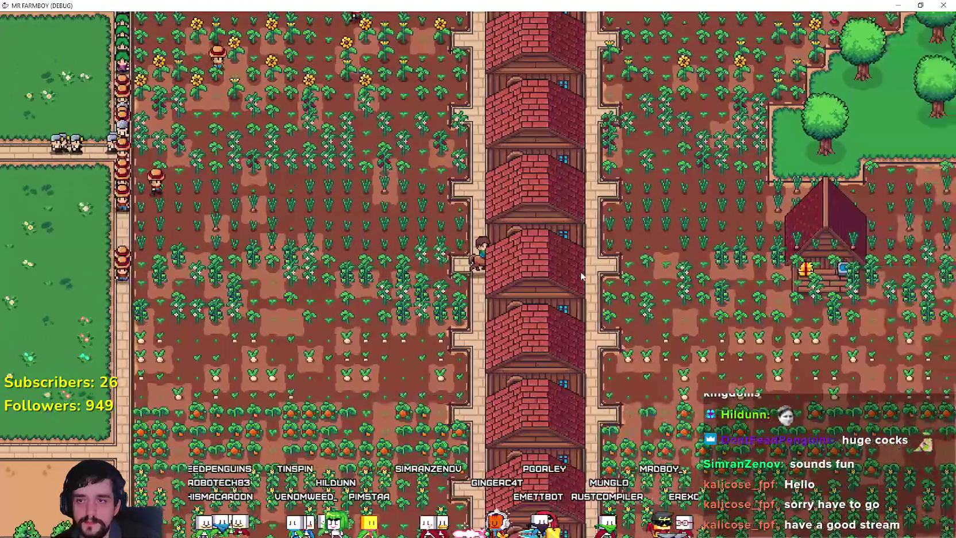
pyautogui.press('d')
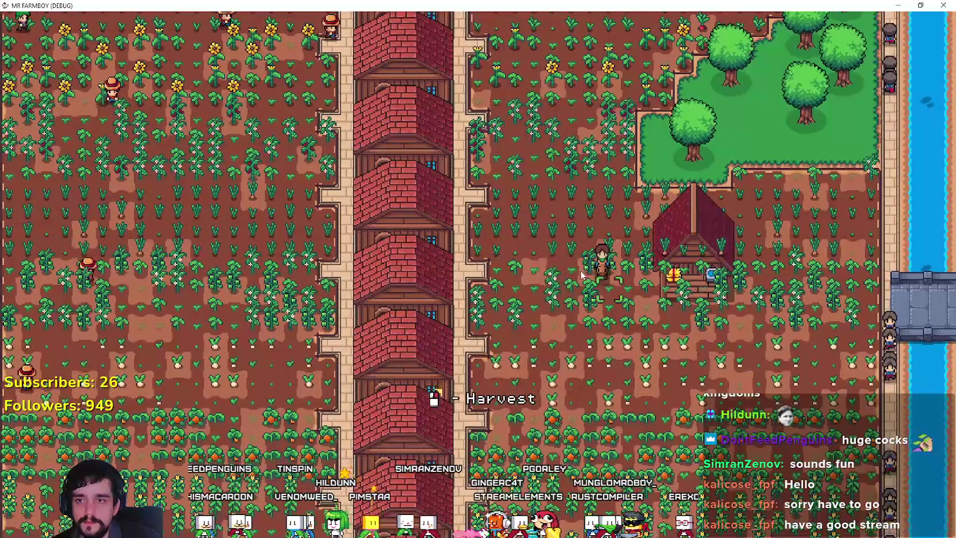
pyautogui.press('d')
pyautogui.scroll(2, 580, 271)
pyautogui.press('c')
pyautogui.press('c')
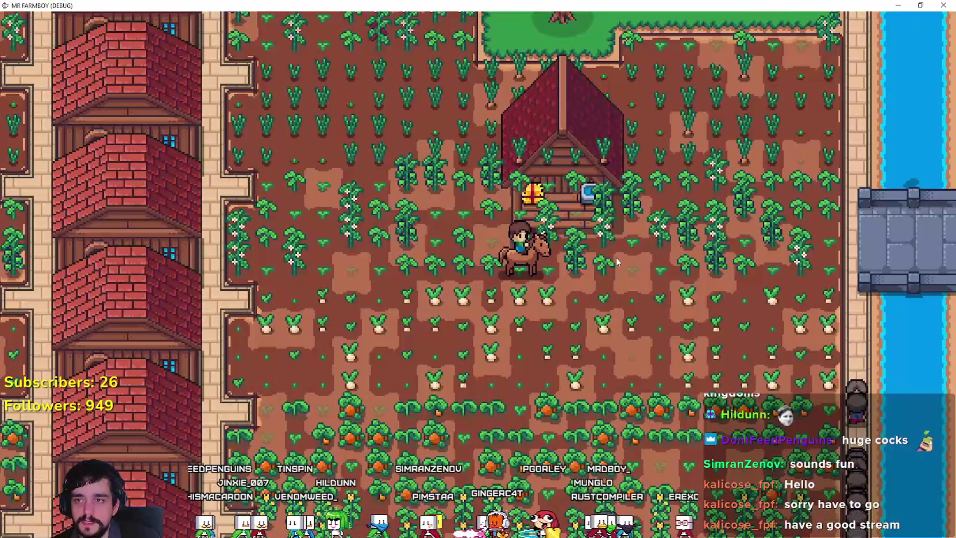
pyautogui.press('e')
pyautogui.press('d')
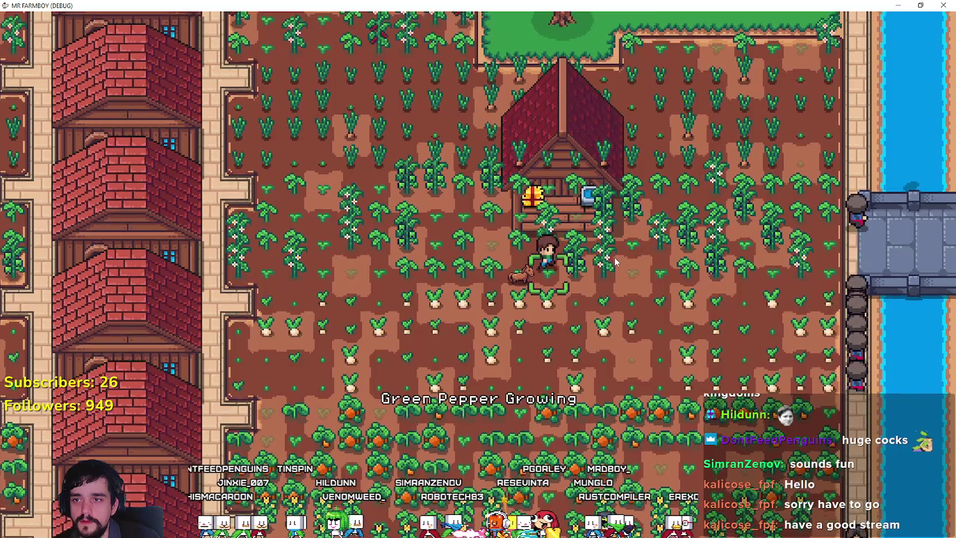
# Walk the farmer left past the farmhouse steps, opening and closing the Crafting panel.
pyautogui.scroll(2, 614, 257)
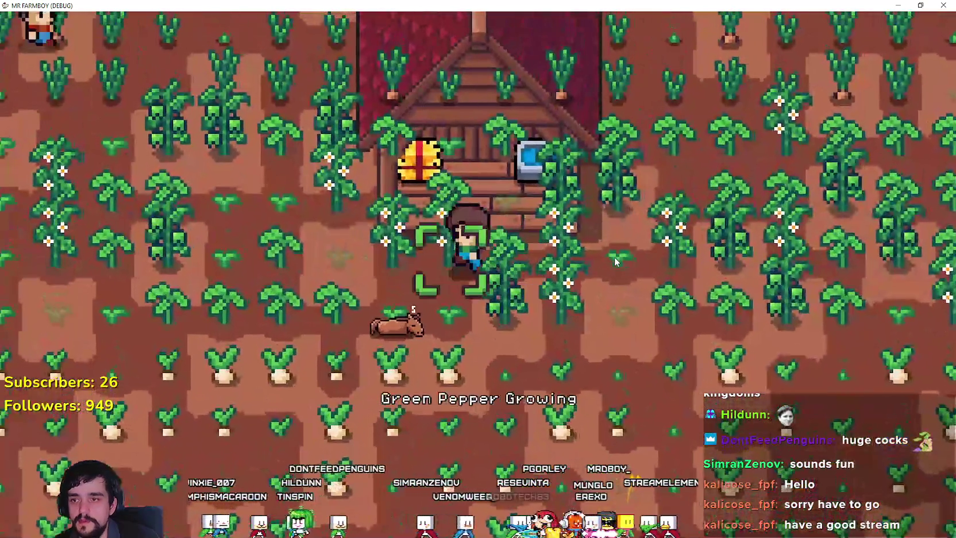
pyautogui.scroll(-1, 614, 257)
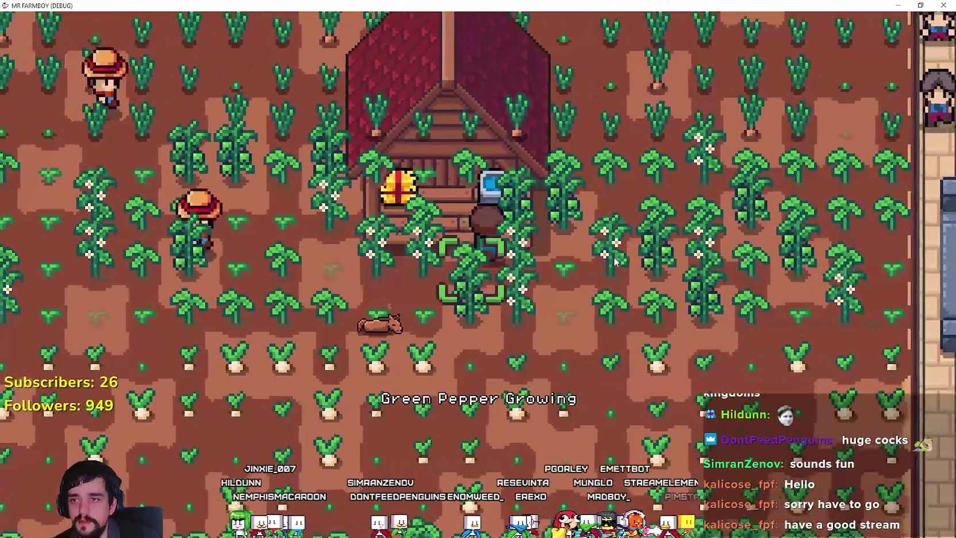
pyautogui.press('a')
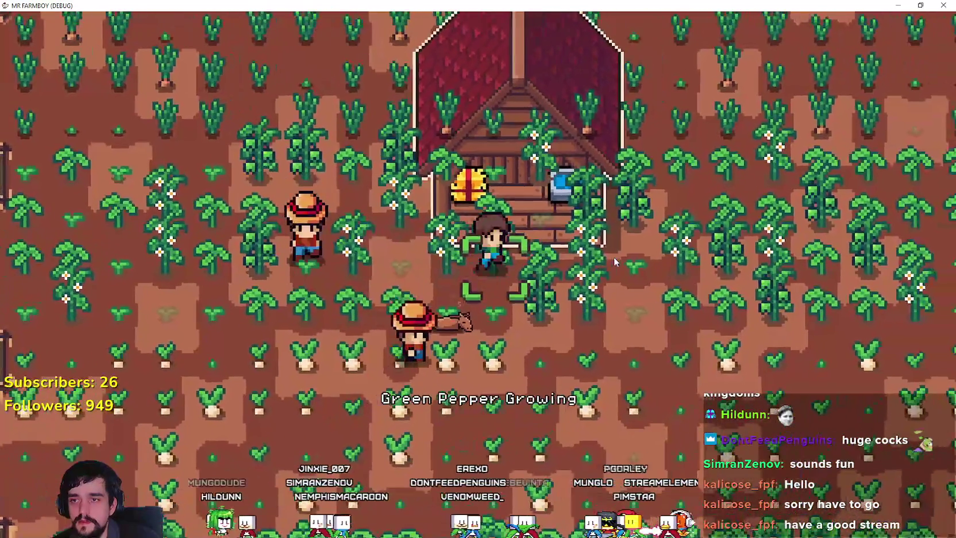
pyautogui.scroll(-2, 614, 261)
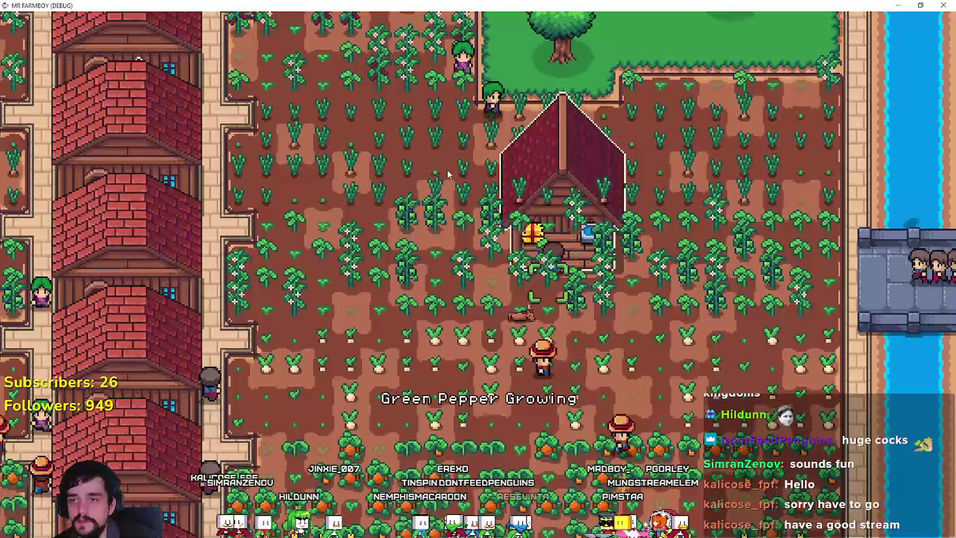
pyautogui.press('a')
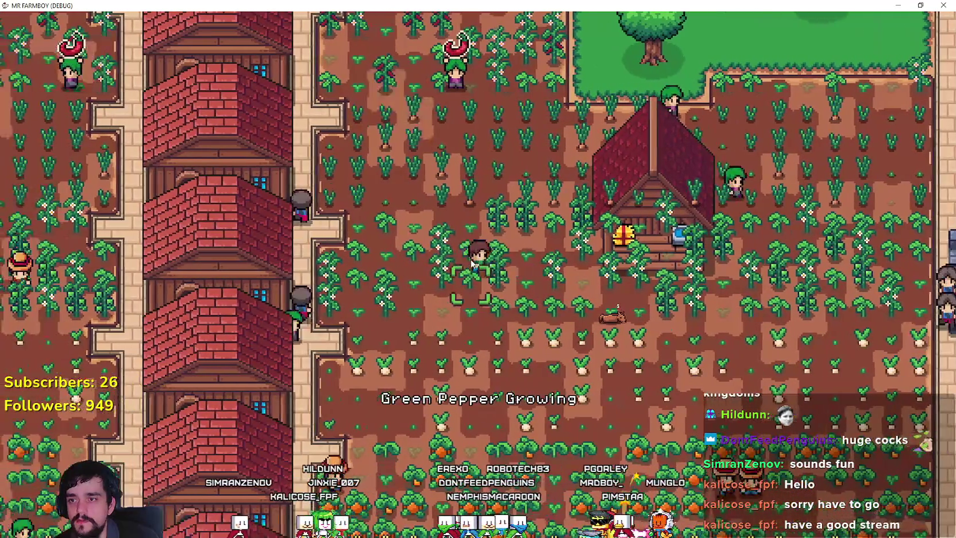
pyautogui.press('c')
pyautogui.press('d')
pyautogui.press('c')
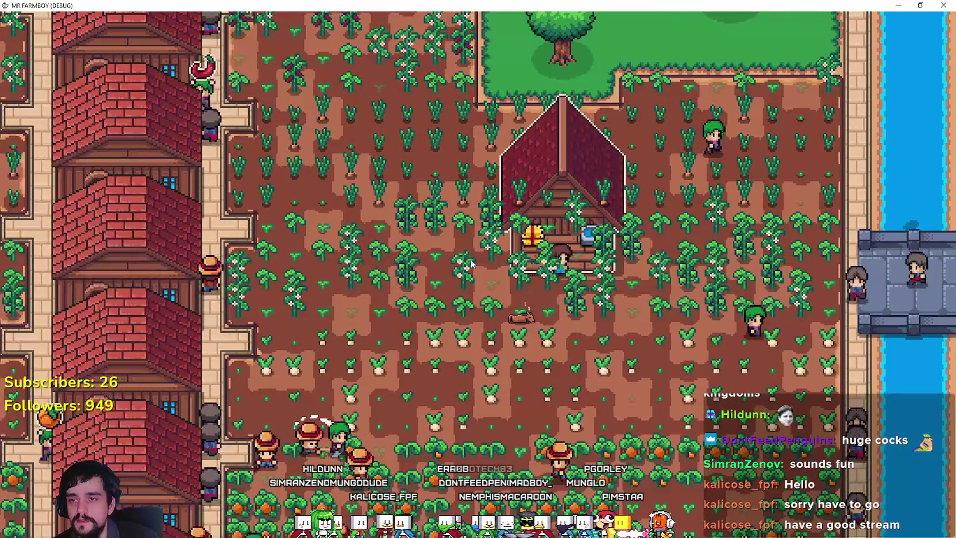
# Walk the farmer left across the field to the houses and pause to show stats.
pyautogui.press('s')
pyautogui.press('a')
pyautogui.press('w')
pyautogui.press('d')
pyautogui.press('a')
pyautogui.press('w')
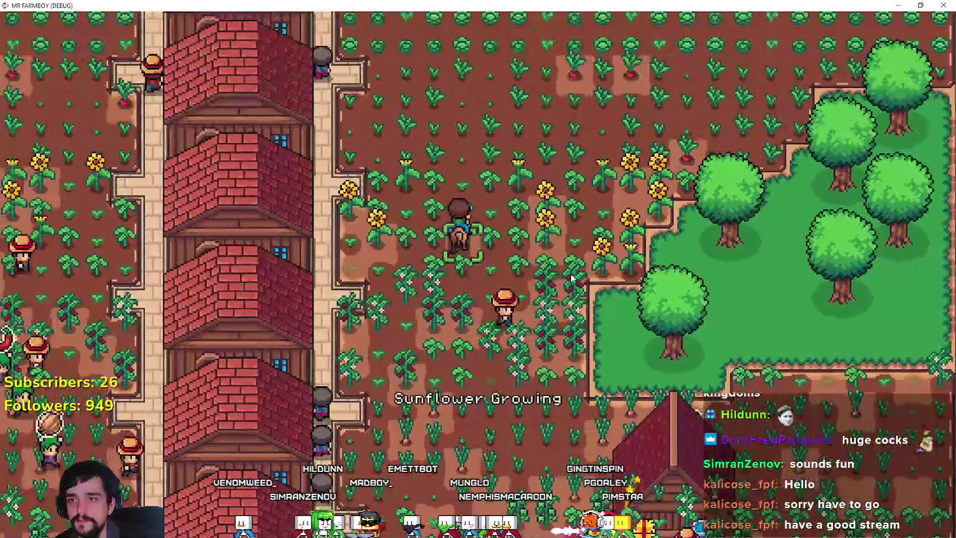
pyautogui.press('a')
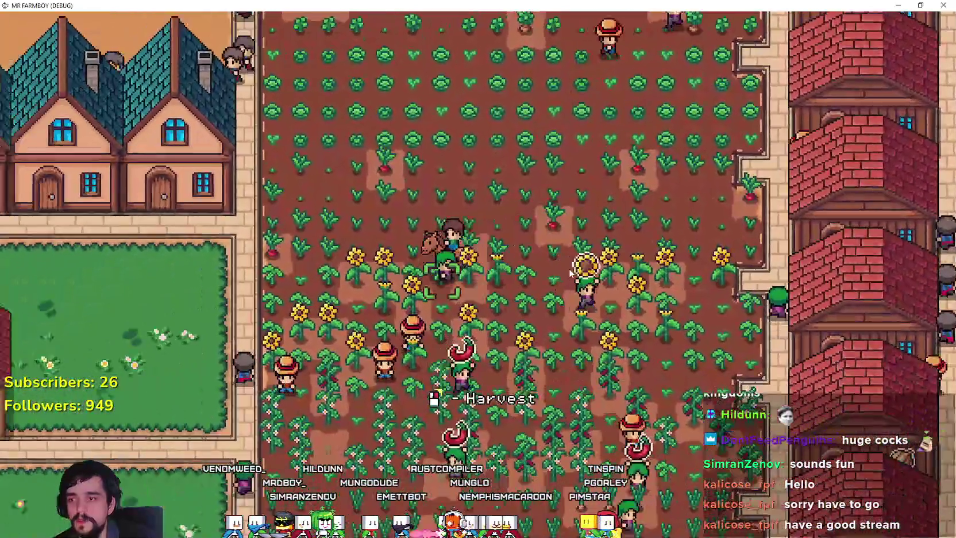
pyautogui.press('a')
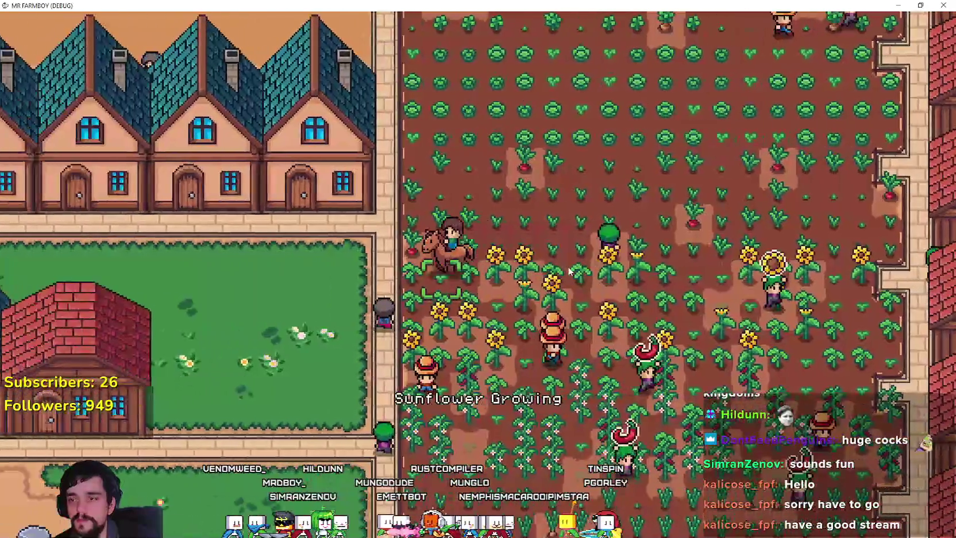
pyautogui.press('Escape')
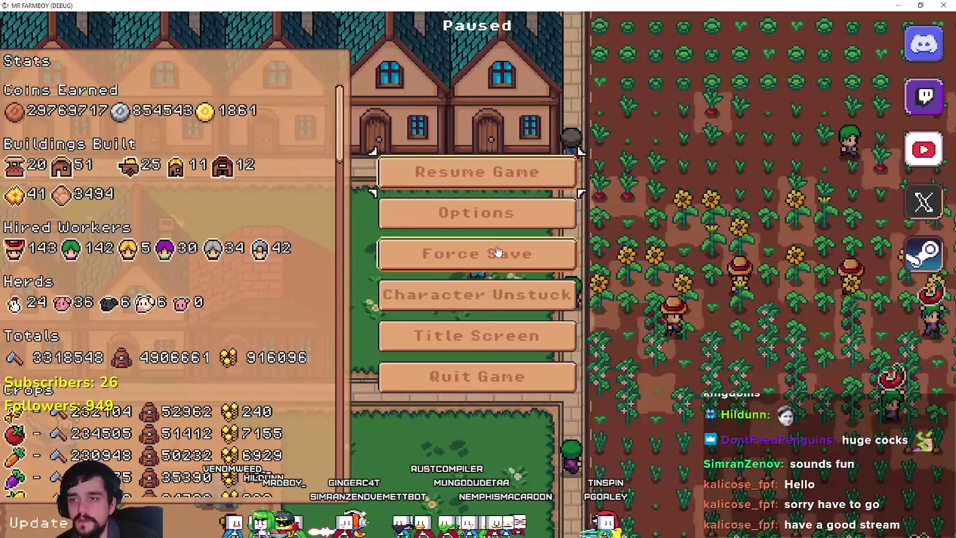
# Return to the title screen and delete Save 6 from the saves list.
pyautogui.click(496, 334)
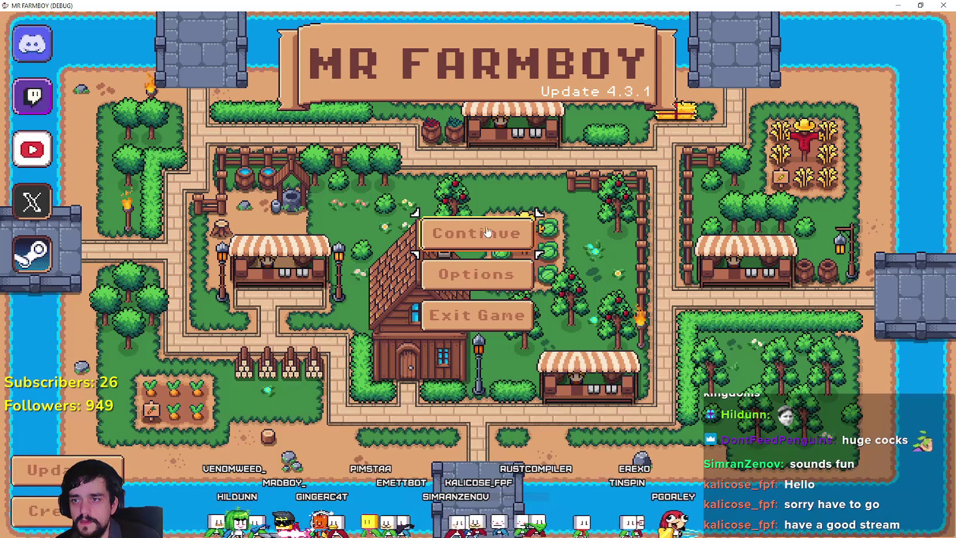
pyautogui.click(495, 231)
pyautogui.scroll(-2, 521, 291)
pyautogui.scroll(-3, 521, 292)
pyautogui.click(494, 227)
pyautogui.click(532, 245)
pyautogui.click(435, 310)
# Create a Balanced Economy game in slot 6 and walk down past the farmhouse.
pyautogui.click(522, 232)
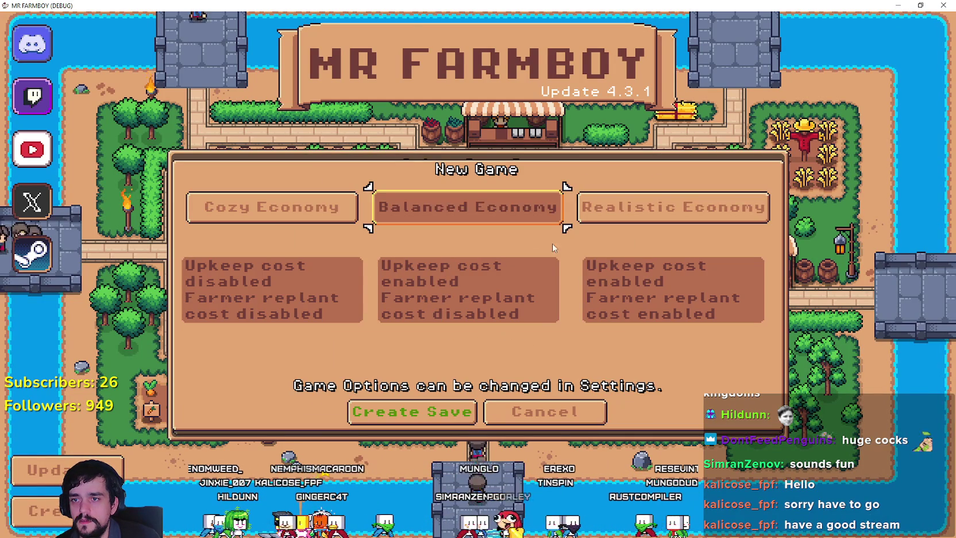
pyautogui.click(456, 412)
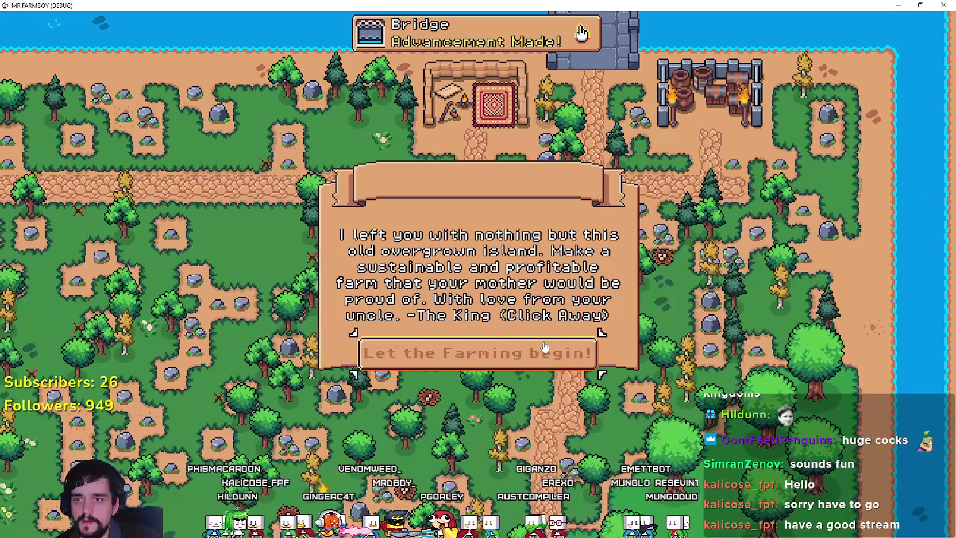
pyautogui.click(544, 356)
pyautogui.press('d')
pyautogui.scroll(-3, 573, 258)
pyautogui.press('s')
pyautogui.scroll(3, 573, 259)
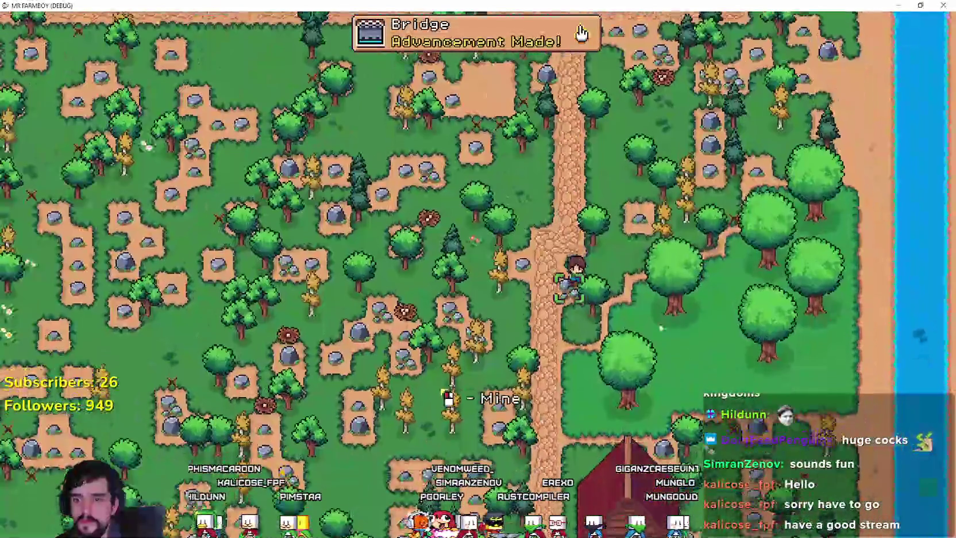
pyautogui.press('s')
pyautogui.scroll(2, 696, 359)
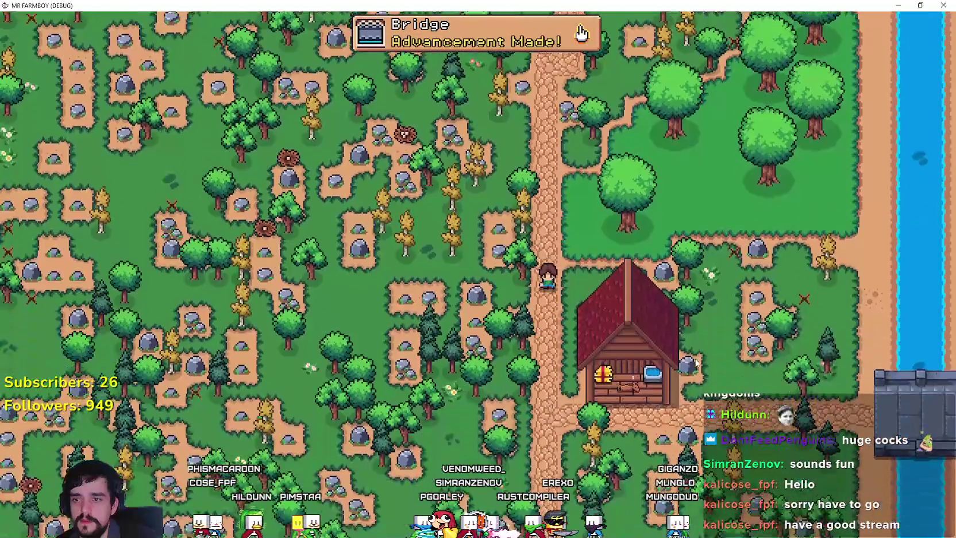
# Walk the farmer past the farmhouse, zoom out, and check the advancements list.
pyautogui.press('s')
pyautogui.press('d')
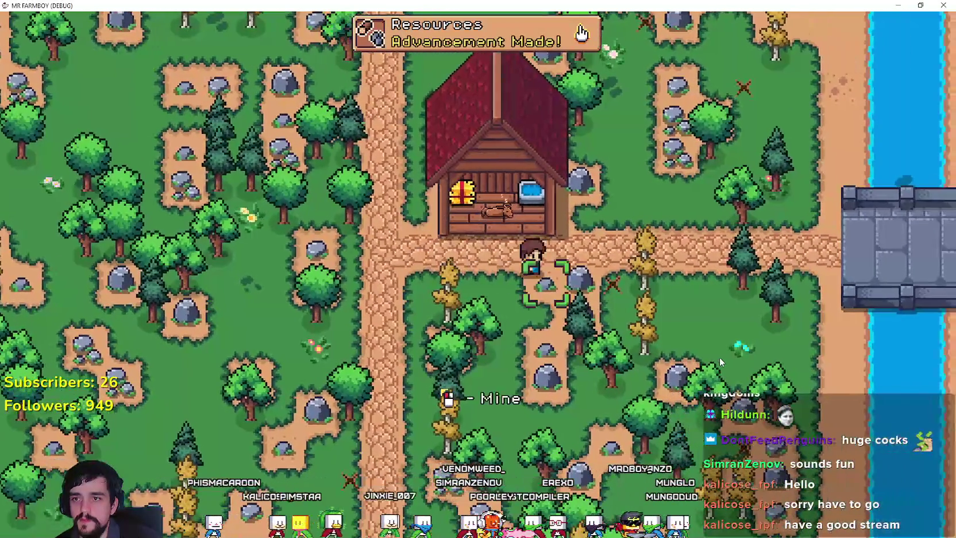
pyautogui.scroll(-5, 718, 354)
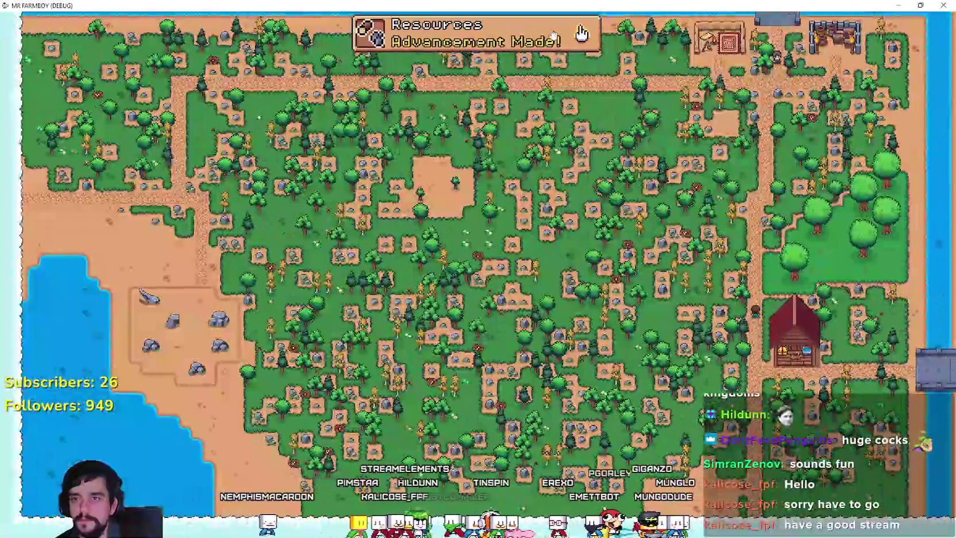
pyautogui.click(582, 31)
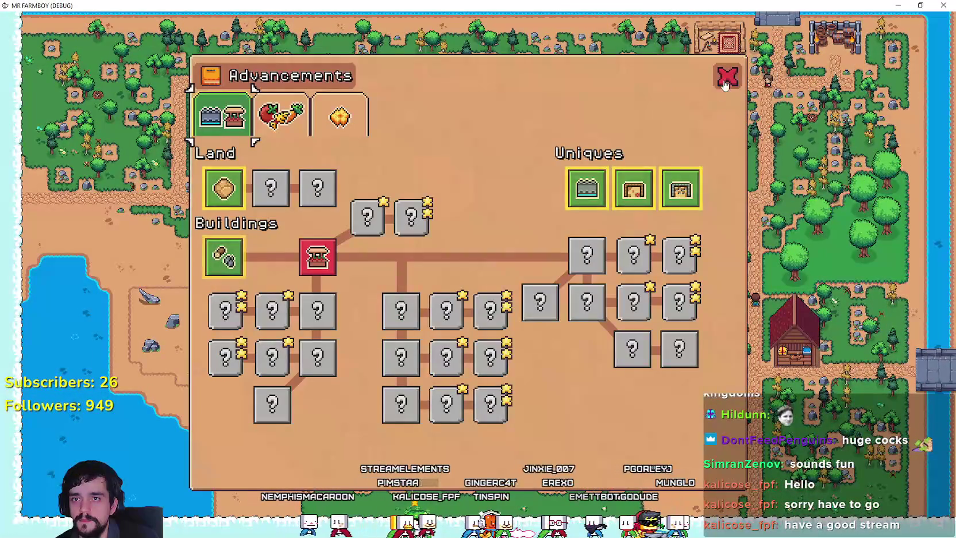
pyautogui.press('Escape')
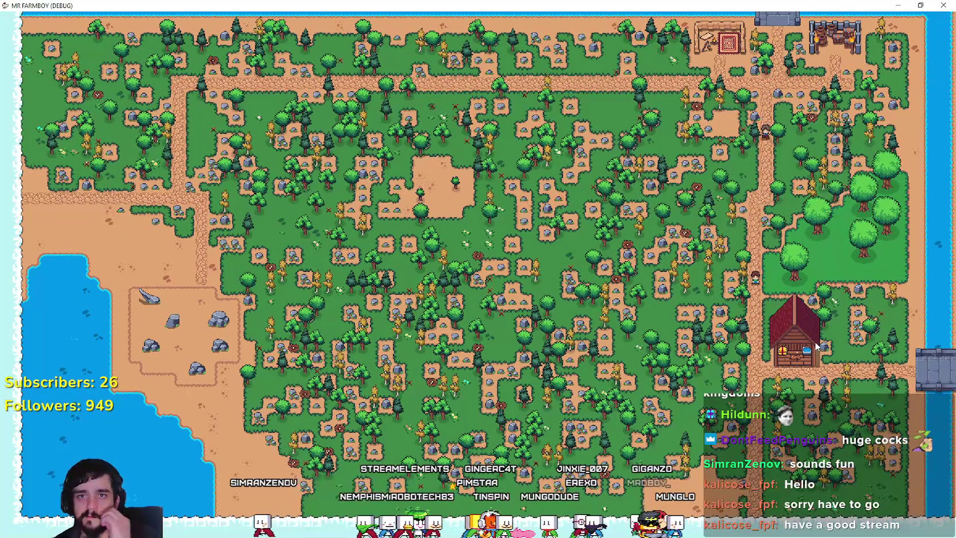
# Frame the island map with water along the top and start a screen snip.
pyautogui.press('w')
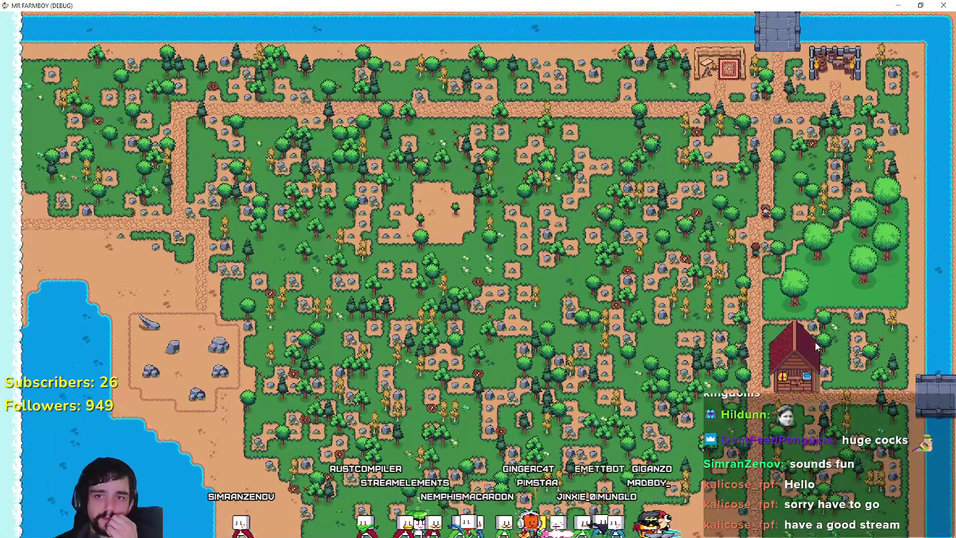
pyautogui.press('s')
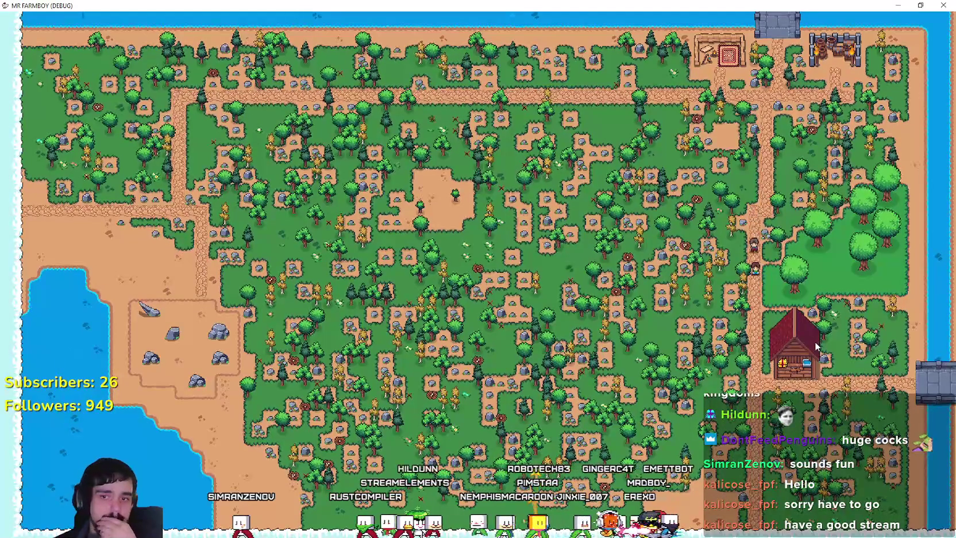
pyautogui.press('s')
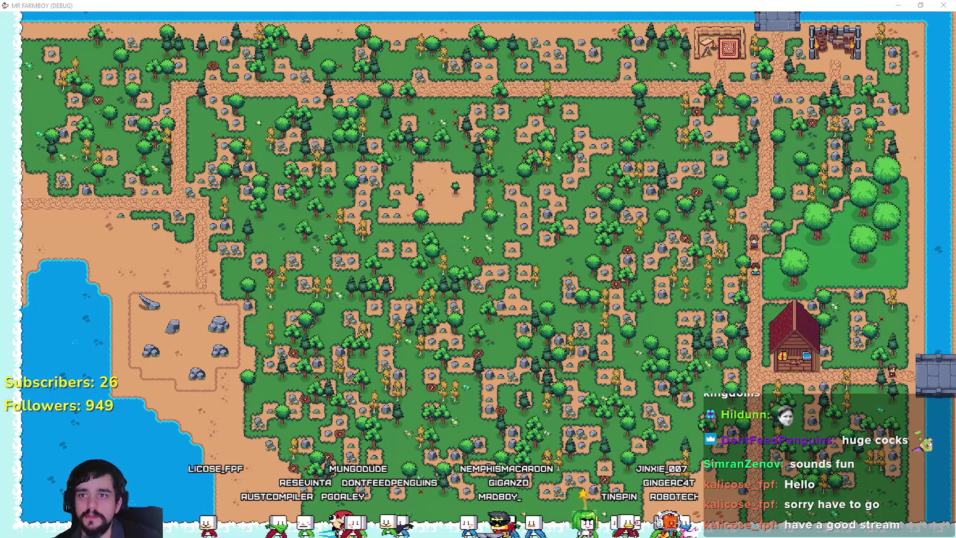
pyautogui.press('super+shift+s')
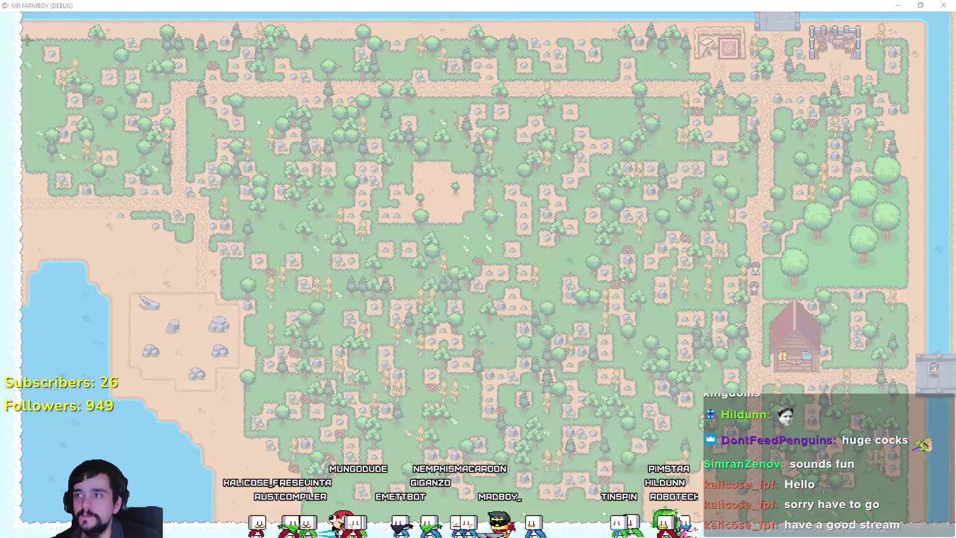
# Snip nearly the whole screen of the island map and copy the annotated snip.
pyautogui.moveTo(11, 11)
pyautogui.mouseDown()
pyautogui.moveTo(332, 410)
pyautogui.moveTo(818, 524)
pyautogui.moveTo(950, 531)
pyautogui.mouseUp()
pyautogui.scroll(-2, 500, 287)
pyautogui.scroll(-1, 499, 287)
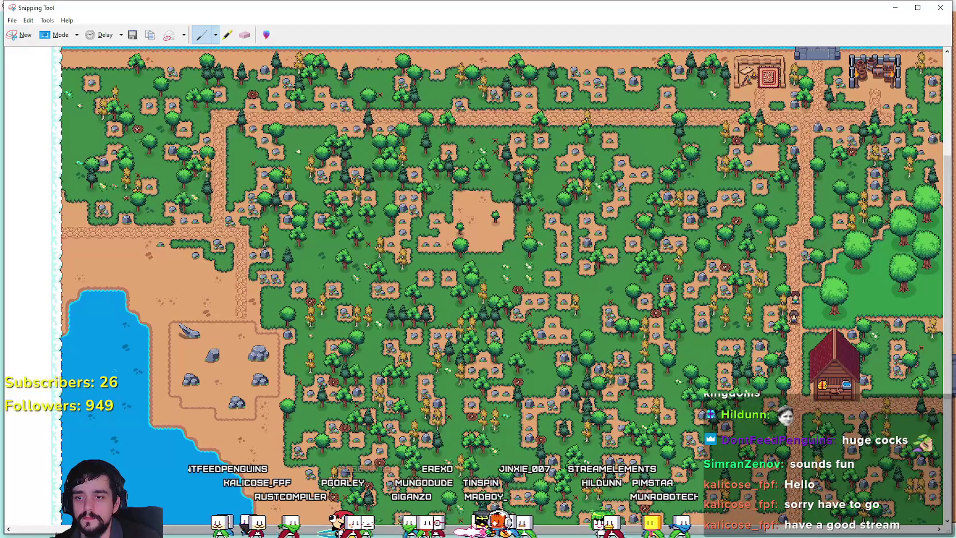
pyautogui.hscroll(3, 500, 287)
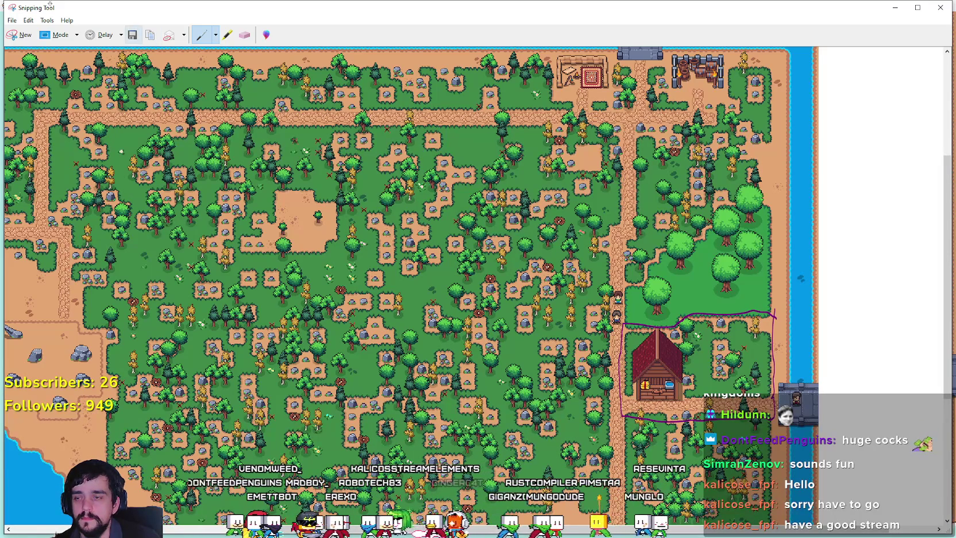
pyautogui.click(29, 20)
pyautogui.press('Escape')
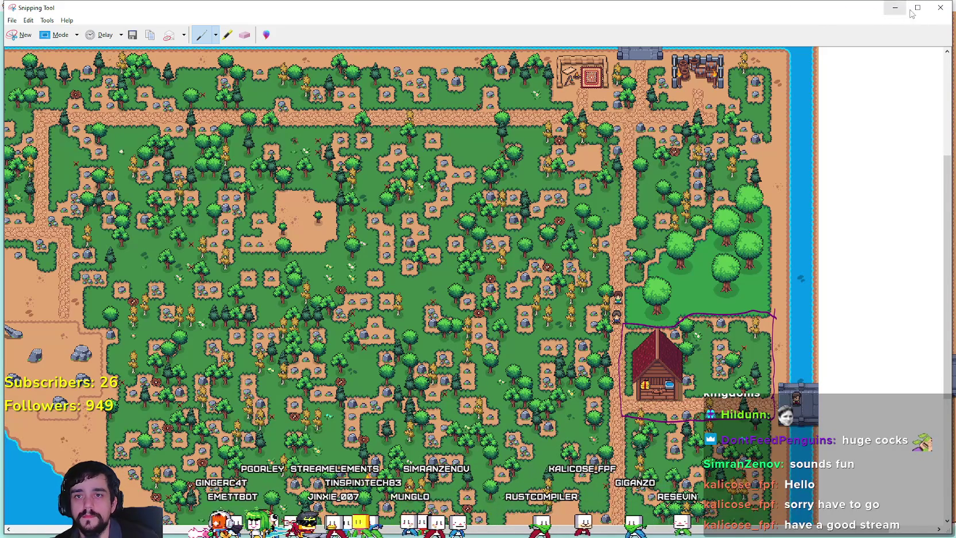
# Cancel closing the snip window, copy the snip again, and switch back to Steam.
pyautogui.click(942, 7)
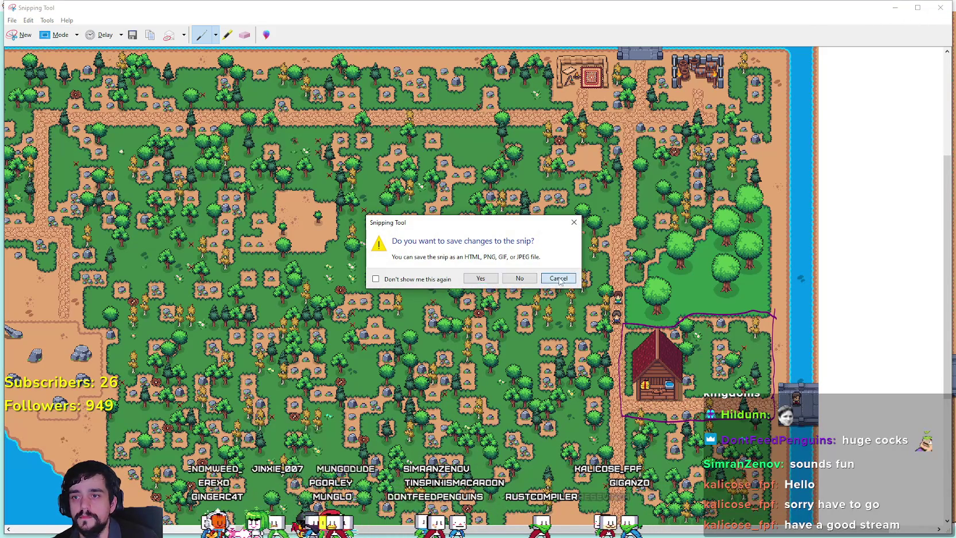
pyautogui.click(558, 279)
pyautogui.click(27, 20)
pyautogui.press('Escape')
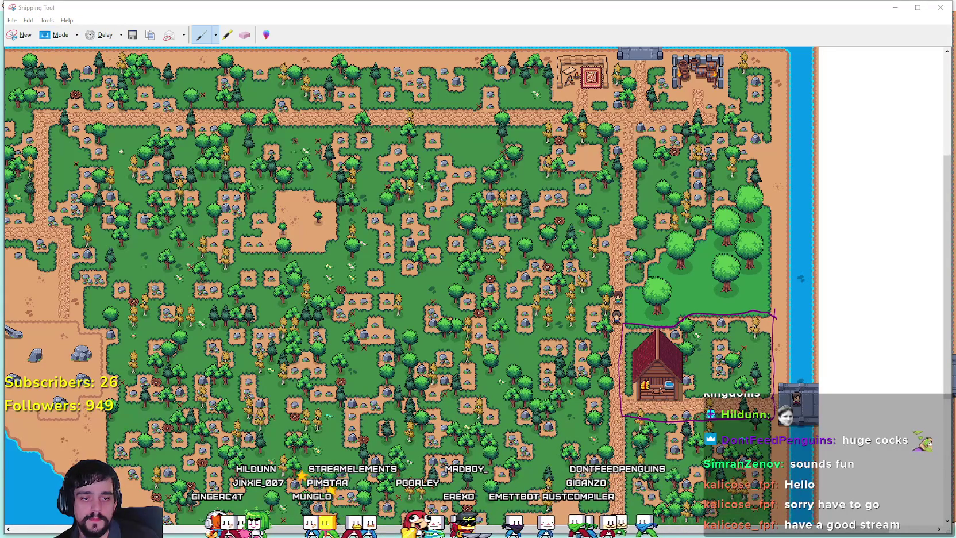
pyautogui.hotkey('alt', 'Tab')
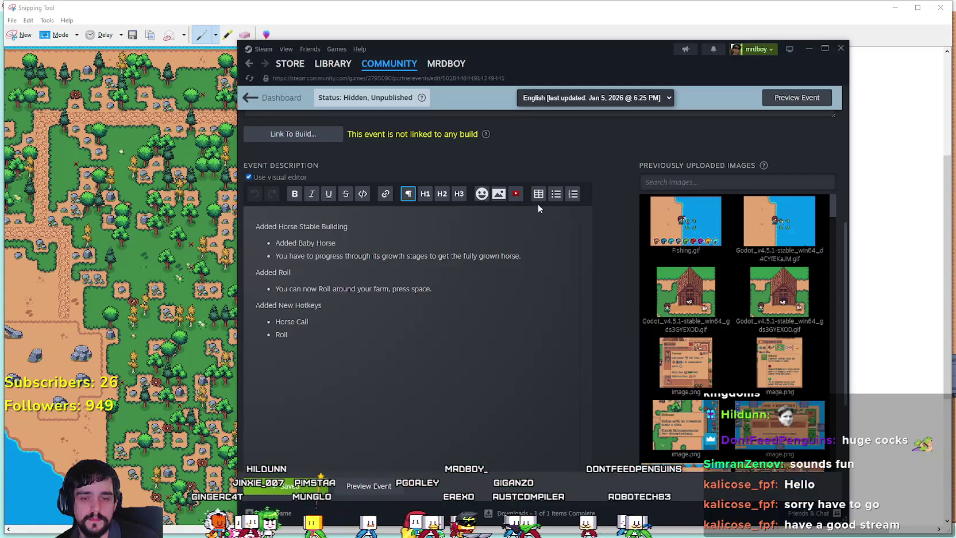
# Go back to MR FARMBOY's event dashboard and create a new event or announcement.
pyautogui.scroll(5, 440, 276)
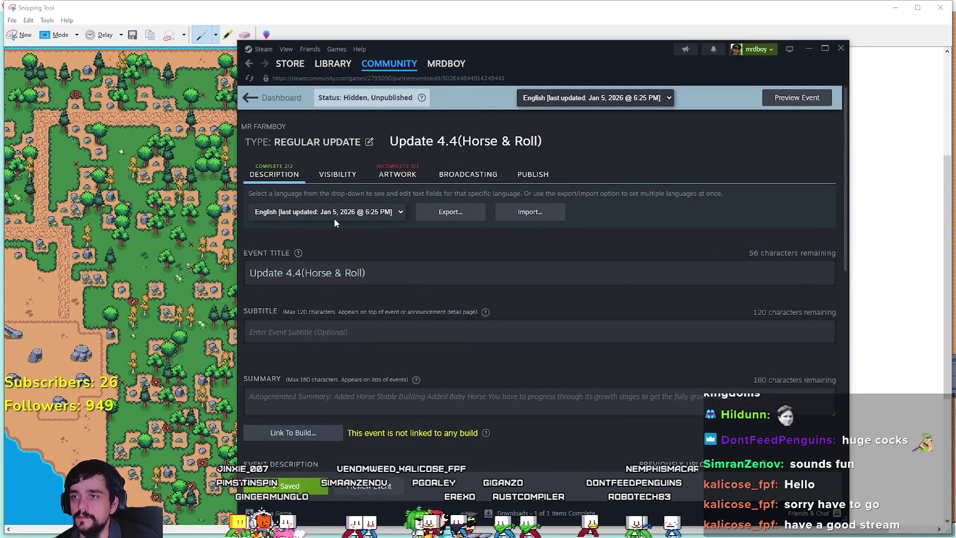
pyautogui.click(249, 98)
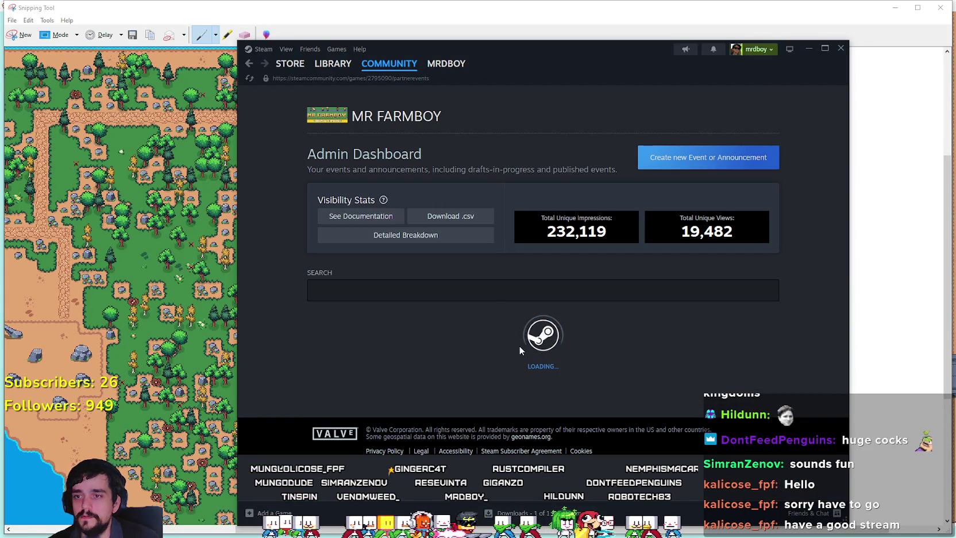
pyautogui.scroll(-2, 526, 345)
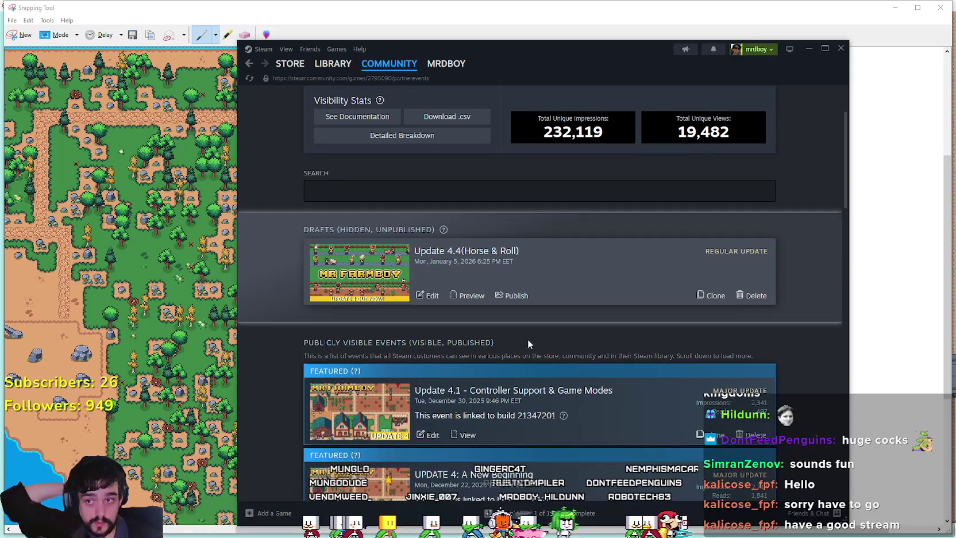
pyautogui.scroll(-4, 528, 343)
pyautogui.scroll(6, 534, 348)
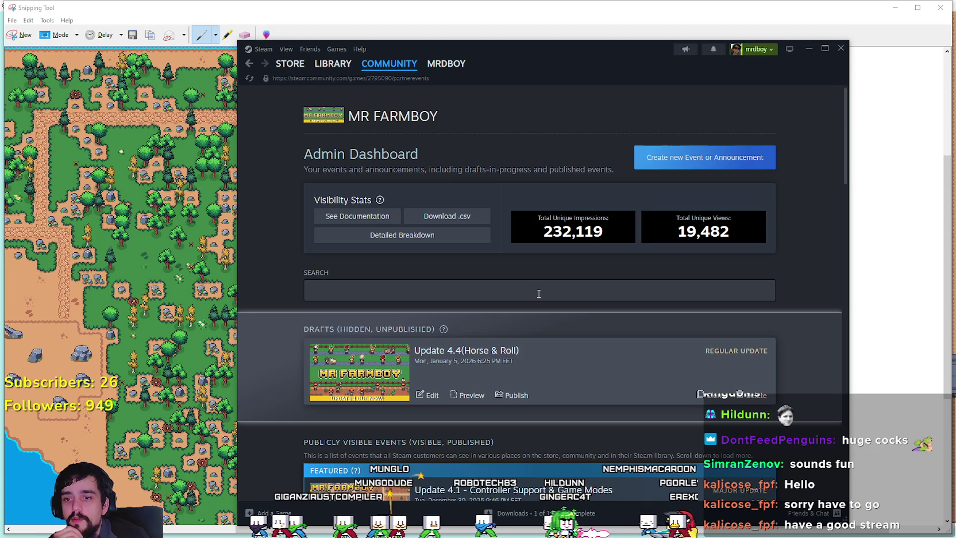
pyautogui.scroll(-10, 539, 293)
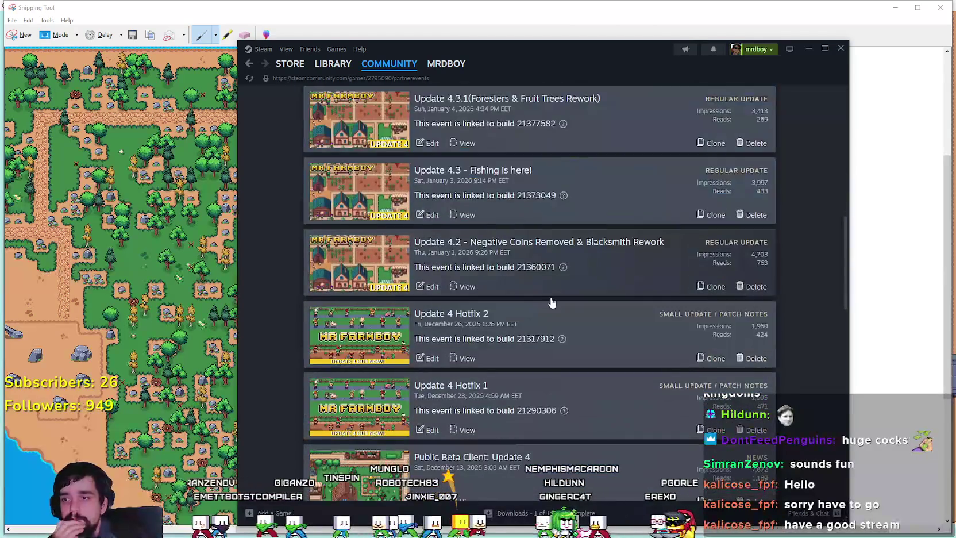
pyautogui.scroll(5, 657, 362)
pyautogui.scroll(4, 657, 362)
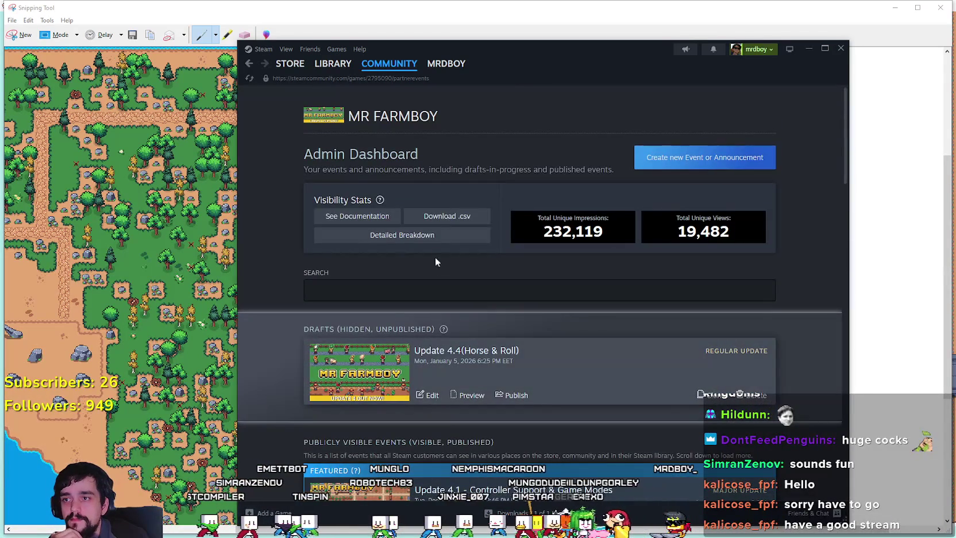
pyautogui.click(419, 286)
pyautogui.click(704, 162)
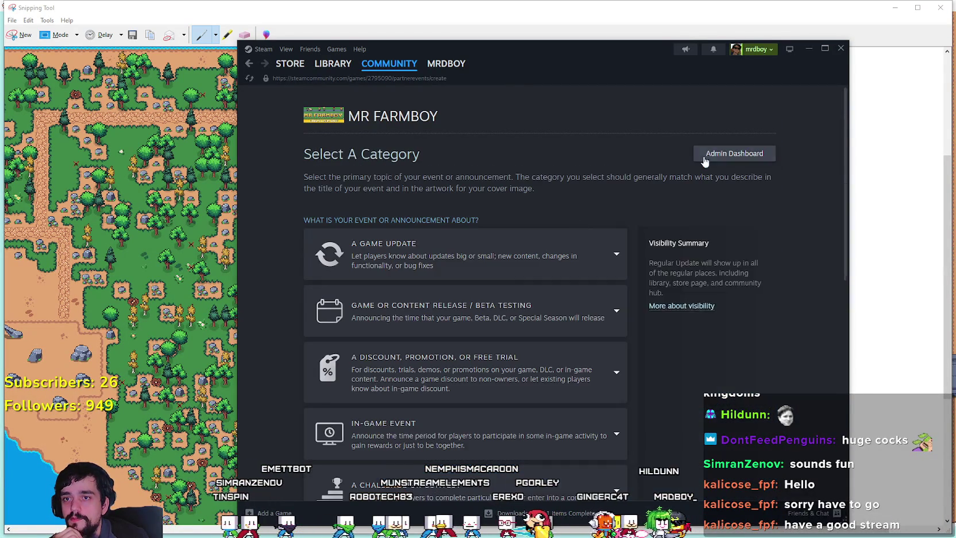
# Choose the Announcement / News category and title it 'The Horse is Coming'.
pyautogui.scroll(-1, 537, 238)
pyautogui.scroll(-5, 523, 253)
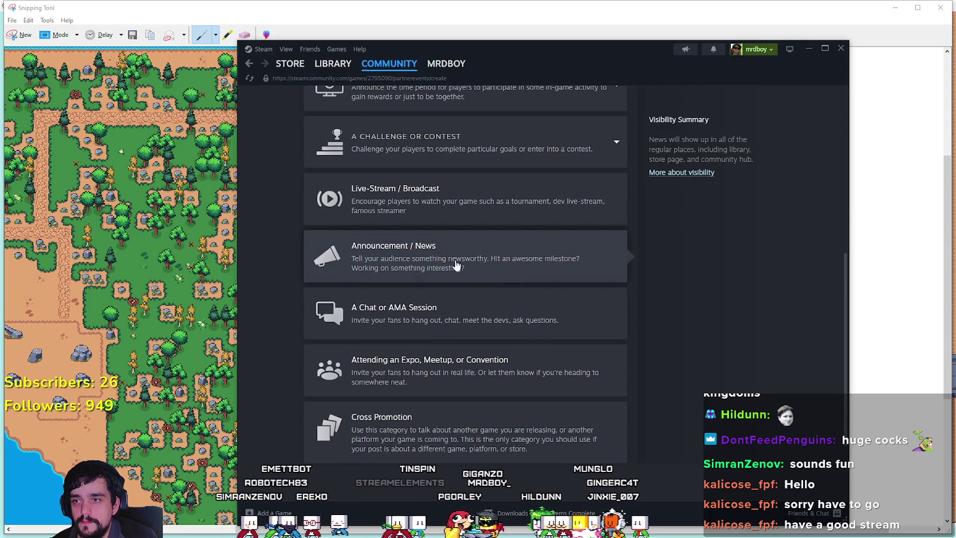
pyautogui.click(402, 277)
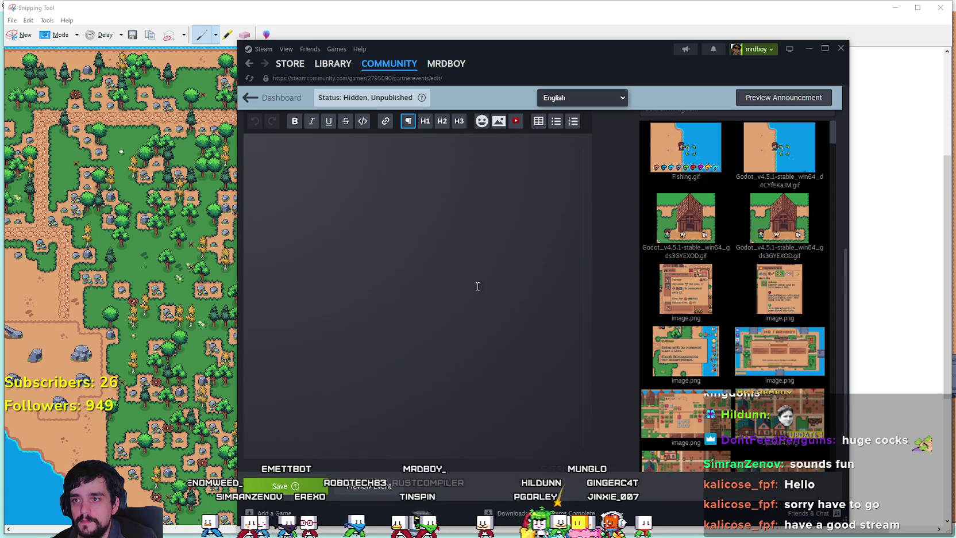
pyautogui.scroll(6, 482, 288)
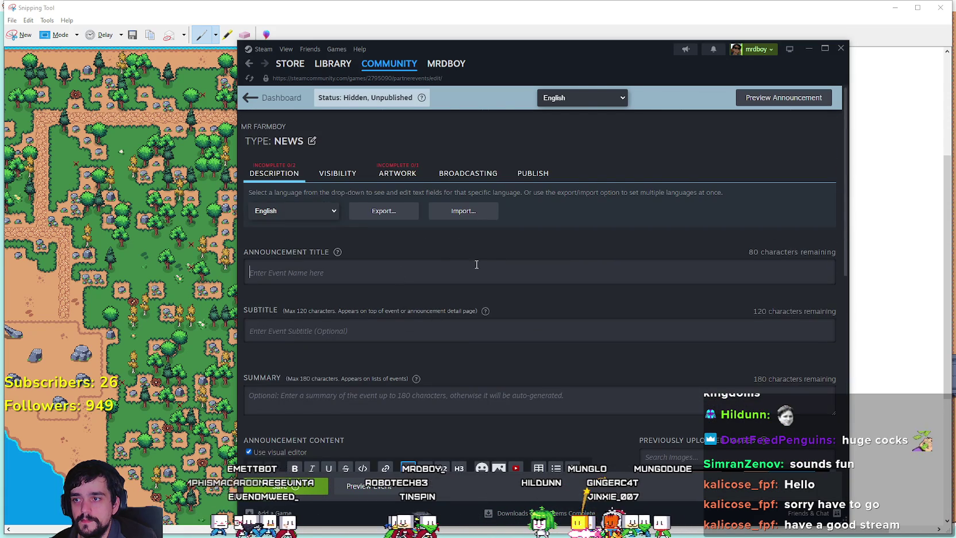
pyautogui.write('The Horse is ')
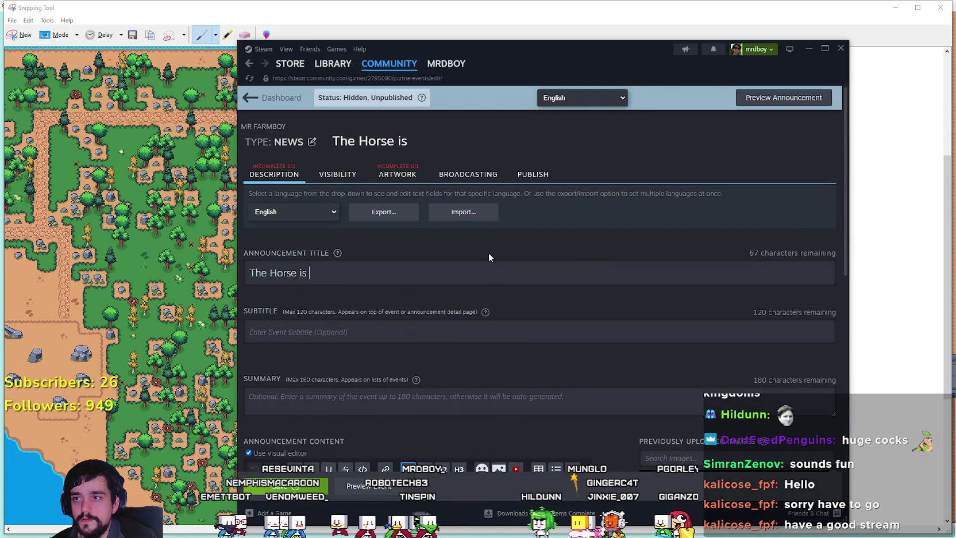
pyautogui.write('Coming')
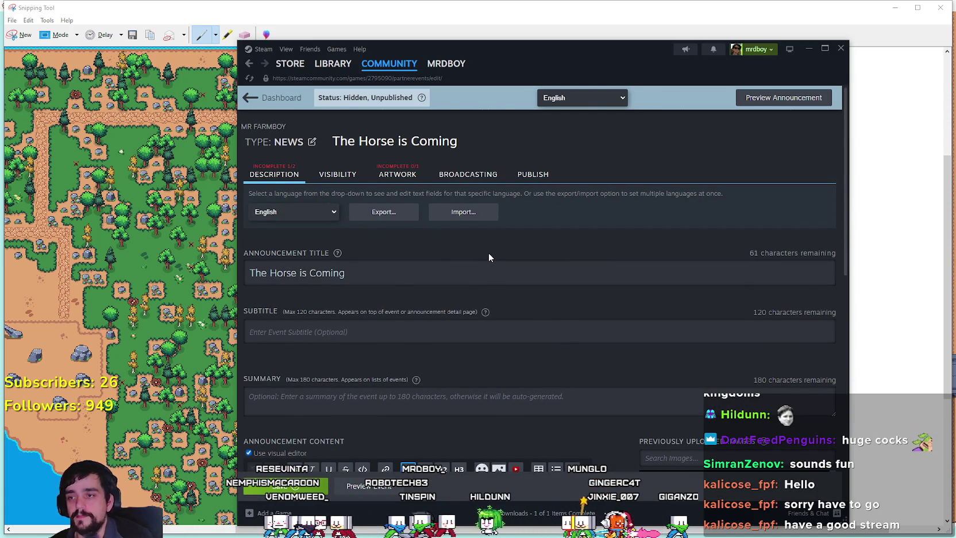
# Start the announcement body with 'In preparation of'.
pyautogui.scroll(-4, 489, 255)
pyautogui.click(379, 313)
pyautogui.write('In prepartion of')
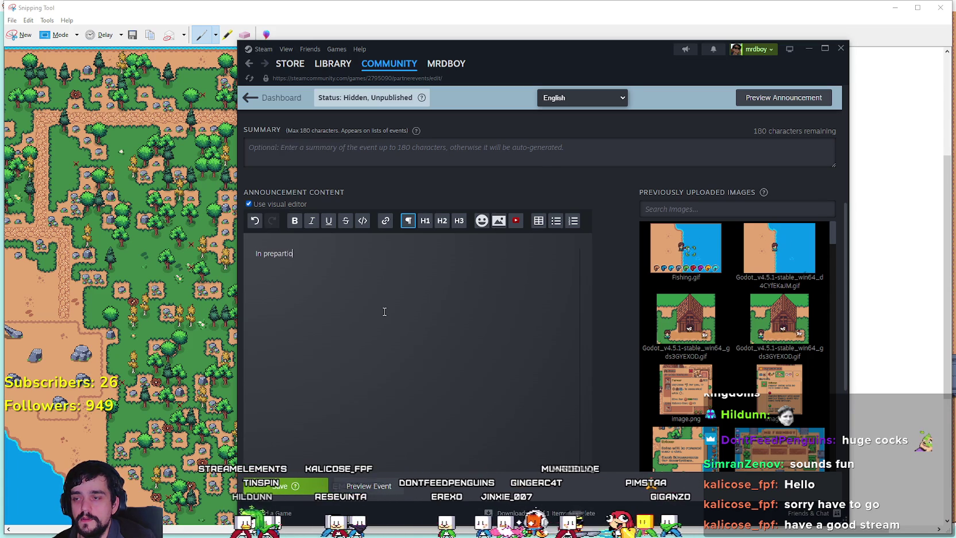
# Try to correct the misspelled 'prepartion' to 'preparation' with spelling suggestions.
pyautogui.rightClick(283, 255)
pyautogui.click(283, 257)
pyautogui.rightClick(282, 259)
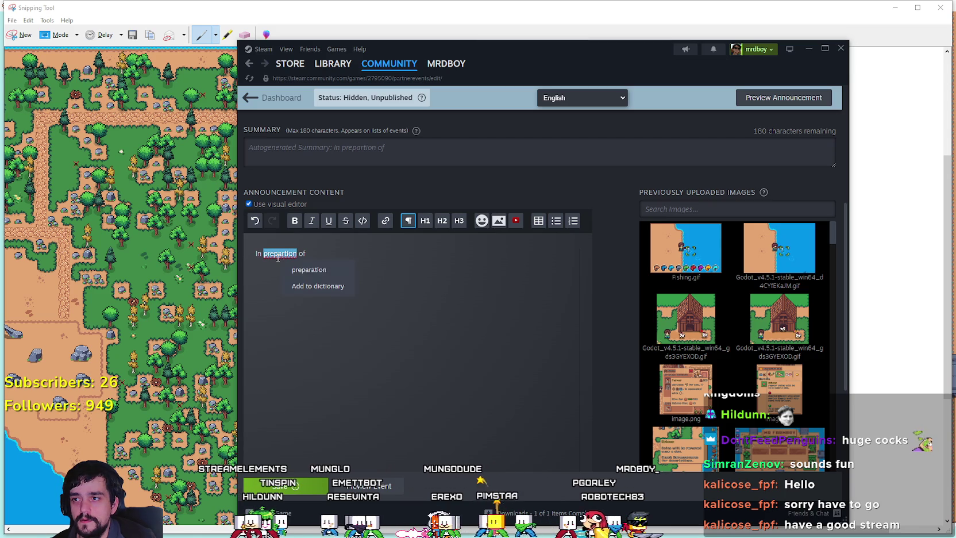
pyautogui.click(283, 253)
pyautogui.rightClick(273, 253)
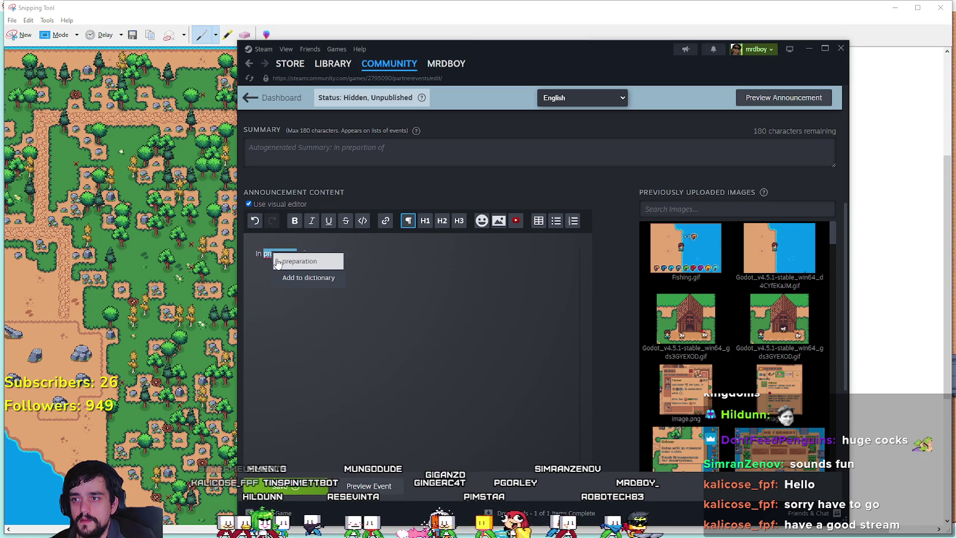
pyautogui.click(275, 259)
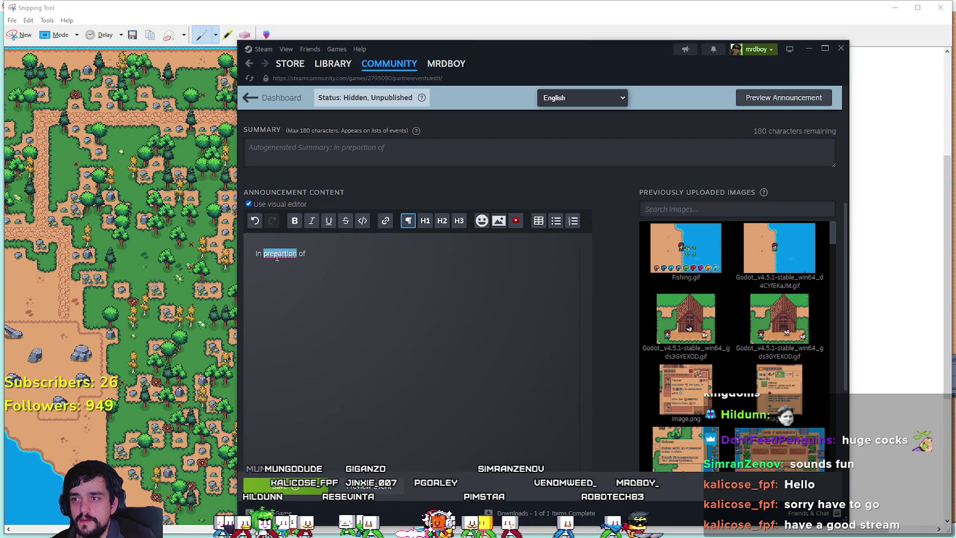
pyautogui.rightClick(274, 254)
pyautogui.click(273, 251)
pyautogui.rightClick(280, 255)
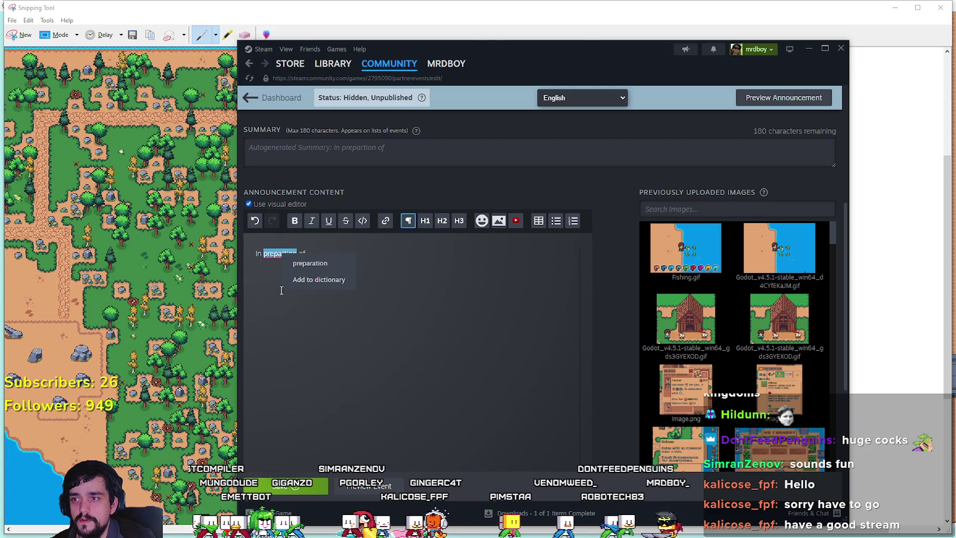
pyautogui.press('Escape')
pyautogui.click(283, 254)
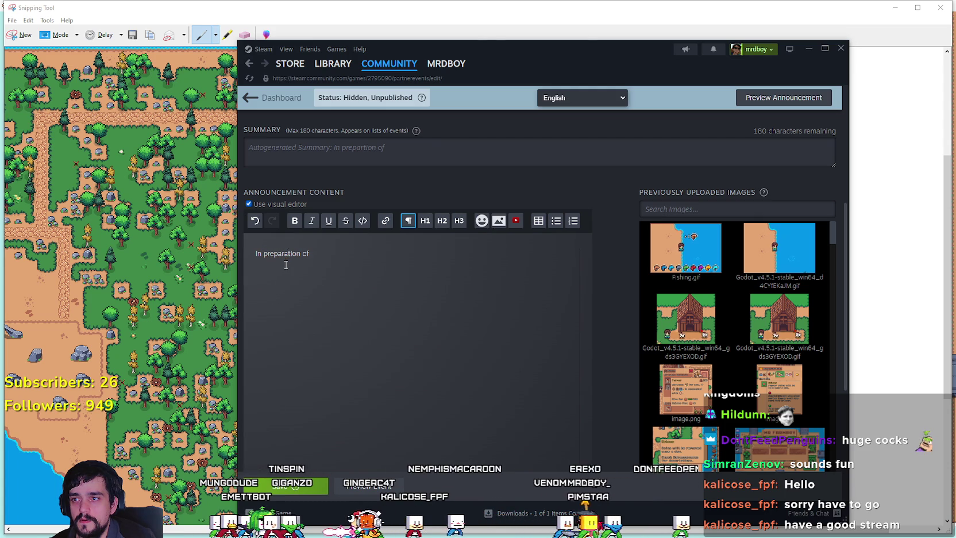
pyautogui.click(334, 252)
pyautogui.write('the Horse arriving')
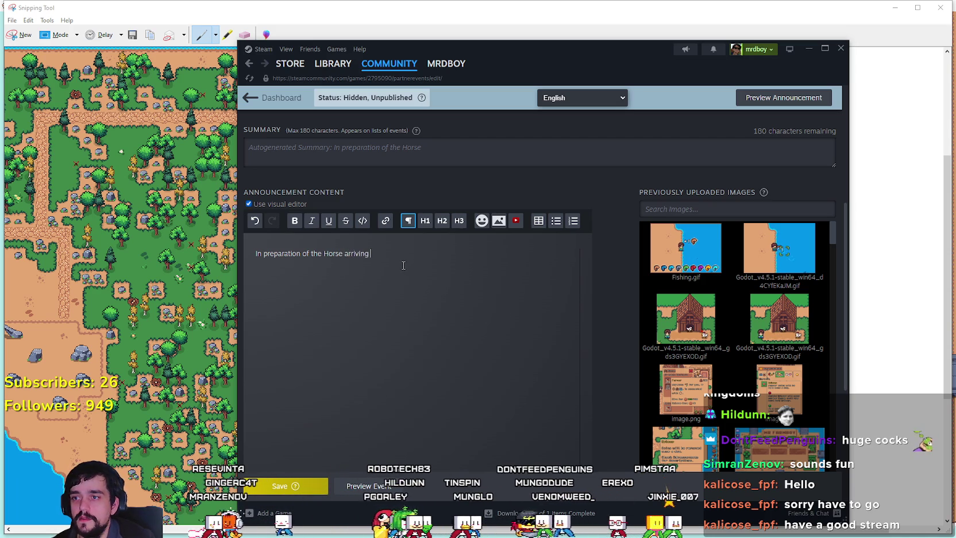
# Add 'on your' to the sentence and fix 'recommand' to 'recommend'.
pyautogui.write('on your Island, I highly recommand keeping this spot clear')
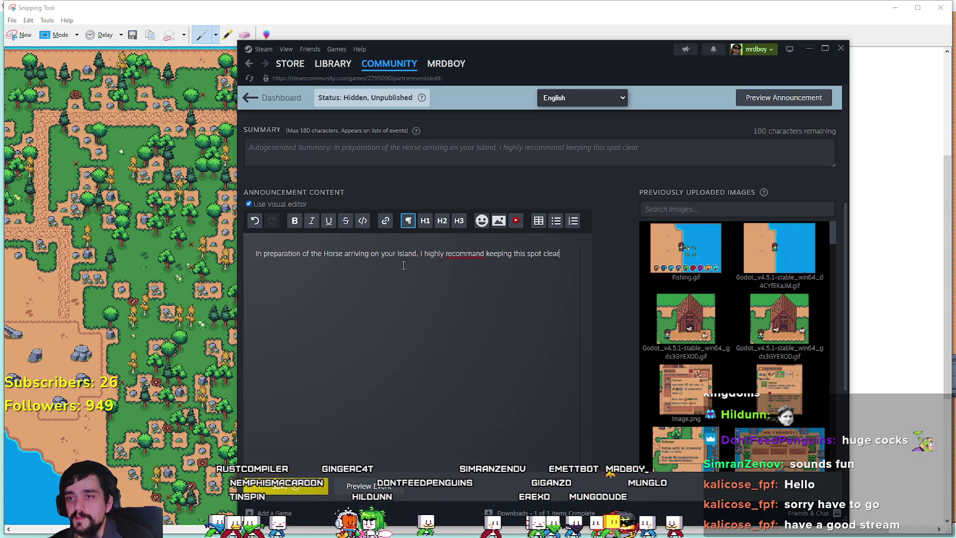
pyautogui.rightClick(471, 251)
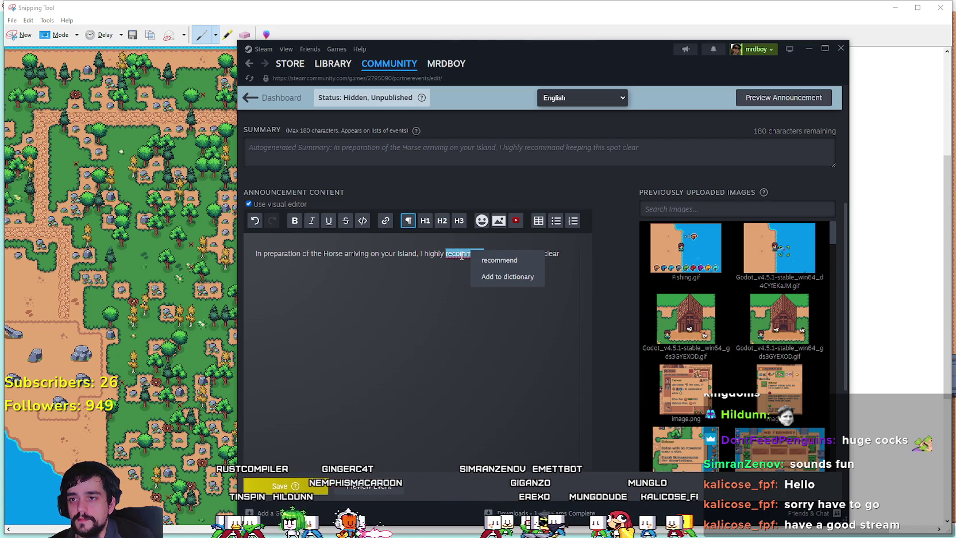
pyautogui.click(462, 254)
pyautogui.click(464, 253)
pyautogui.press('Delete')
pyautogui.press('Delete')
pyautogui.press('Delete')
pyautogui.write('end')
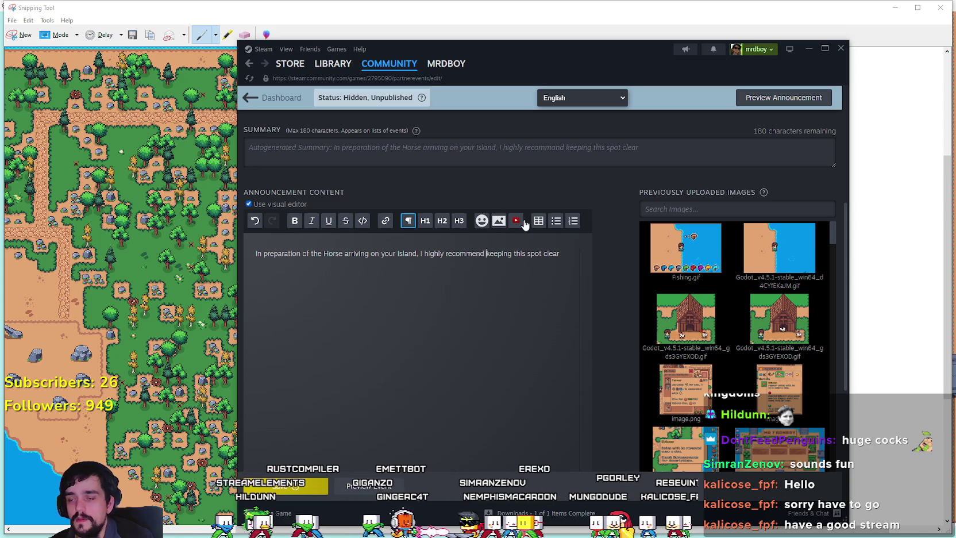
# End the sentence after 'clear' with a period and paste the map screenshot below it.
pyautogui.click(564, 244)
pyautogui.write(',')
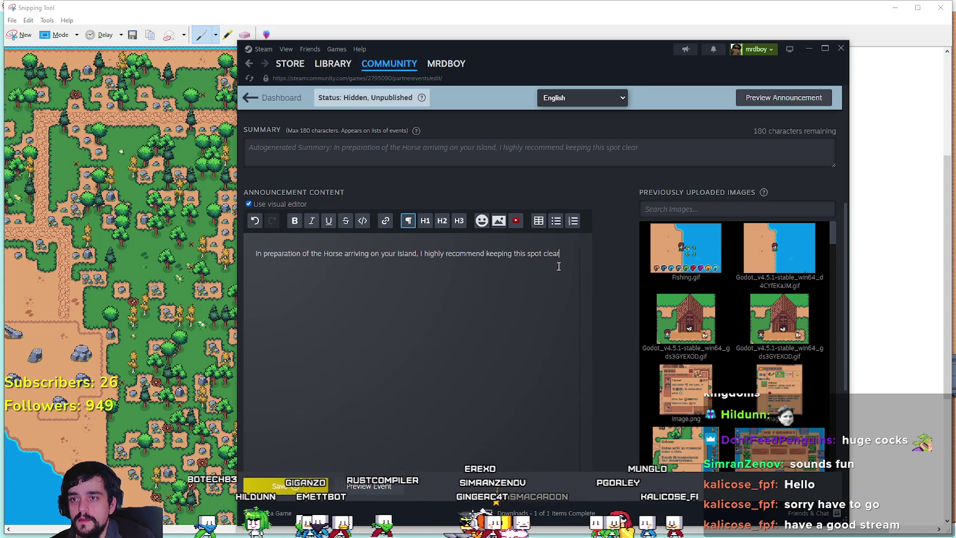
pyautogui.press('BackSpace')
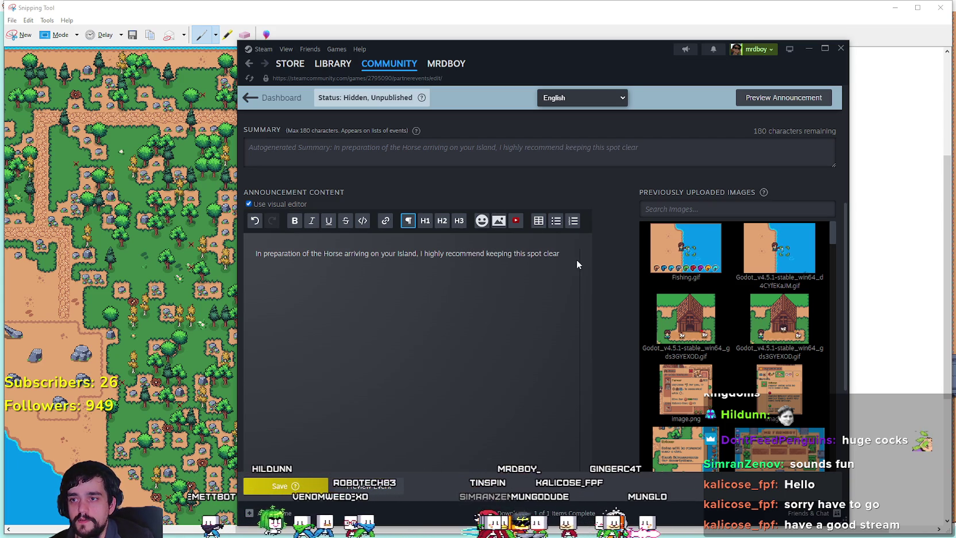
pyautogui.write('.')
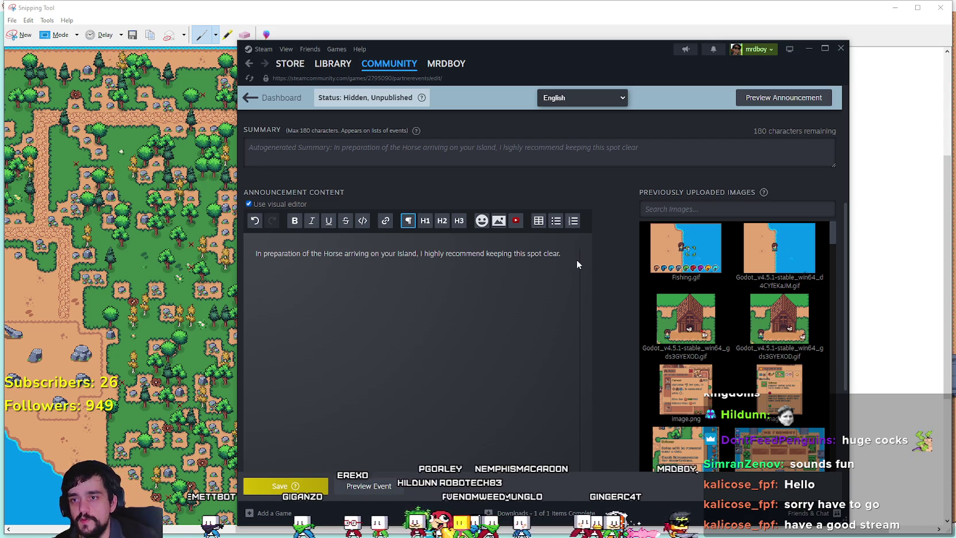
pyautogui.press('Return')
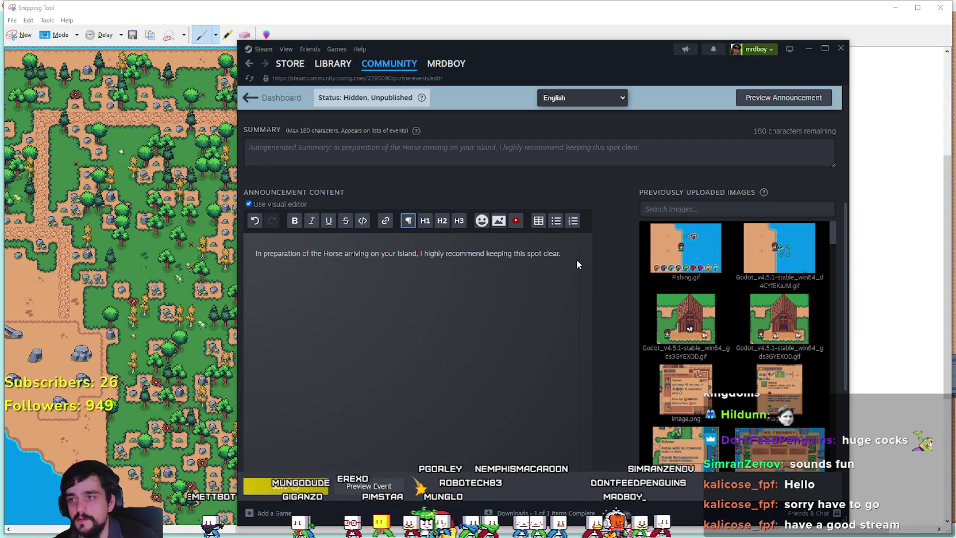
pyautogui.hotkey('ctrl', 'v')
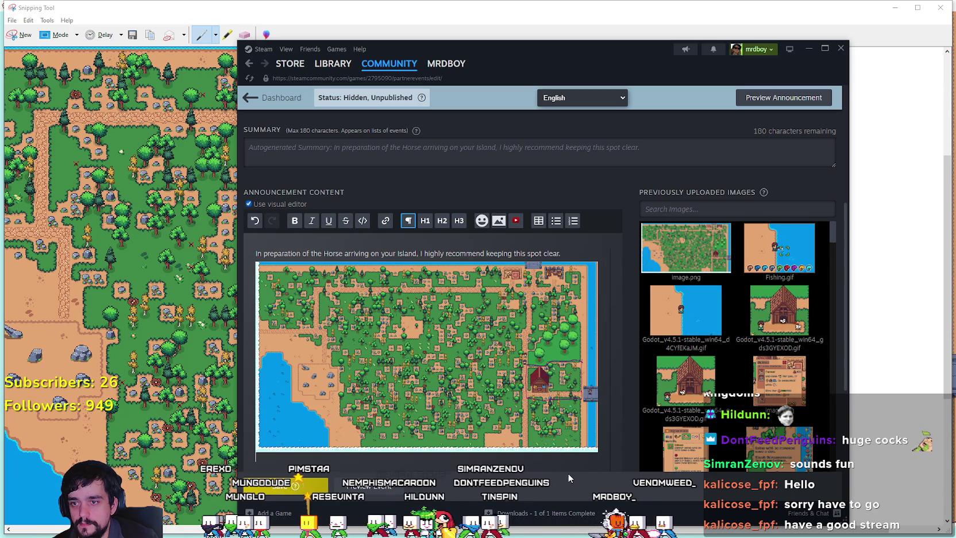
# Delete the embedded island map image from the announcement body and leave Steam.
pyautogui.moveTo(583, 386)
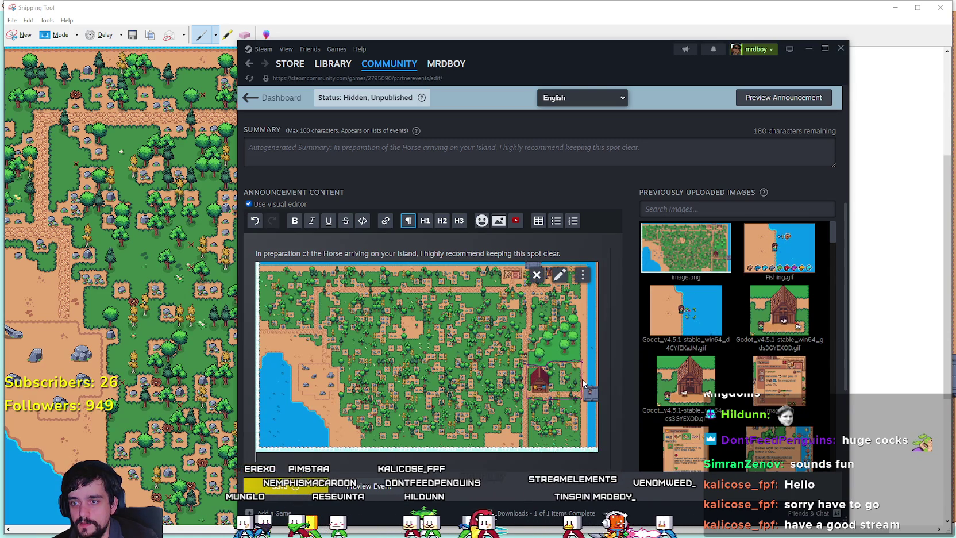
pyautogui.click(536, 275)
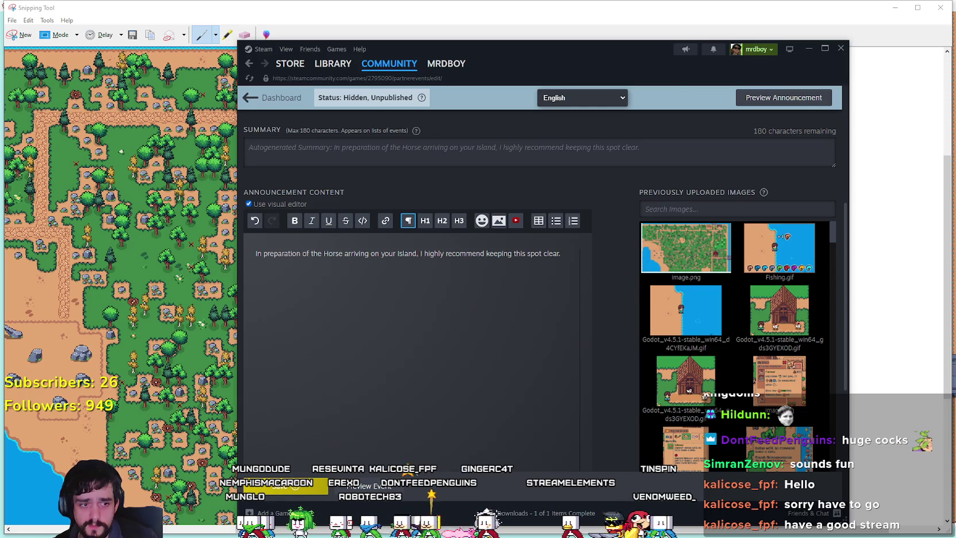
pyautogui.hotkey('alt', 'Tab')
pyautogui.hotkey('alt', 'Tab')
pyautogui.hotkey('alt', 'Tab')
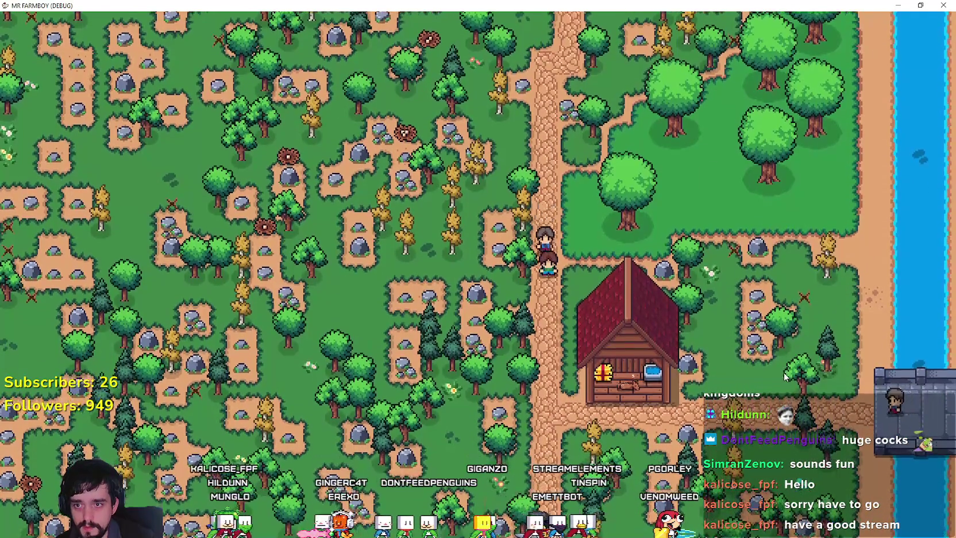
# Snip the farmhouse and river area of the game view, then close the snip window.
pyautogui.hotkey('alt', 'Tab')
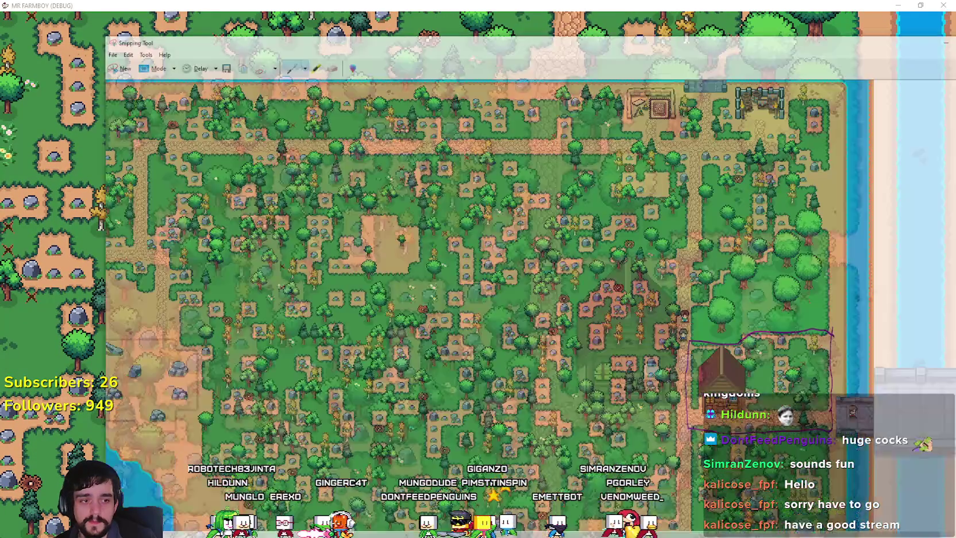
pyautogui.hotkey('alt', 'Tab')
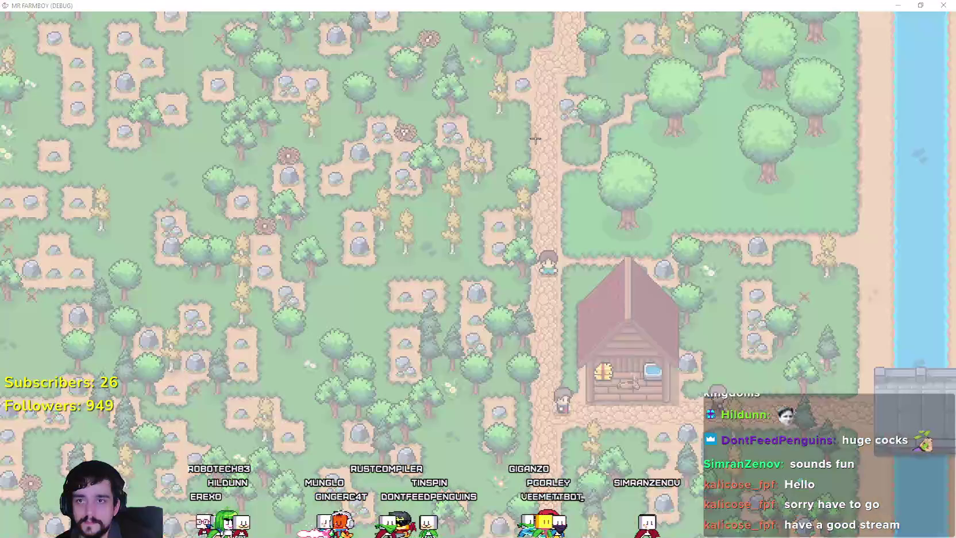
pyautogui.moveTo(951, 503)
pyautogui.mouseDown()
pyautogui.moveTo(815, 426)
pyautogui.moveTo(482, 184)
pyautogui.moveTo(463, 146)
pyautogui.mouseUp()
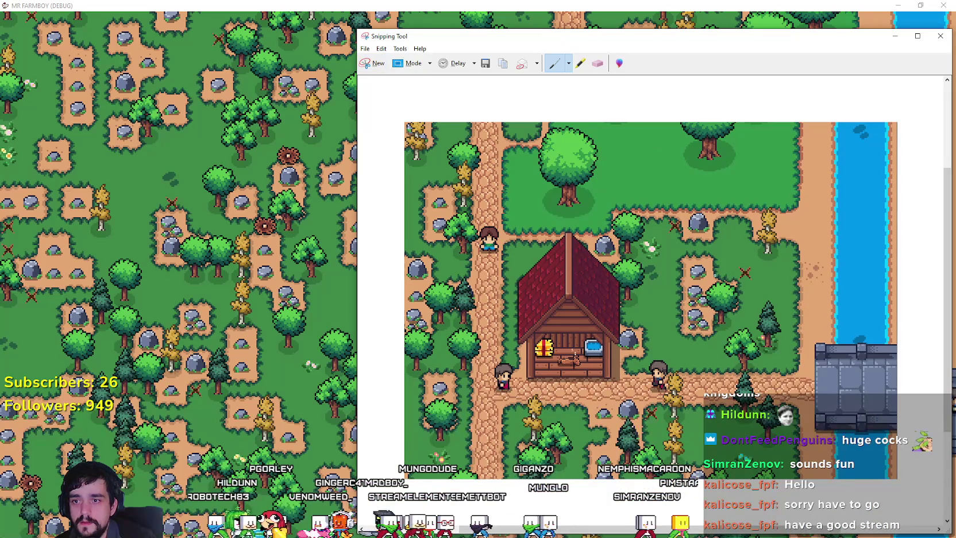
pyautogui.scroll(-1, 714, 266)
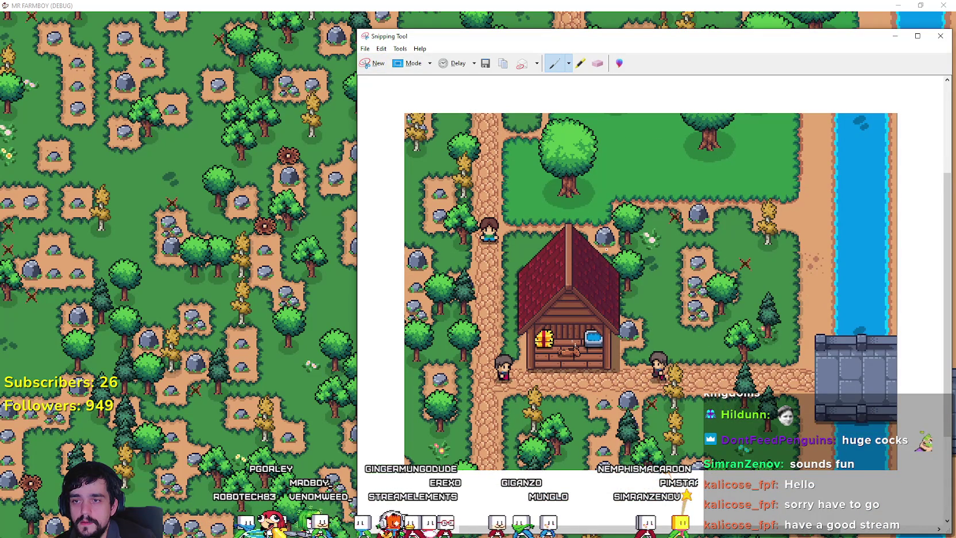
pyautogui.scroll(-2, 578, 210)
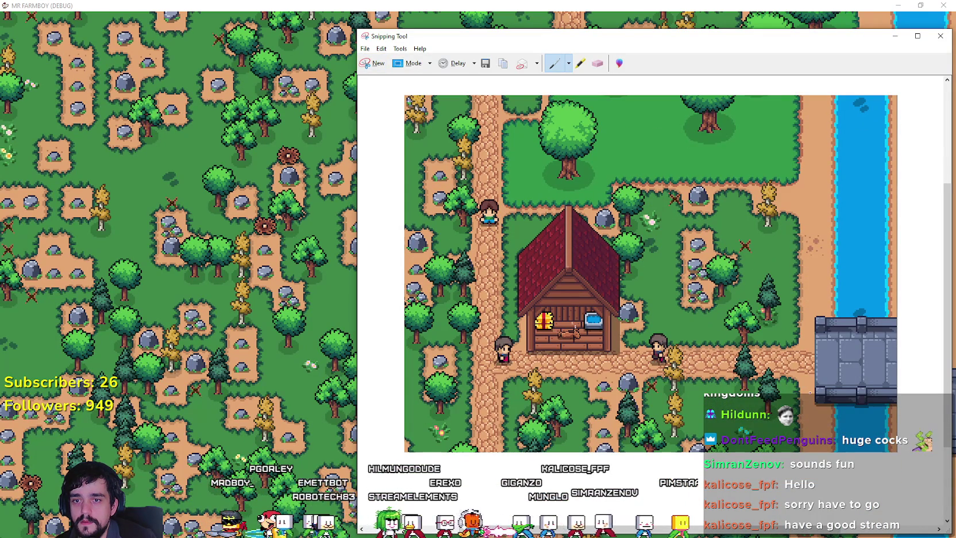
pyautogui.click(381, 49)
pyautogui.click(381, 49)
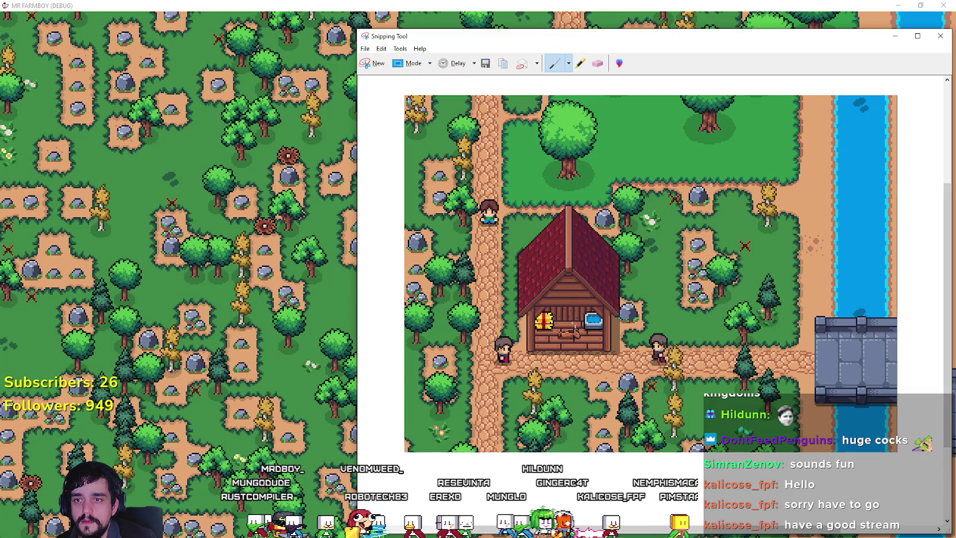
pyautogui.click(894, 36)
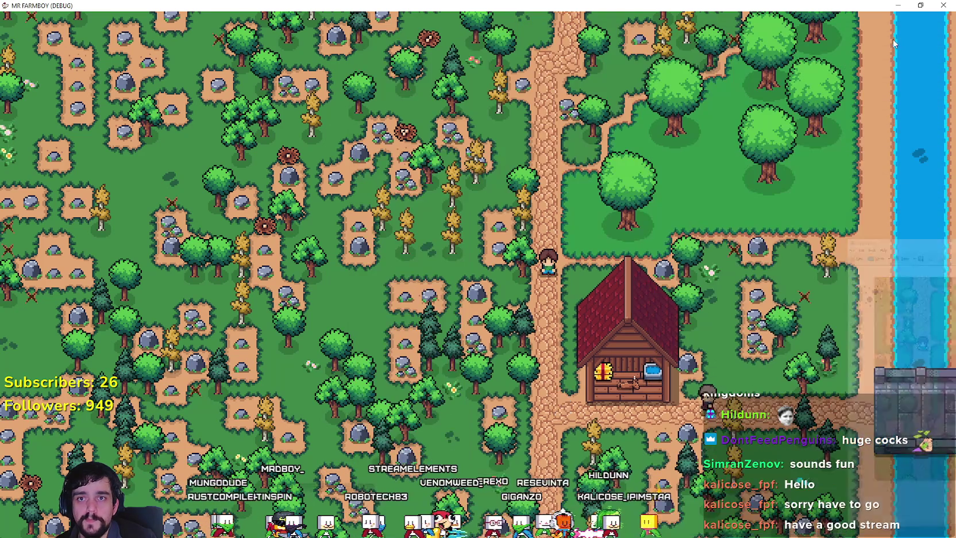
pyautogui.hotkey('alt', 'Tab')
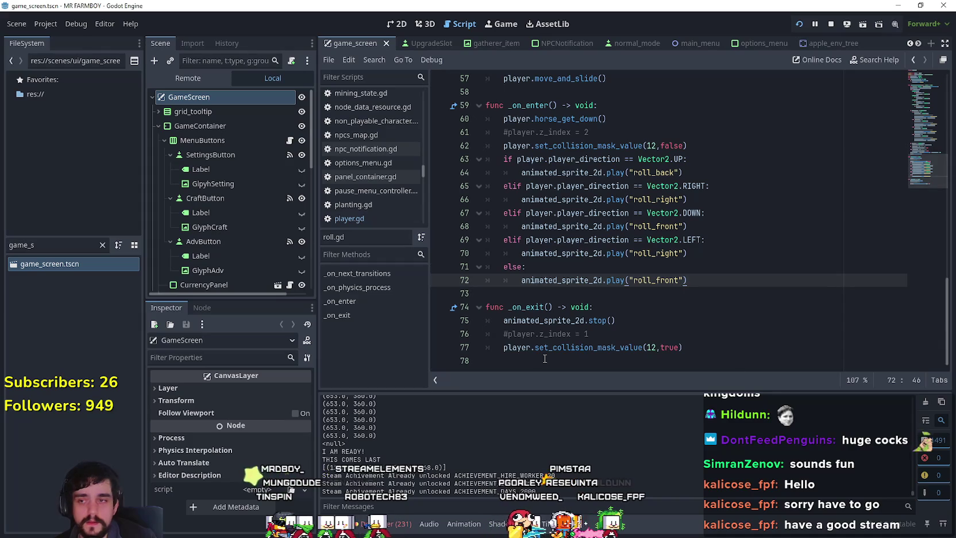
# Paste the farmhouse-and-river screenshot beneath the keep-this-spot-clear sentence.
pyautogui.hotkey('alt', 'Tab')
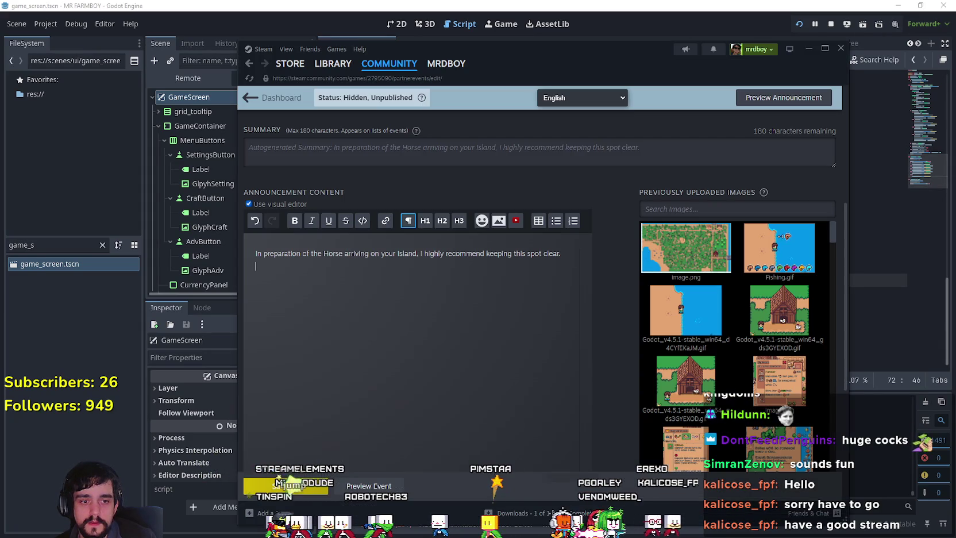
pyautogui.hotkey('ctrl', 'v')
pyautogui.scroll(-3, 443, 339)
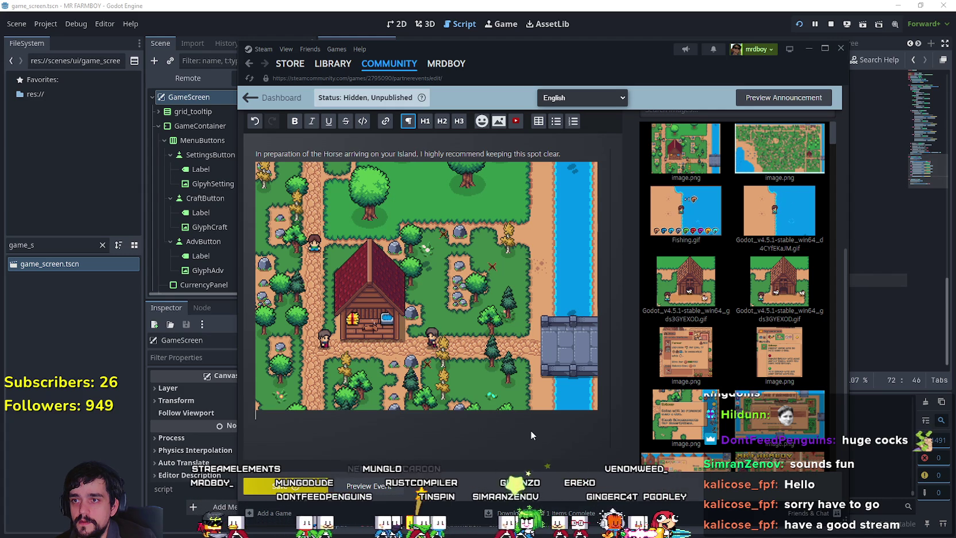
# Type below the screenshot: ', its just gonna be a bit annoying for you to move it out of this place.'.
pyautogui.click(354, 429)
pyautogui.write("But if you don't its alright")
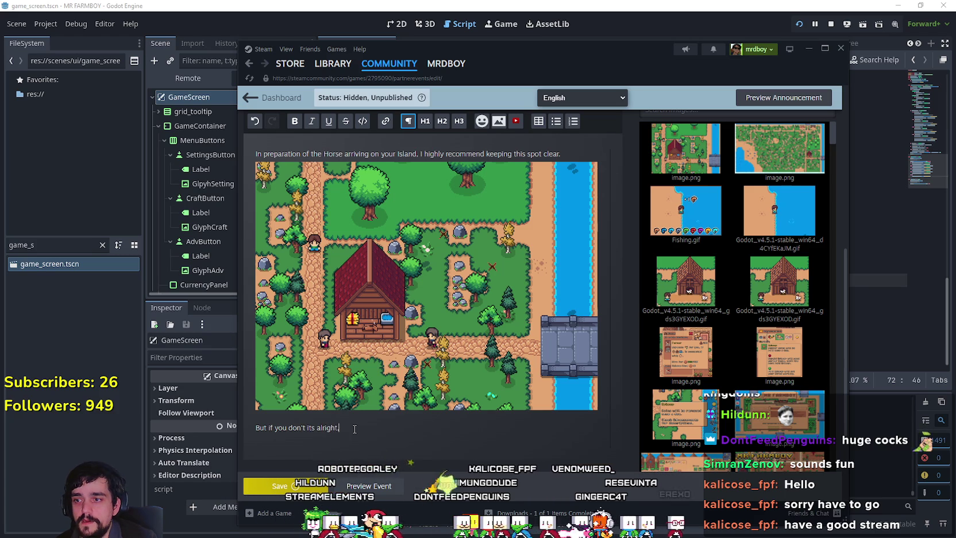
pyautogui.press('BackSpace')
pyautogui.write(', its just gonna ')
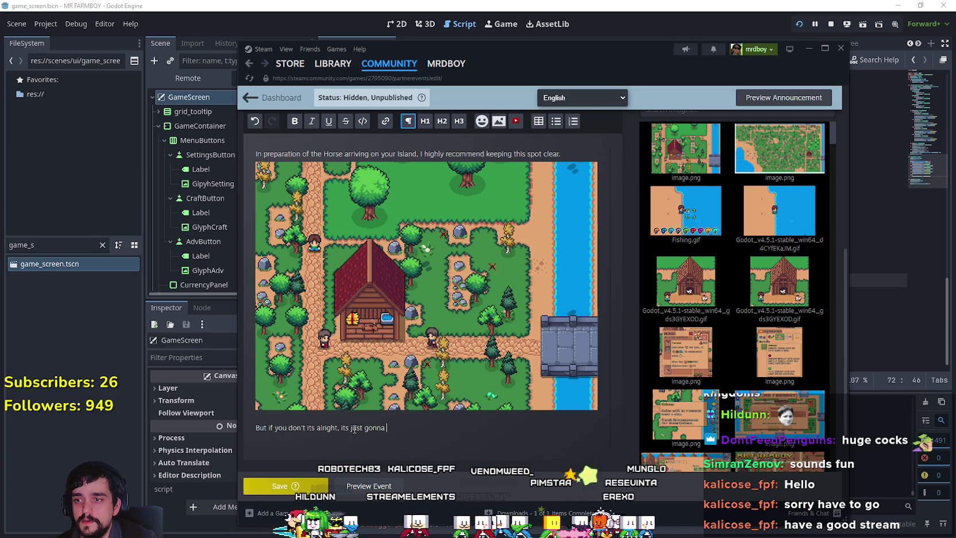
pyautogui.write('be a bit annoying for you to move it')
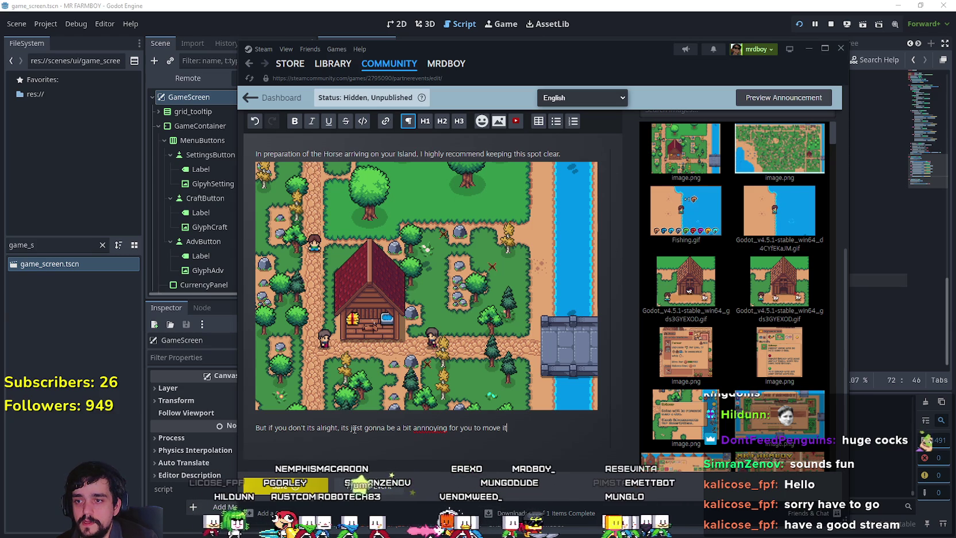
pyautogui.write(' out of ')
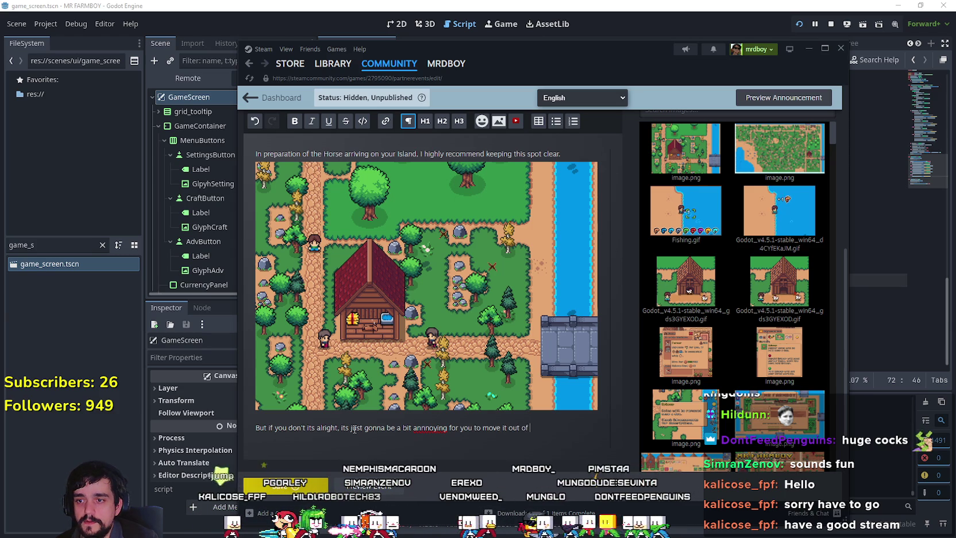
pyautogui.write('this place.')
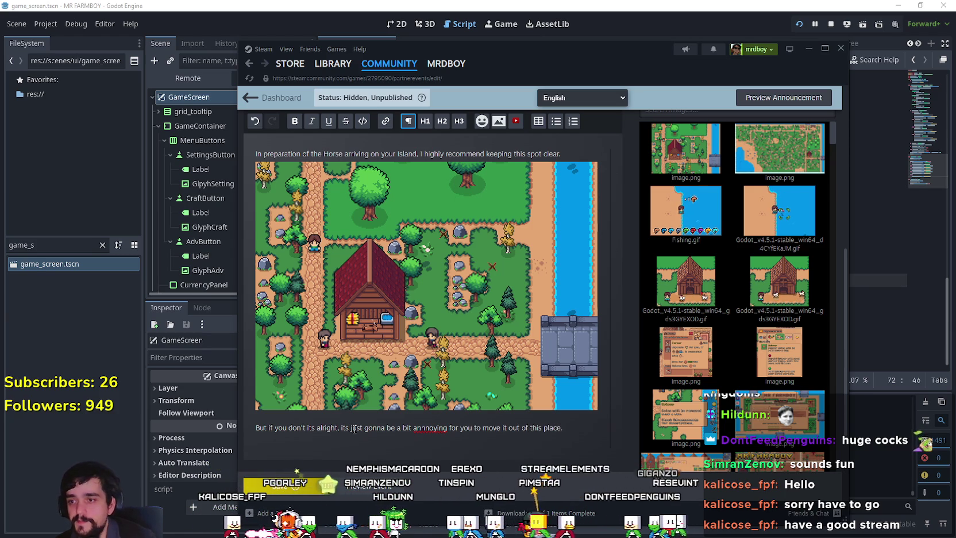
# Fix the misspelling 'annnoying' by deleting the extra n.
pyautogui.rightClick(422, 427)
pyautogui.press('Escape')
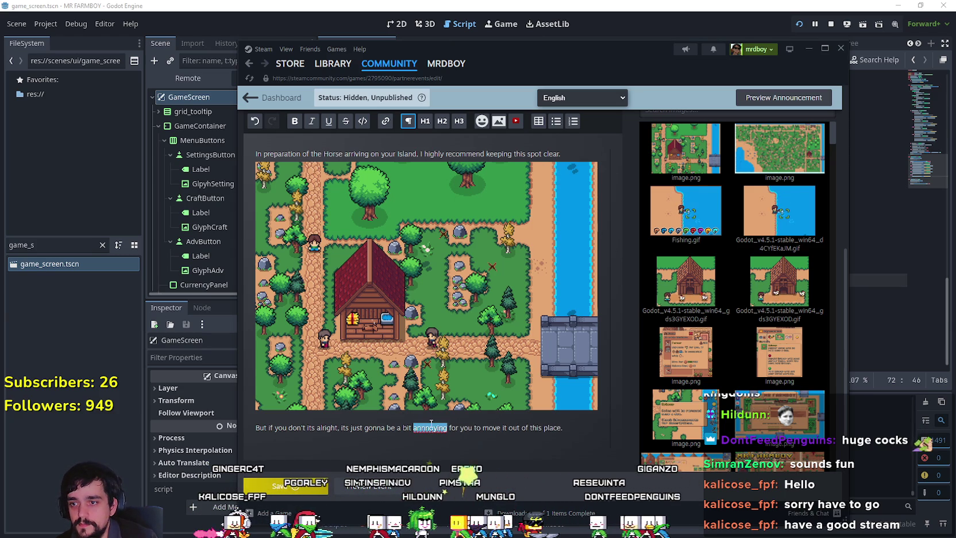
pyautogui.rightClick(425, 428)
pyautogui.click(411, 432)
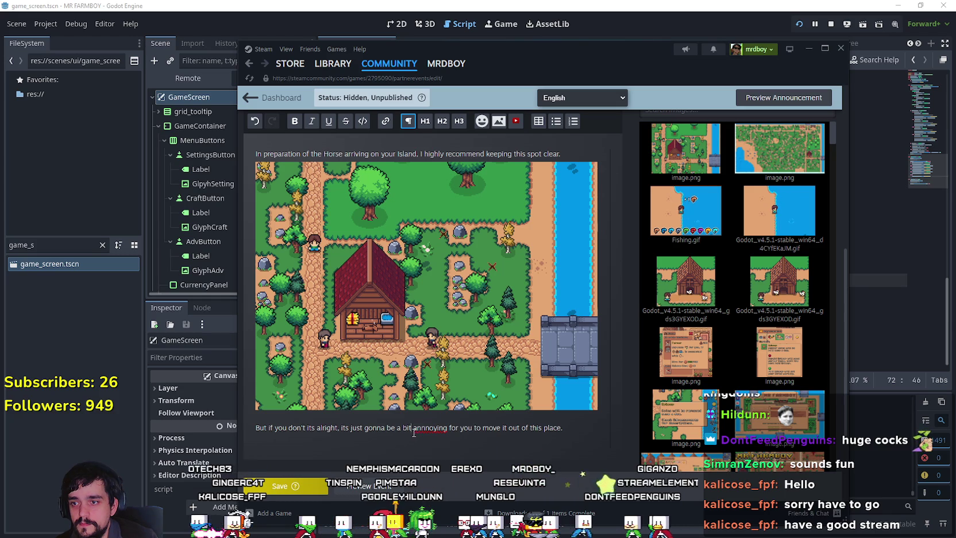
pyautogui.press('Right')
pyautogui.press('Right')
pyautogui.press('Right')
pyautogui.press('Delete')
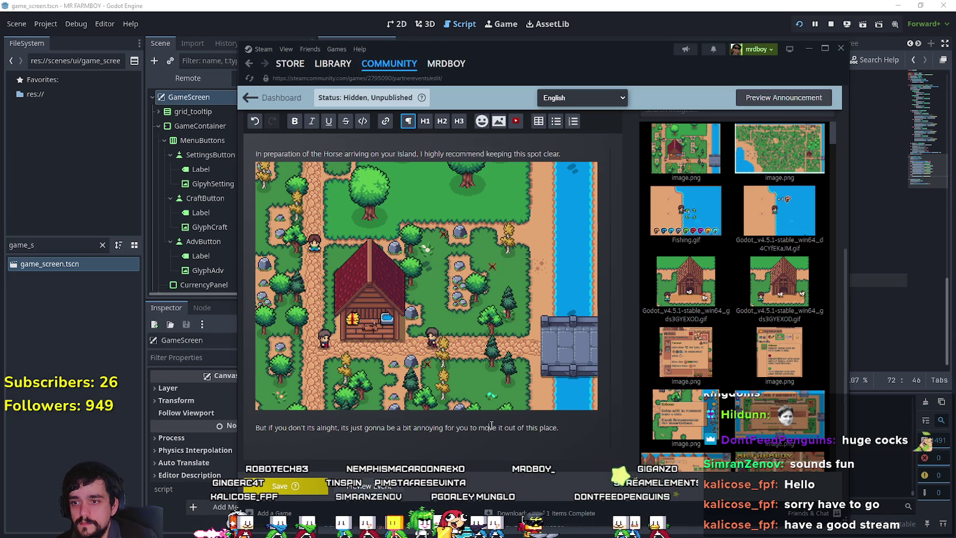
# Extend the sentence with ', to a new place' and erase the unfinished trailing words.
pyautogui.click(560, 428)
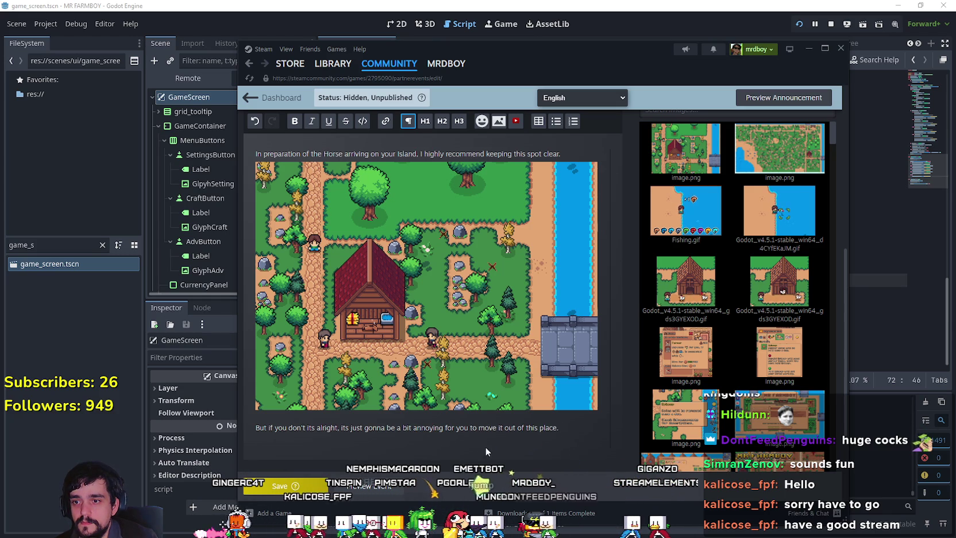
pyautogui.press('BackSpace')
pyautogui.write(', to a new place.')
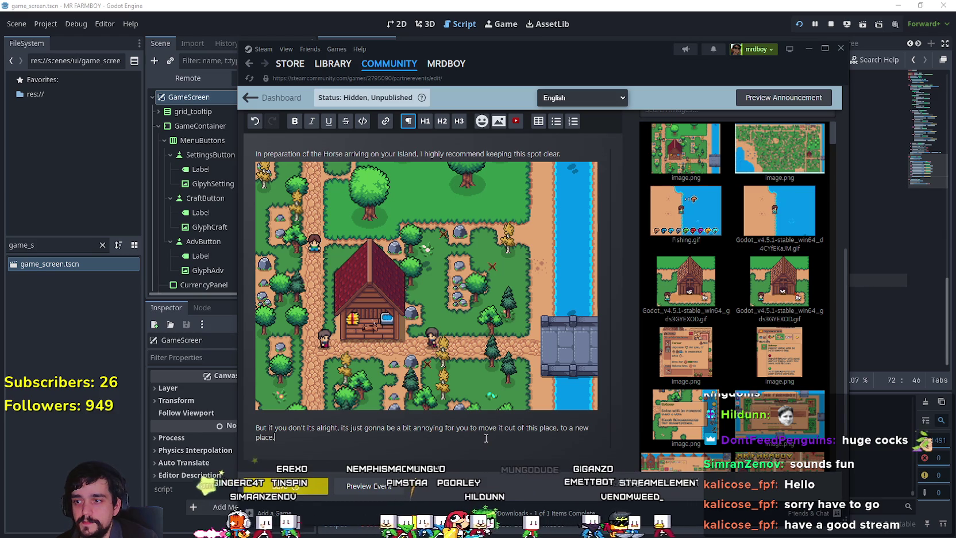
pyautogui.write(' You can move thi')
pyautogui.press('BackSpace')
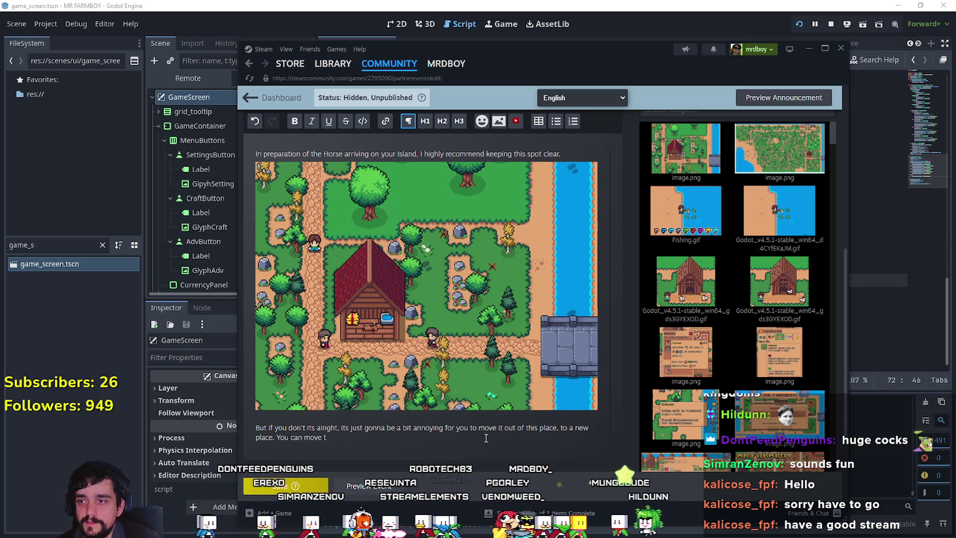
pyautogui.press('BackSpace')
pyautogui.press('BackSpace')
pyautogui.press('BackSpace')
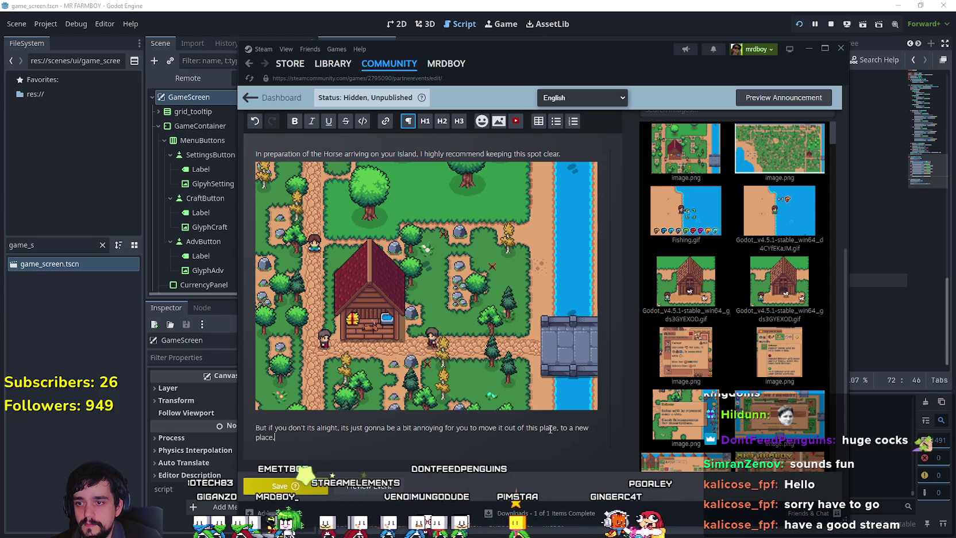
pyautogui.click(281, 436)
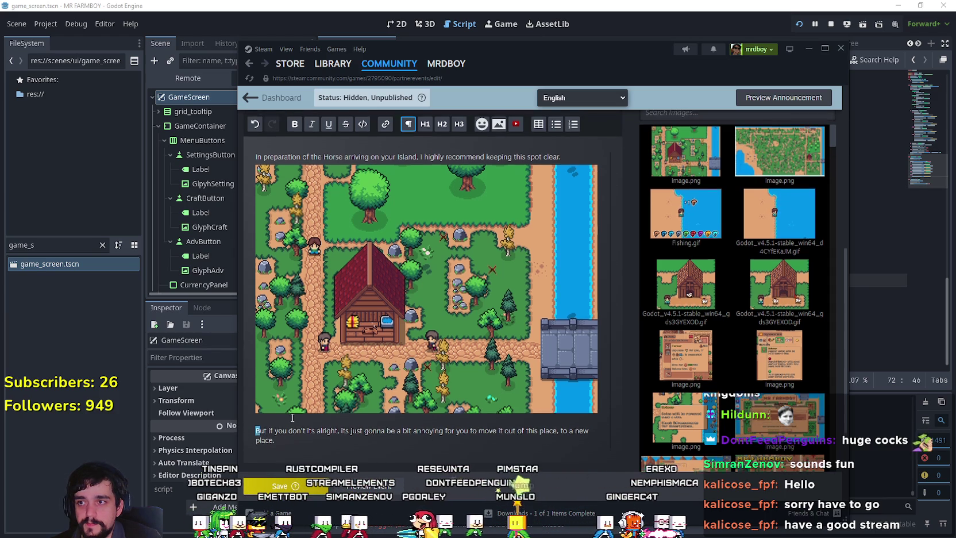
pyautogui.scroll(-3, 314, 443)
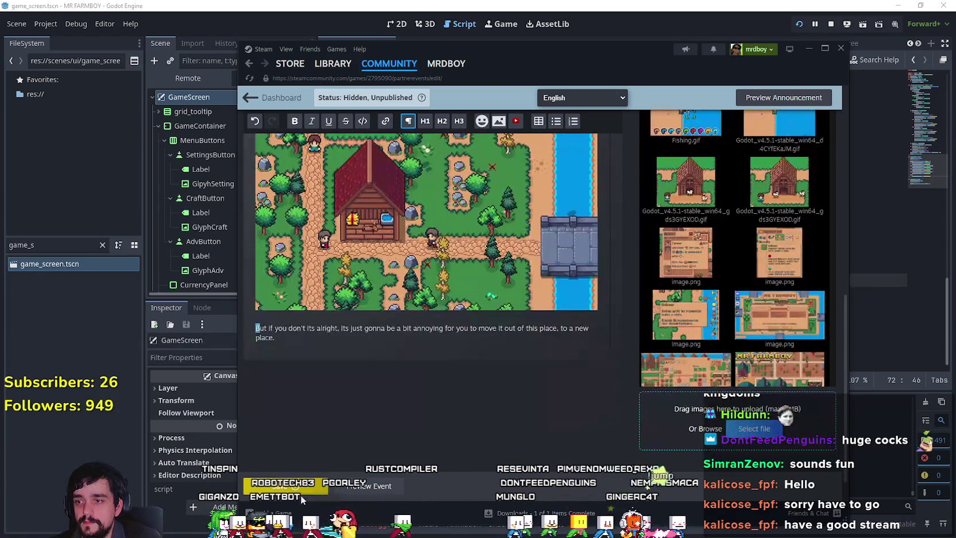
pyautogui.click(299, 488)
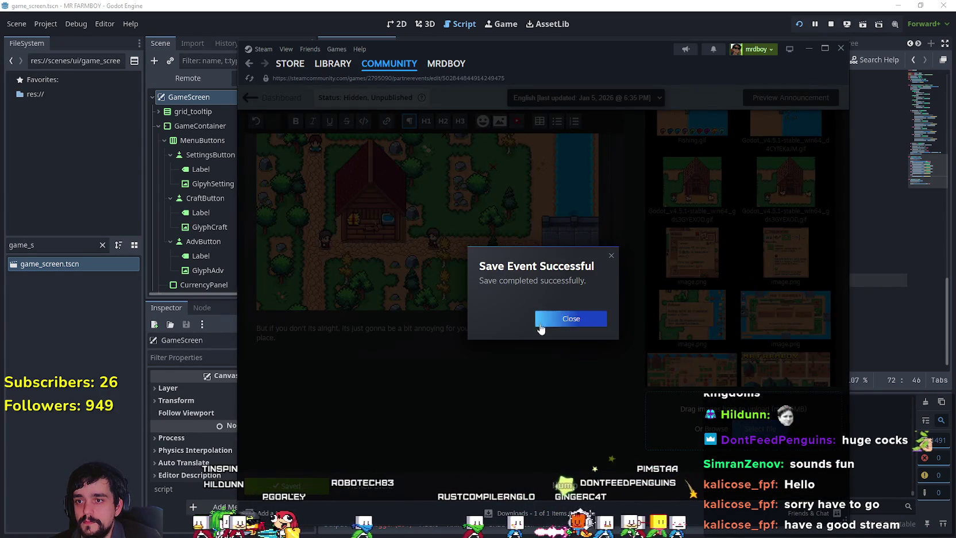
pyautogui.click(541, 325)
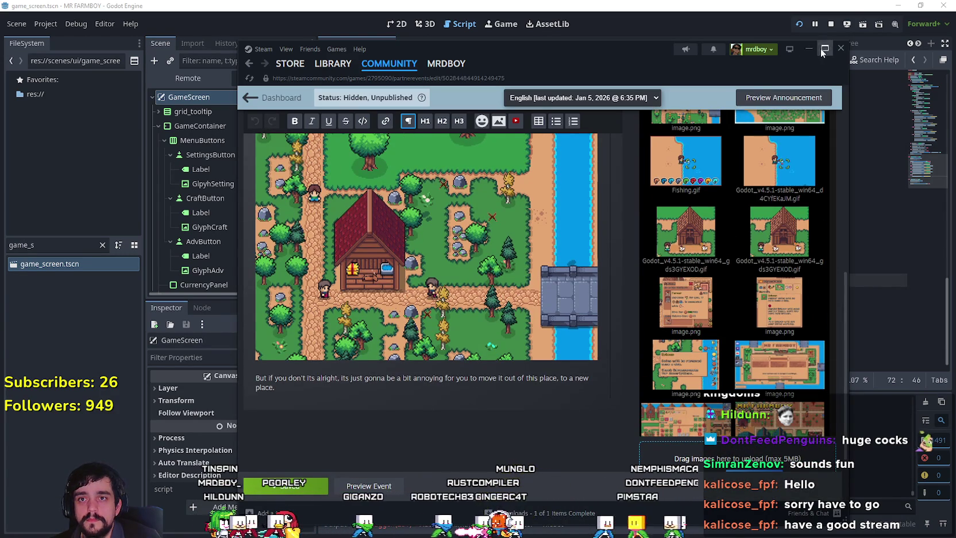
pyautogui.click(823, 49)
pyautogui.scroll(1, 404, 235)
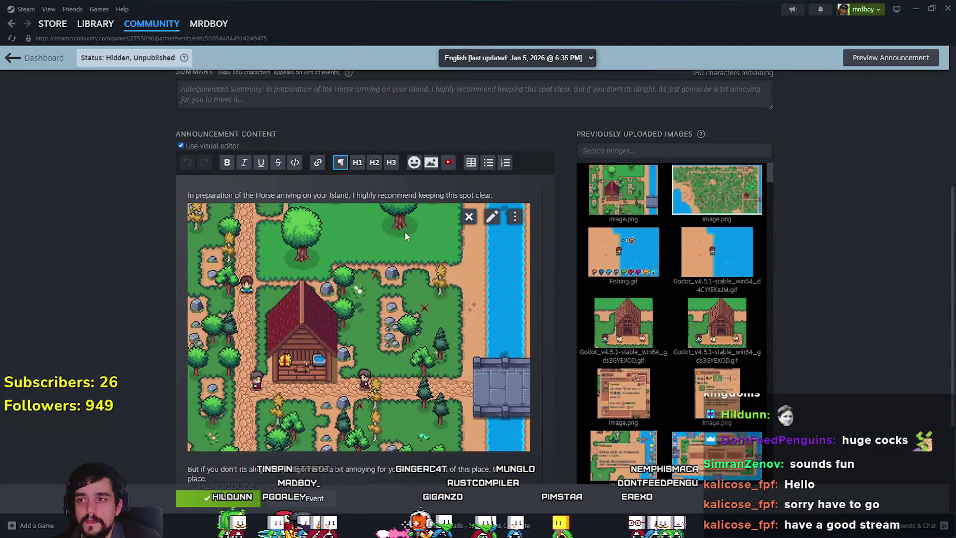
pyautogui.scroll(-1, 404, 235)
pyautogui.scroll(1, 331, 278)
pyautogui.scroll(-1, 327, 279)
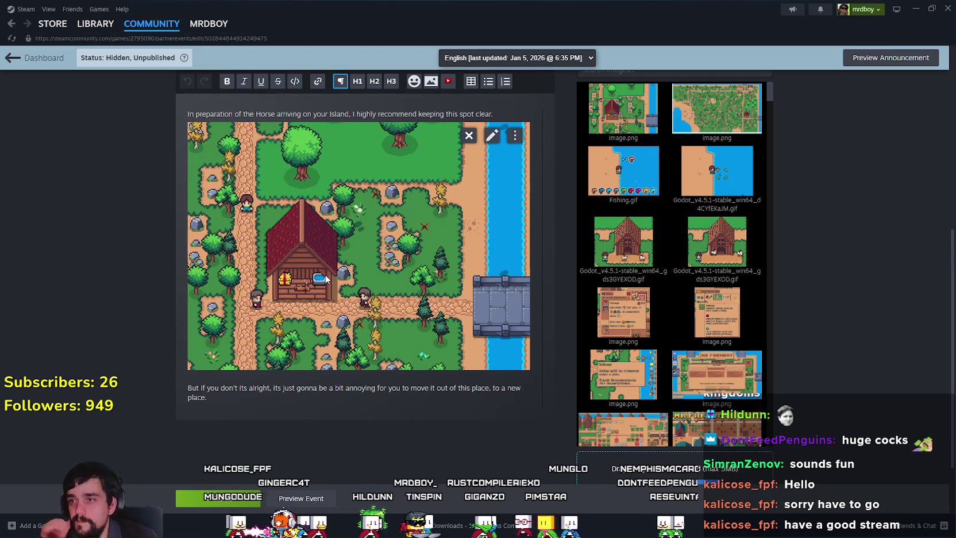
pyautogui.scroll(5, 329, 266)
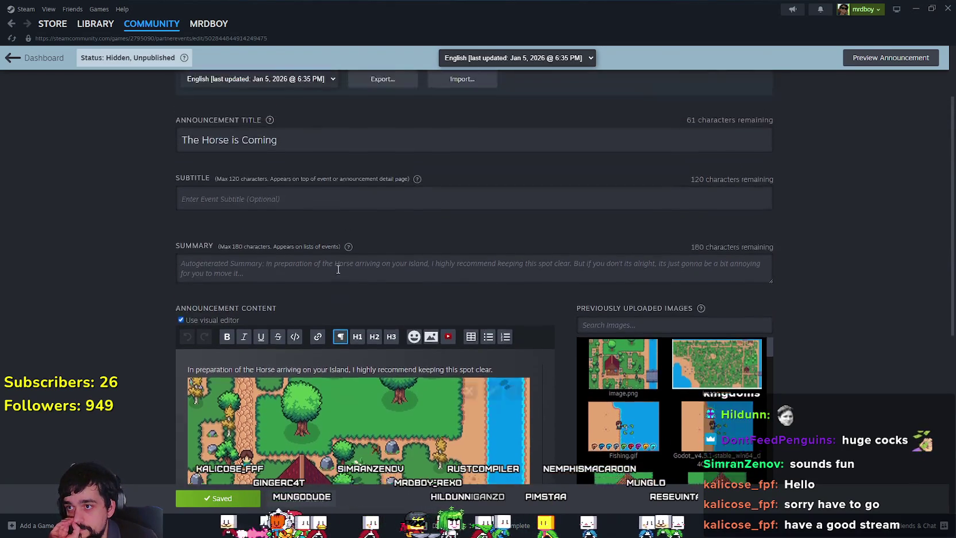
pyautogui.scroll(2, 339, 268)
pyautogui.tripleClick(342, 234)
pyautogui.click(344, 233)
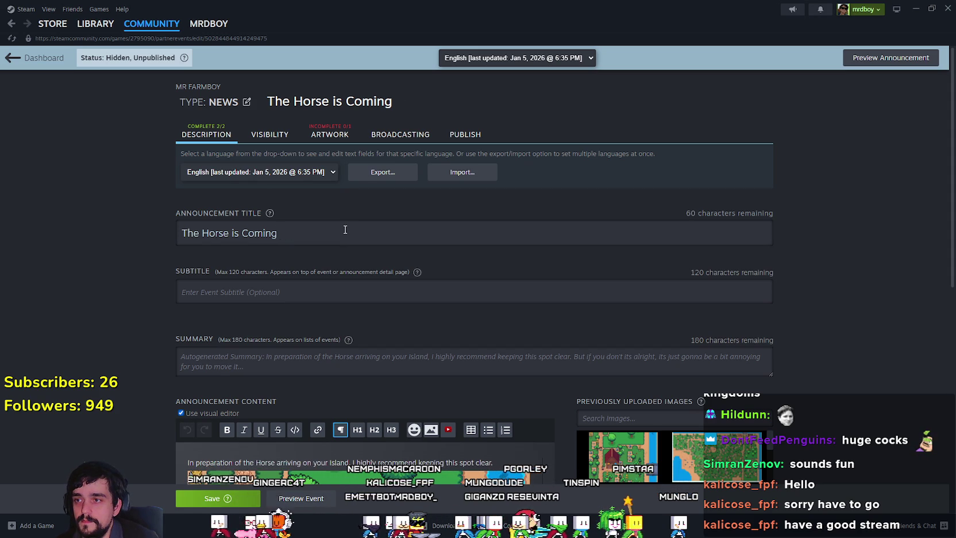
pyautogui.scroll(-5, 525, 289)
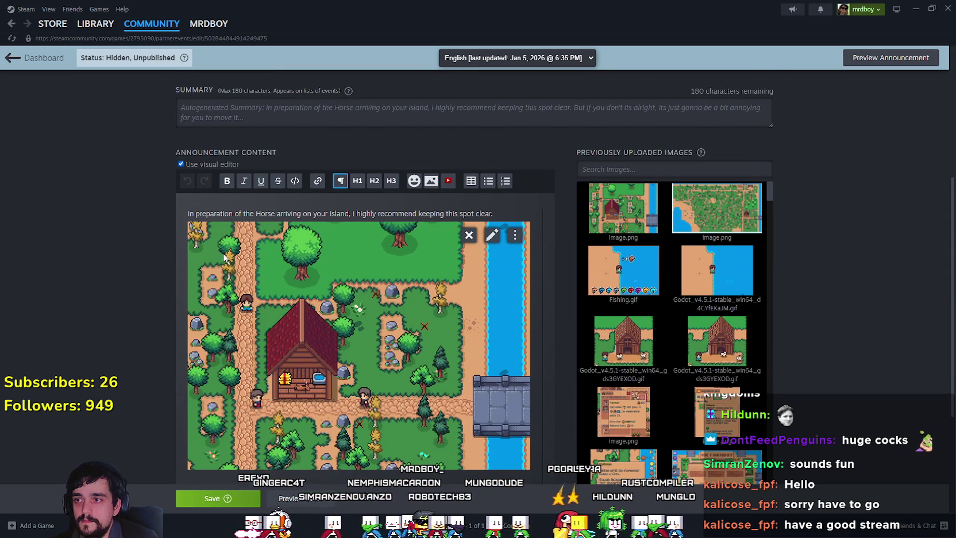
pyautogui.moveTo(609, 358)
pyautogui.moveTo(754, 313)
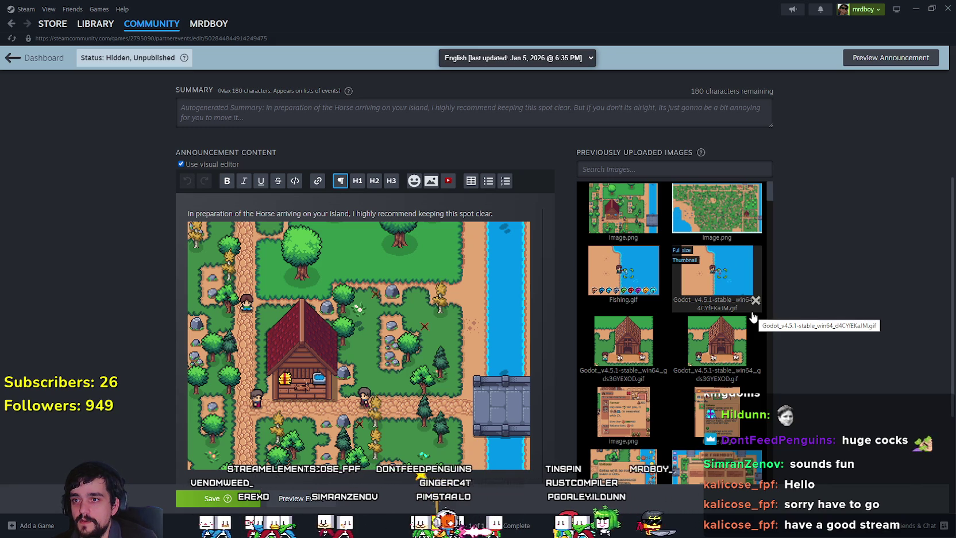
pyautogui.scroll(-5, 718, 322)
pyautogui.scroll(-1, 383, 314)
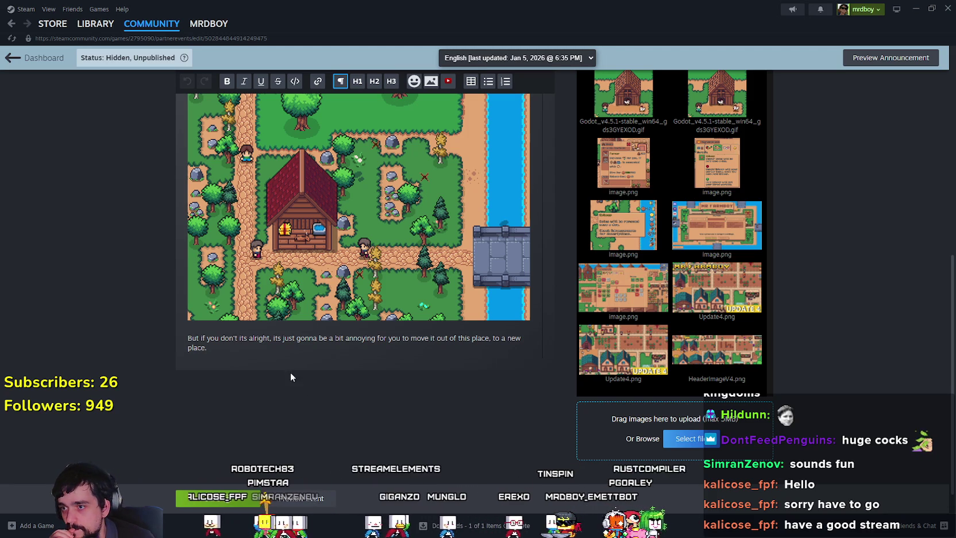
pyautogui.scroll(5, 282, 462)
pyautogui.scroll(2, 282, 461)
pyautogui.scroll(-4, 278, 454)
pyautogui.scroll(4, 276, 448)
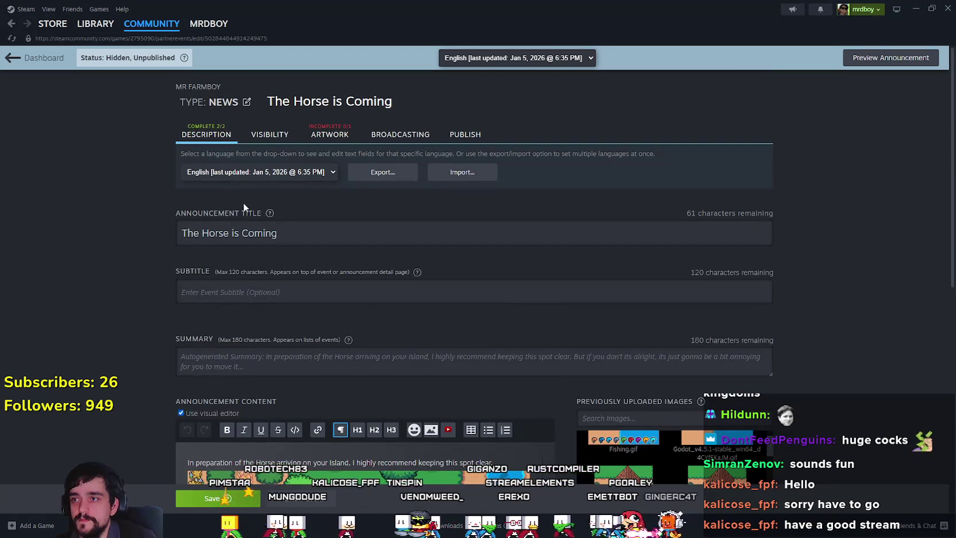
# Choose the previously uploaded HeaderImageV4.png as header artwork and upload it.
pyautogui.click(331, 135)
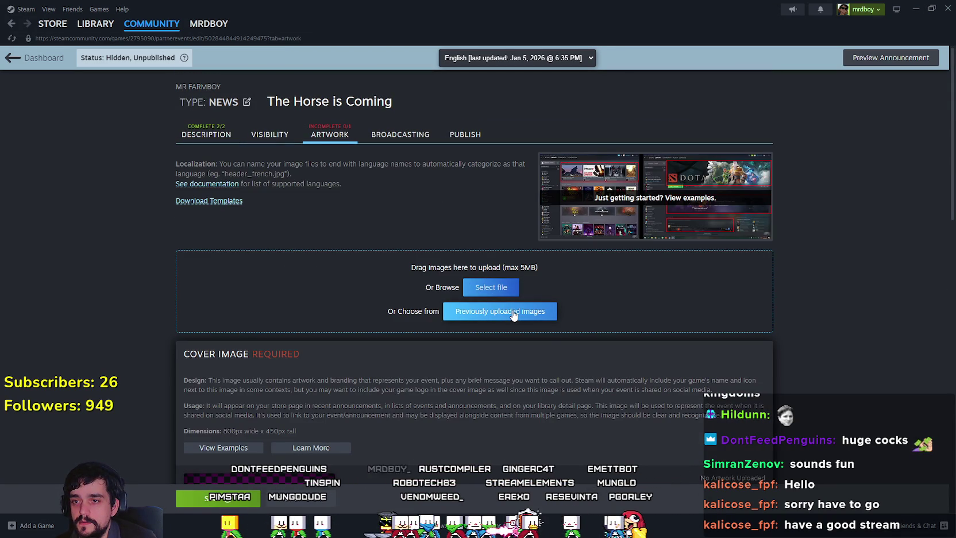
pyautogui.click(514, 313)
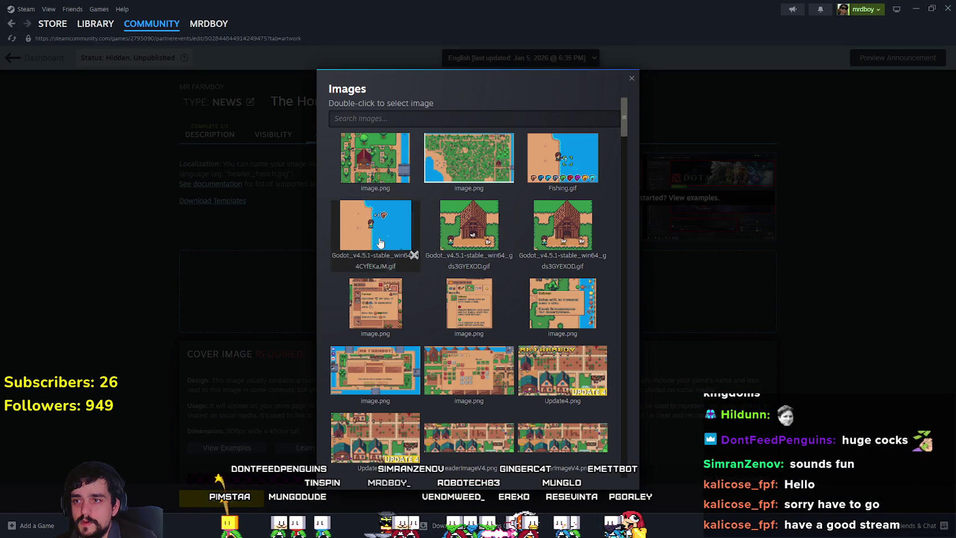
pyautogui.scroll(-1, 573, 361)
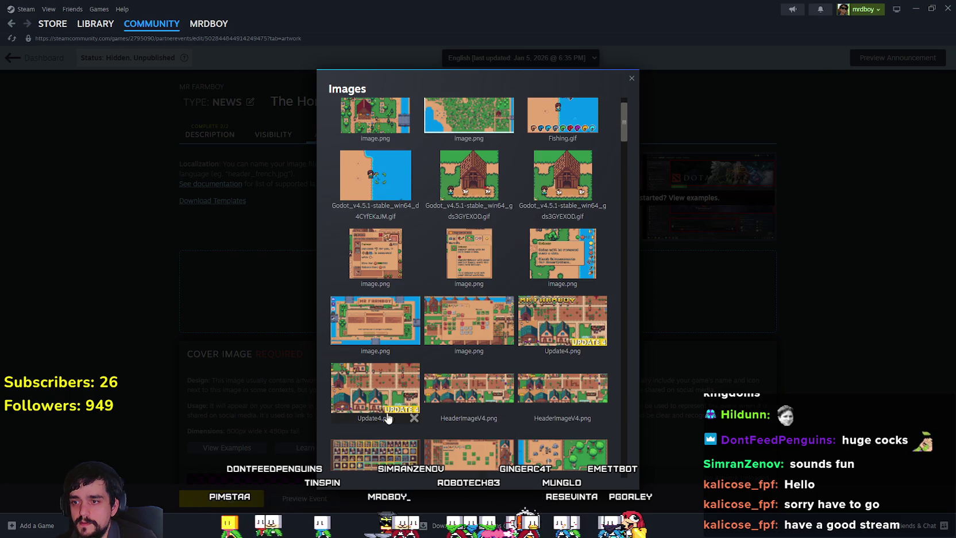
pyautogui.scroll(-2, 372, 397)
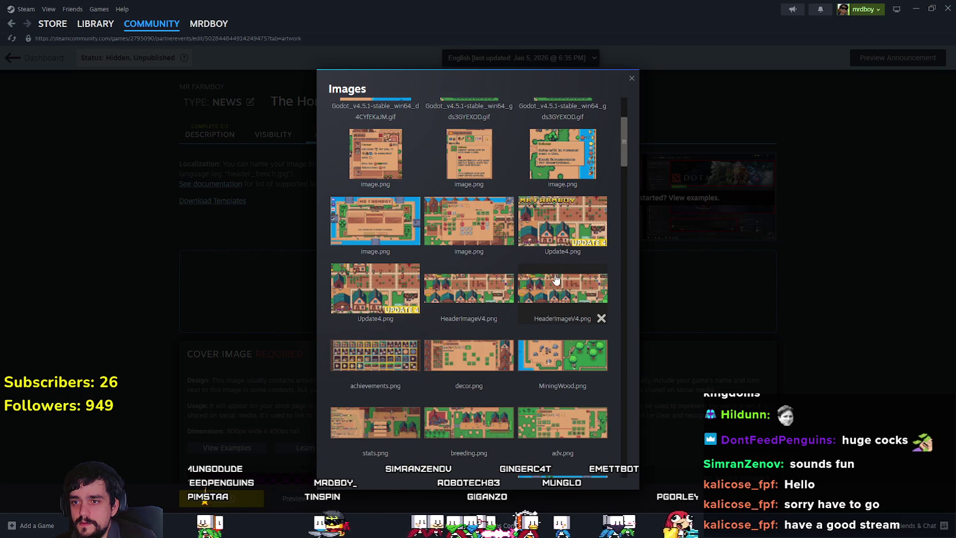
pyautogui.click(554, 284)
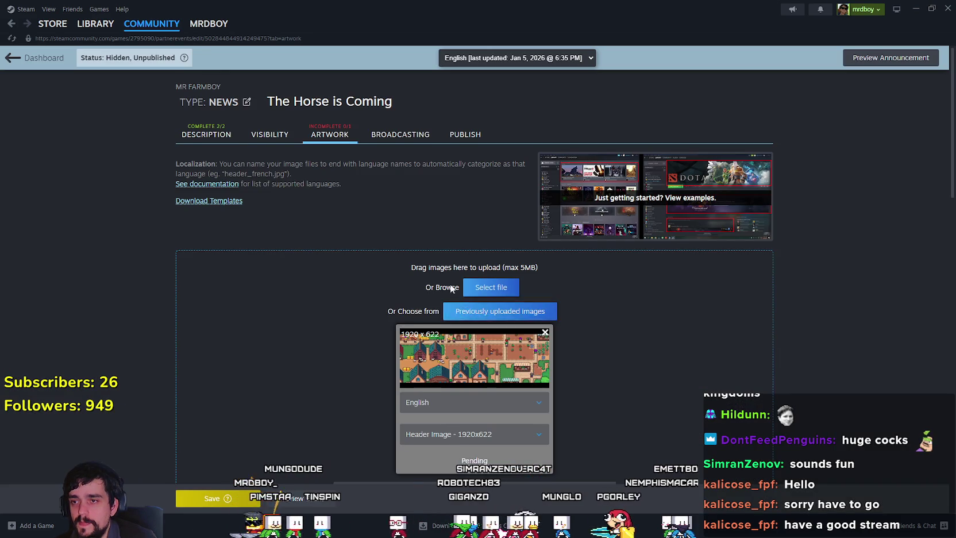
pyautogui.scroll(-1, 516, 298)
pyautogui.click(453, 438)
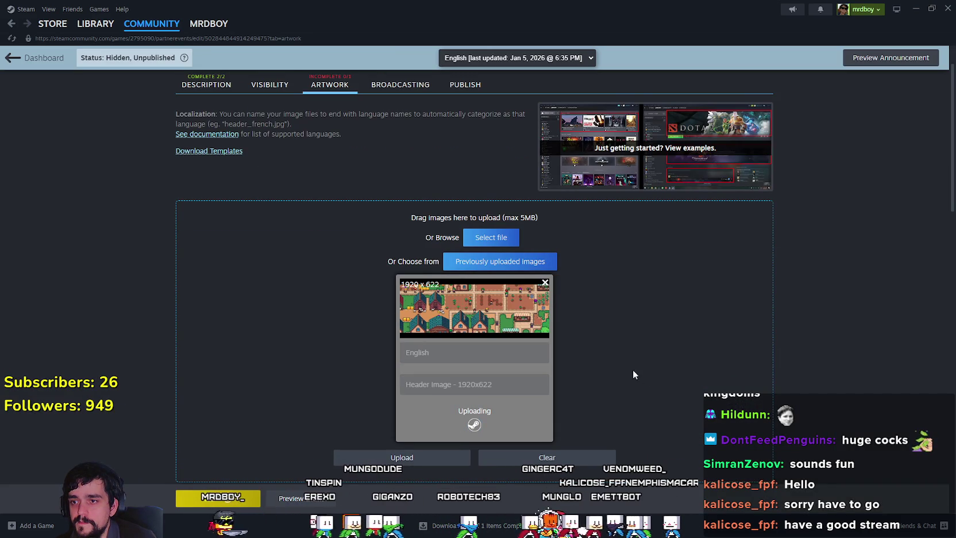
pyautogui.scroll(-1, 327, 266)
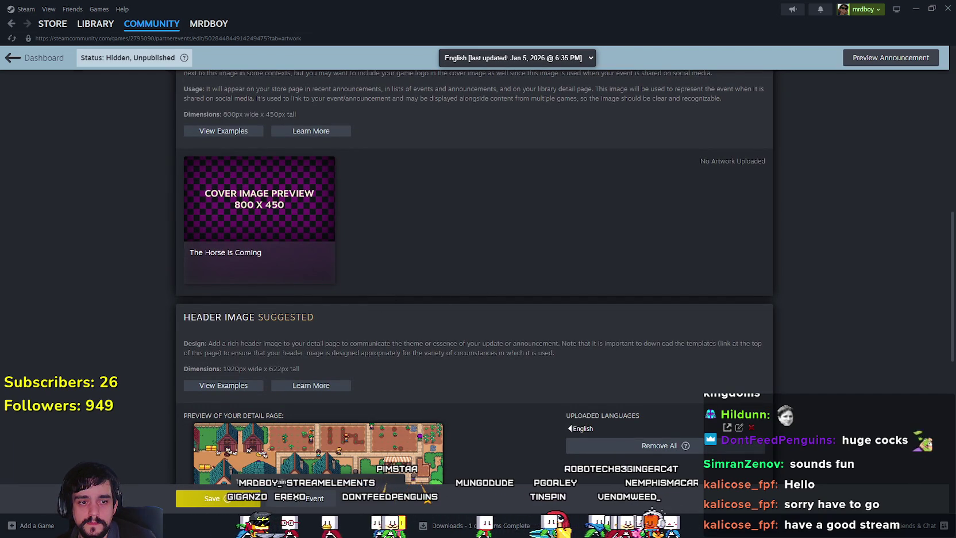
# Start a new sprite from Aseprite's File menu.
pyautogui.hotkey('alt', 'Tab')
pyautogui.click(10, 16)
pyautogui.click(20, 29)
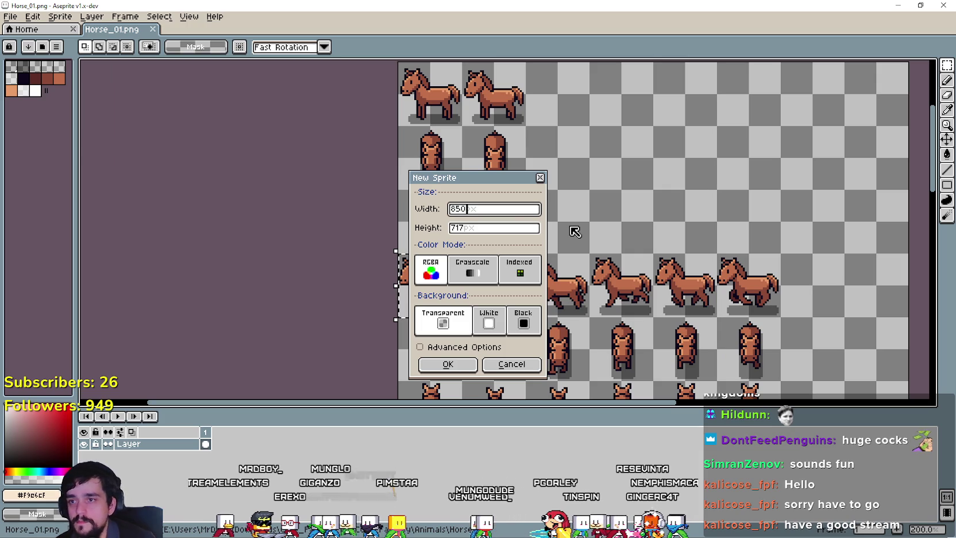
# Create an 800x450 sprite and paste the farmhouse map into it.
pyautogui.press('Tab')
pyautogui.write('4')
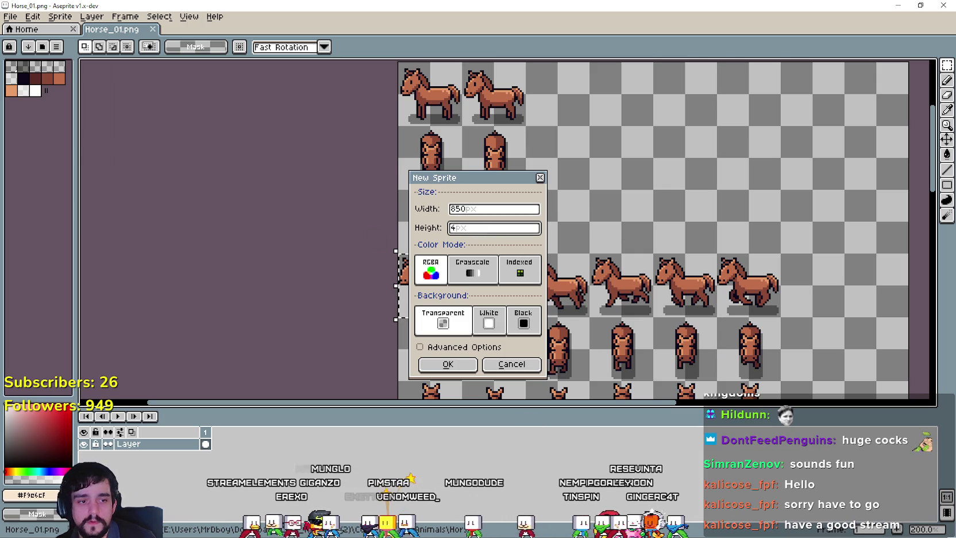
pyautogui.hotkey('alt', 'Tab')
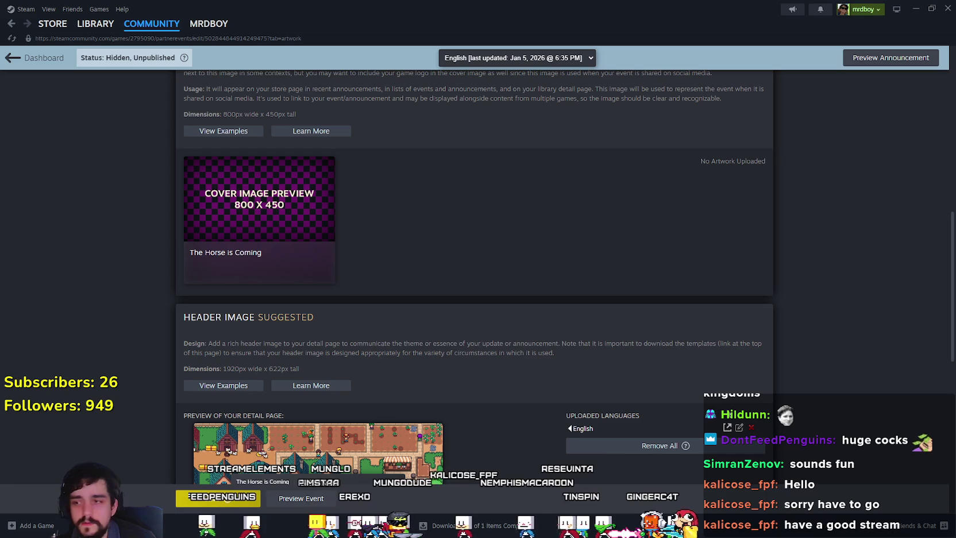
pyautogui.click(917, 14)
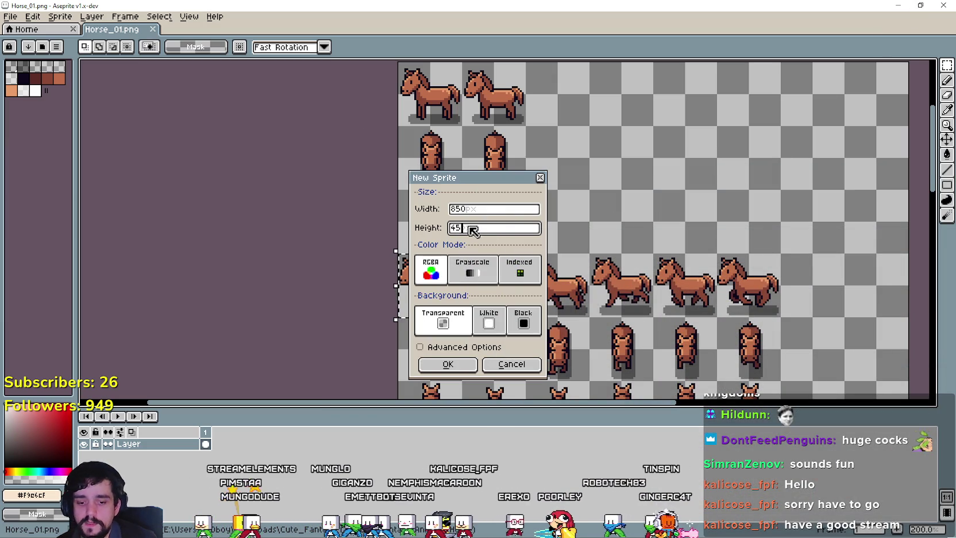
pyautogui.write('800')
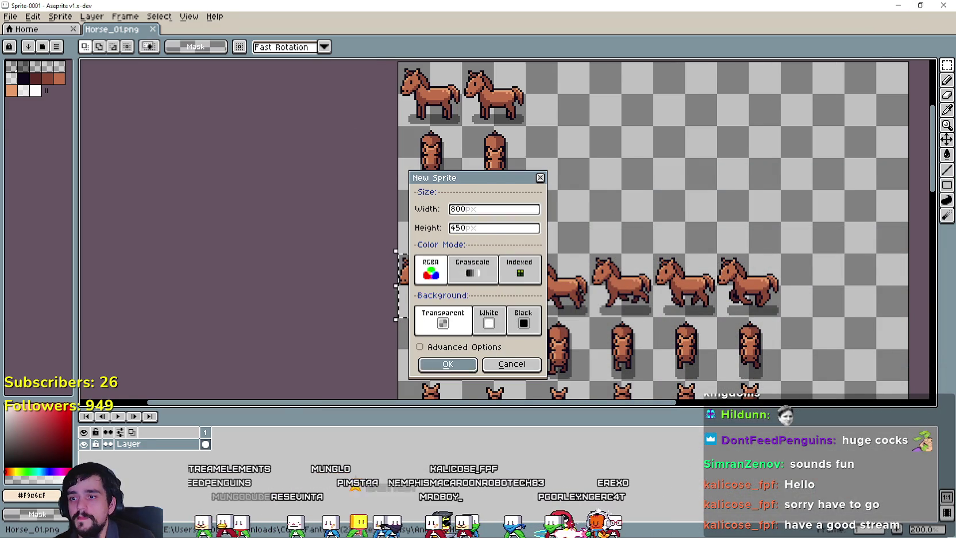
pyautogui.press('Return')
pyautogui.hotkey('ctrl', 'v')
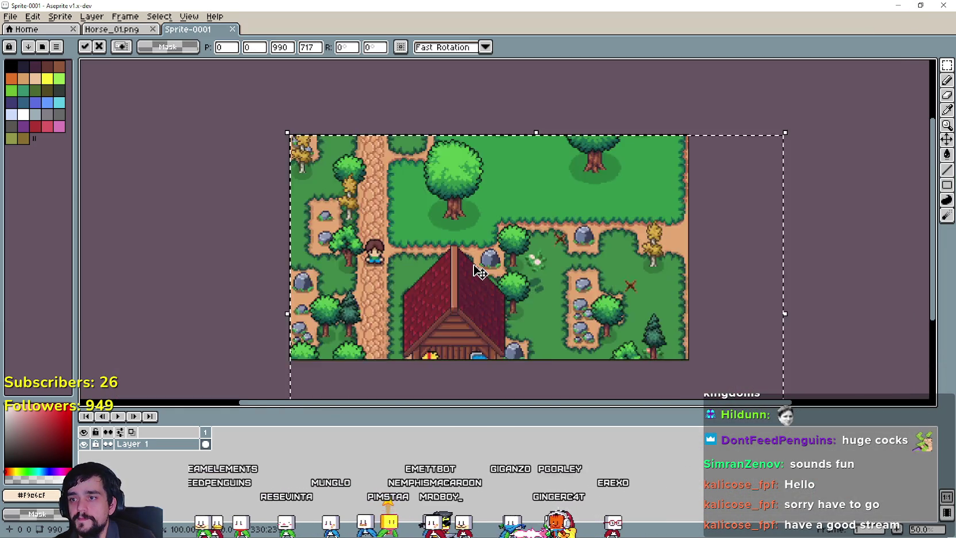
# Drag the pasted map up, left, then right to frame the farmhouse, and commit it.
pyautogui.scroll(-1, 452, 333)
pyautogui.scroll(1, 471, 337)
pyautogui.moveTo(472, 338); pyautogui.dragTo(469, 288)
pyautogui.scroll(1, 458, 247)
pyautogui.scroll(-2, 458, 247)
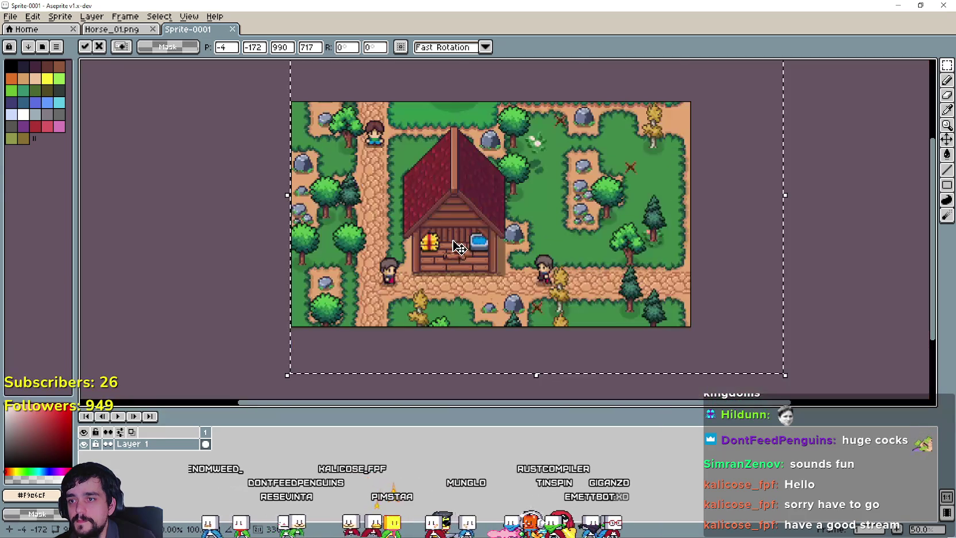
pyautogui.scroll(2, 459, 250)
pyautogui.moveTo(462, 250); pyautogui.dragTo(364, 240)
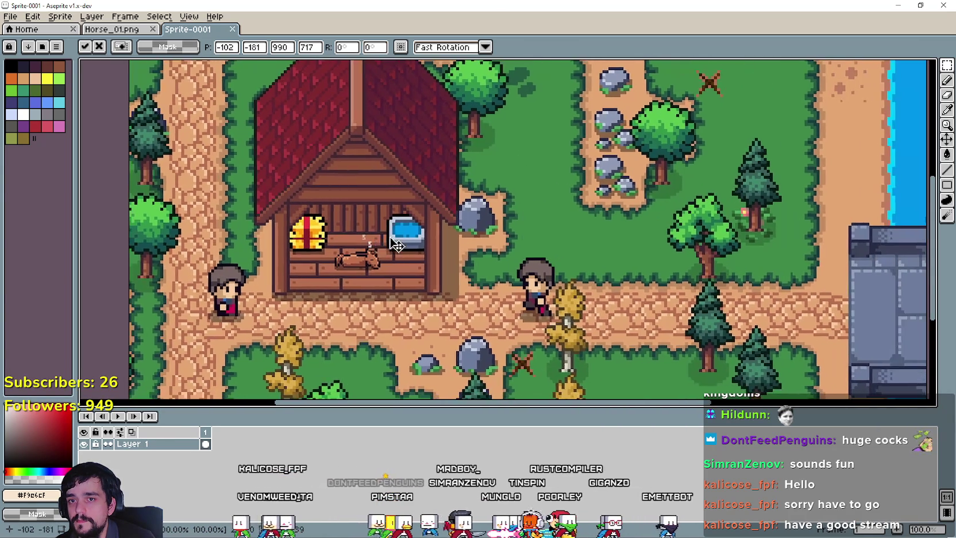
pyautogui.scroll(-2, 363, 241)
pyautogui.scroll(1, 402, 247)
pyautogui.moveTo(417, 256); pyautogui.dragTo(395, 228)
pyautogui.scroll(1, 386, 170)
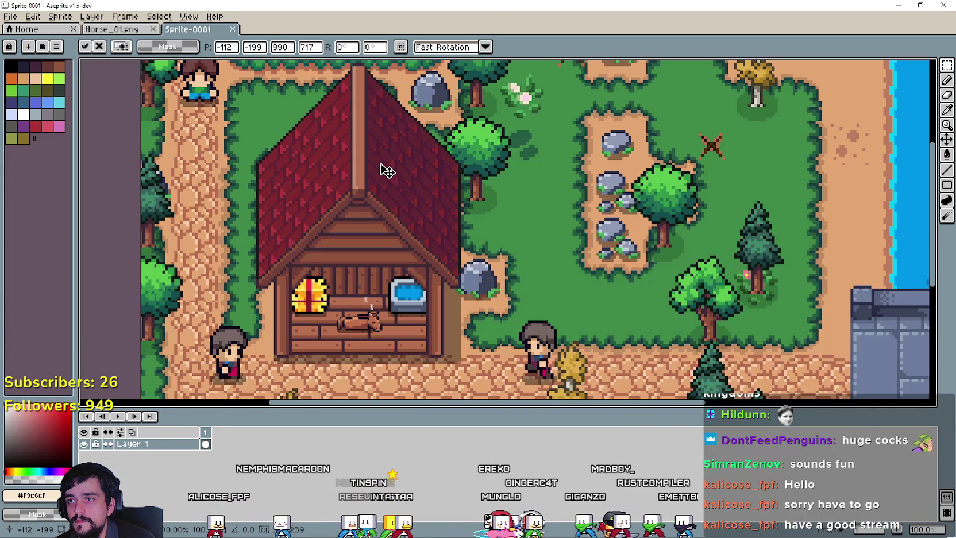
pyautogui.scroll(-1, 470, 228)
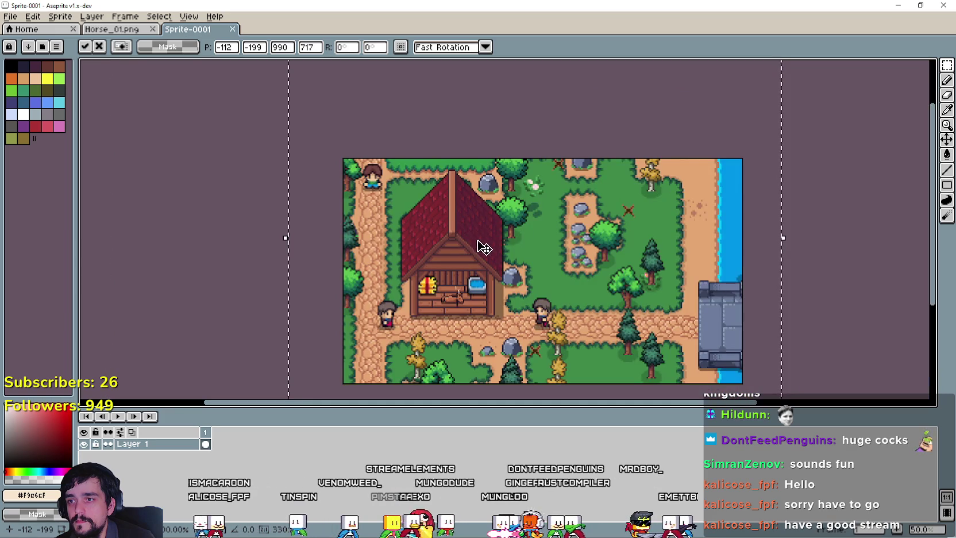
pyautogui.scroll(1, 493, 257)
pyautogui.scroll(-1, 568, 251)
pyautogui.moveTo(575, 260)
pyautogui.mouseDown()
pyautogui.moveTo(637, 260)
pyautogui.moveTo(637, 250)
pyautogui.moveTo(638, 278)
pyautogui.mouseUp()
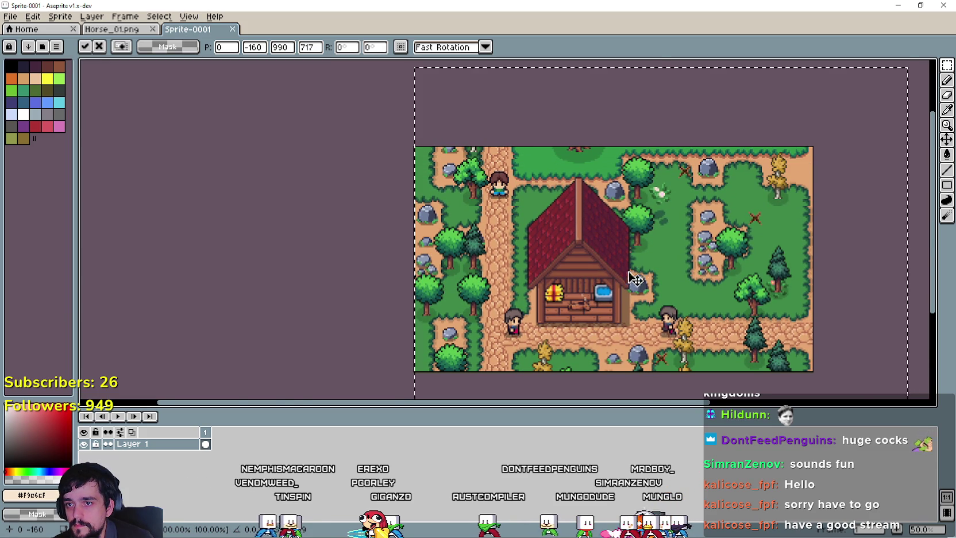
pyautogui.scroll(1, 637, 278)
pyautogui.scroll(-1, 621, 291)
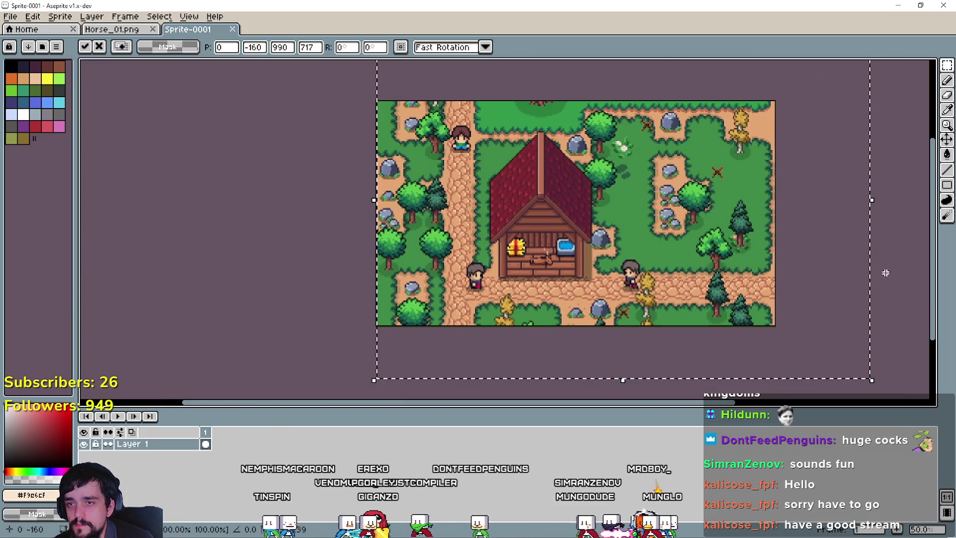
pyautogui.press('Return')
# Pan the canvas to recentre the committed cover image.
pyautogui.moveTo(574, 253)
pyautogui.mouseDown()
pyautogui.moveTo(670, 286)
pyautogui.moveTo(553, 283)
pyautogui.mouseUp()
pyautogui.click(10, 17)
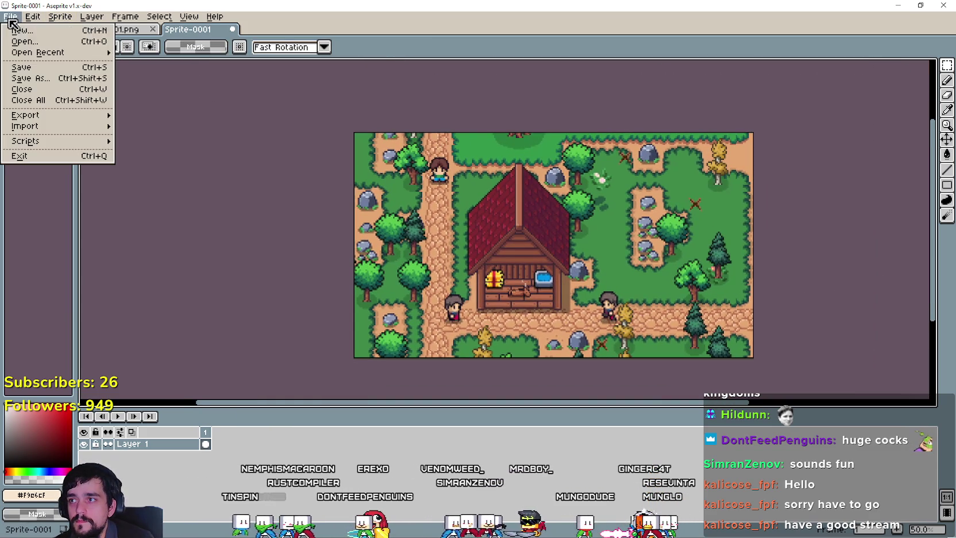
pyautogui.click(599, 279)
pyautogui.moveTo(427, 252)
pyautogui.mouseDown()
pyautogui.moveTo(440, 241)
pyautogui.moveTo(398, 248)
pyautogui.moveTo(374, 236)
pyautogui.moveTo(390, 240)
pyautogui.mouseUp()
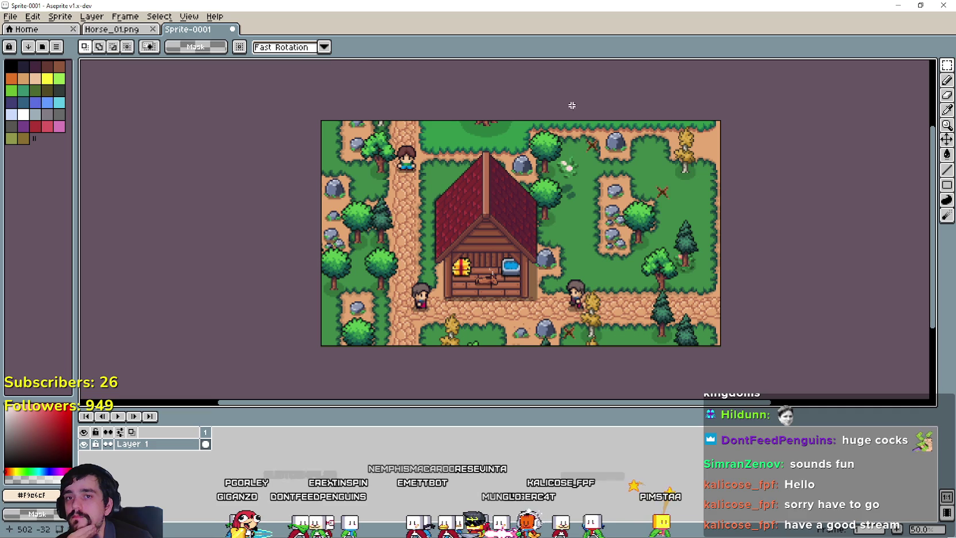
pyautogui.scroll(1, 718, 156)
# Sample the chest's yellow (#fee761) from the farmhouse image as the drawing colour.
pyautogui.press('i')
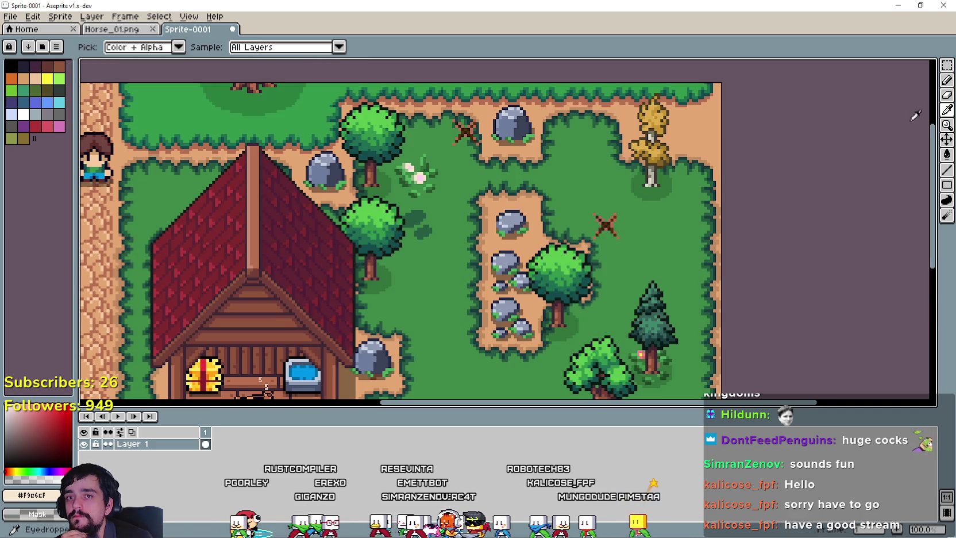
pyautogui.moveTo(203, 394); pyautogui.dragTo(316, 321)
pyautogui.scroll(1, 316, 321)
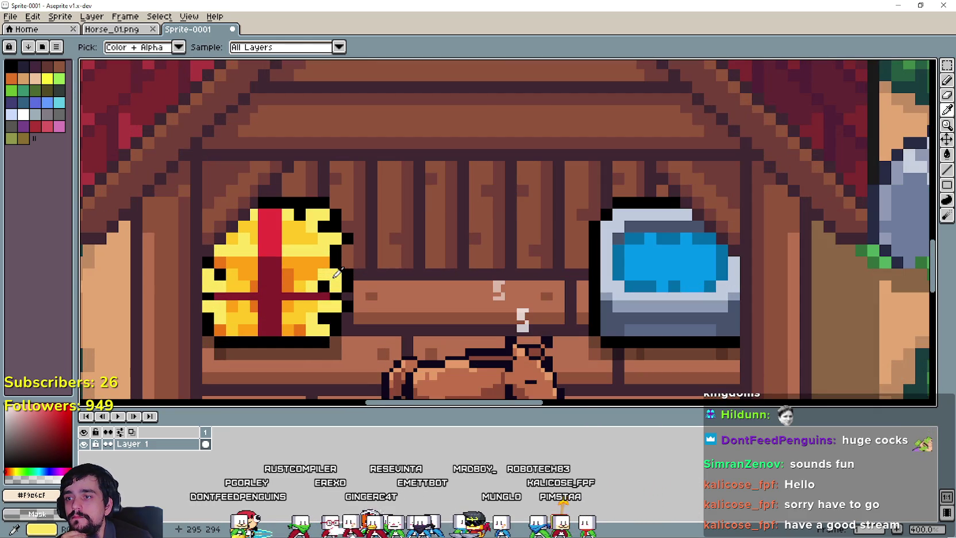
pyautogui.click(333, 275)
pyautogui.scroll(-2, 330, 279)
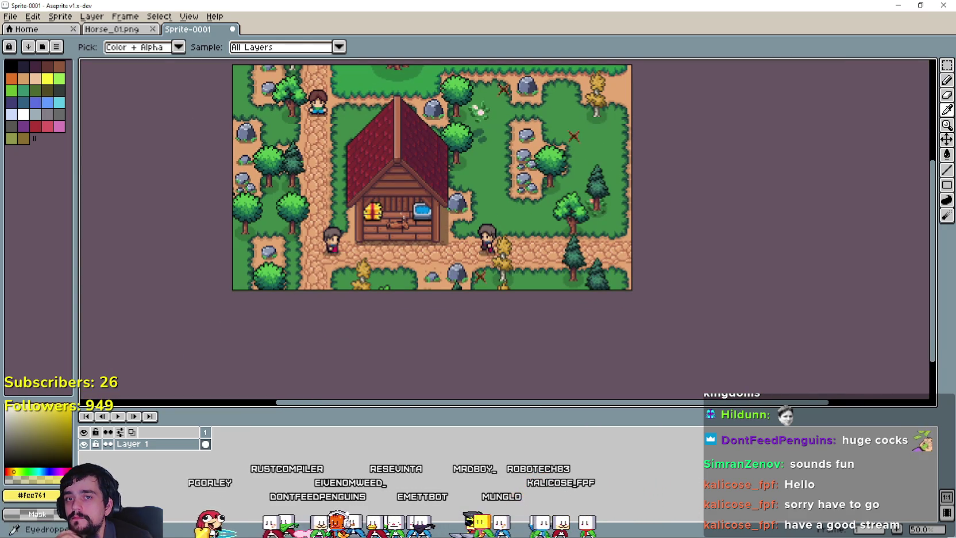
# Draw a filled yellow rectangle strip across the bottom of the cover.
pyautogui.click(949, 184)
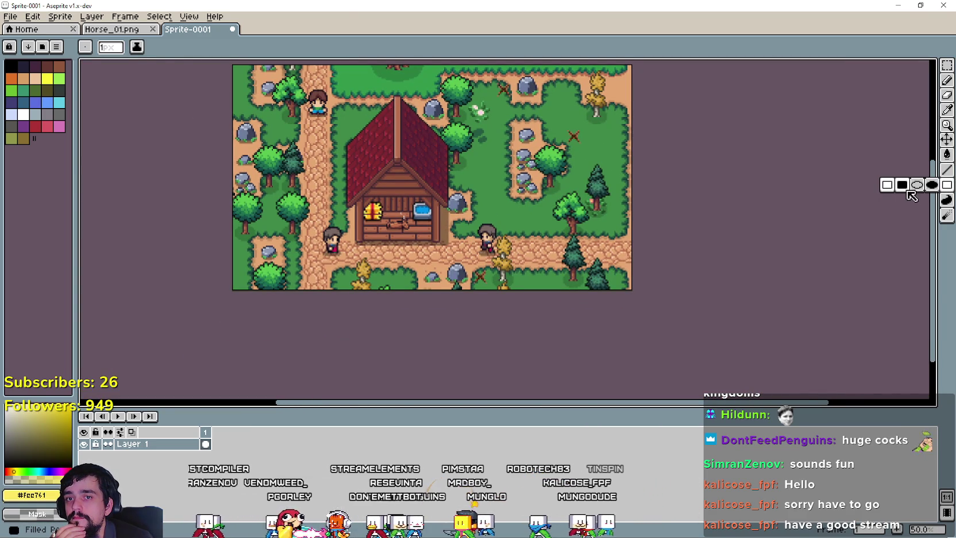
pyautogui.click(902, 185)
pyautogui.scroll(2, 682, 271)
pyautogui.scroll(-1, 633, 284)
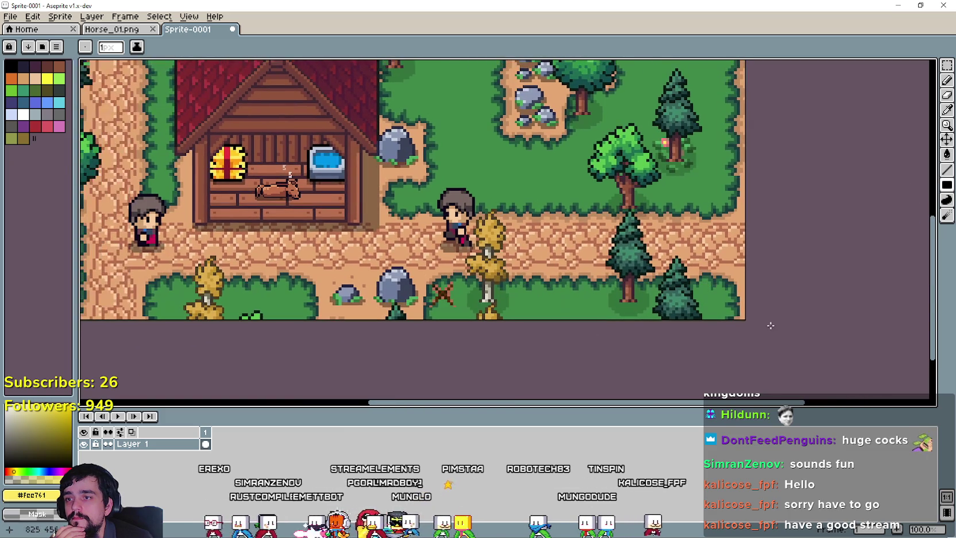
pyautogui.moveTo(752, 321)
pyautogui.mouseDown()
pyautogui.moveTo(156, 304)
pyautogui.moveTo(96, 341)
pyautogui.moveTo(276, 264)
pyautogui.moveTo(230, 256)
pyautogui.moveTo(230, 271)
pyautogui.mouseUp()
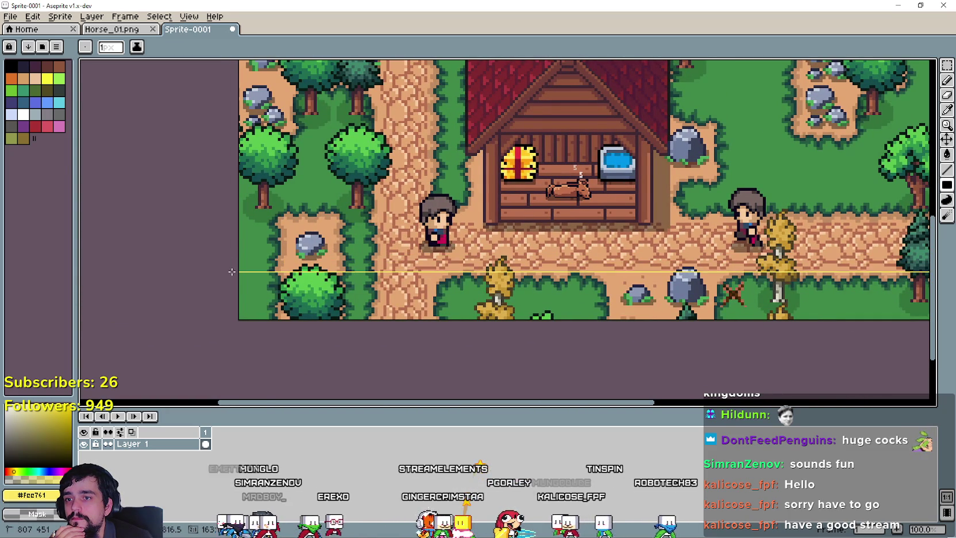
pyautogui.scroll(-1, 252, 268)
pyautogui.moveTo(364, 184); pyautogui.dragTo(384, 200)
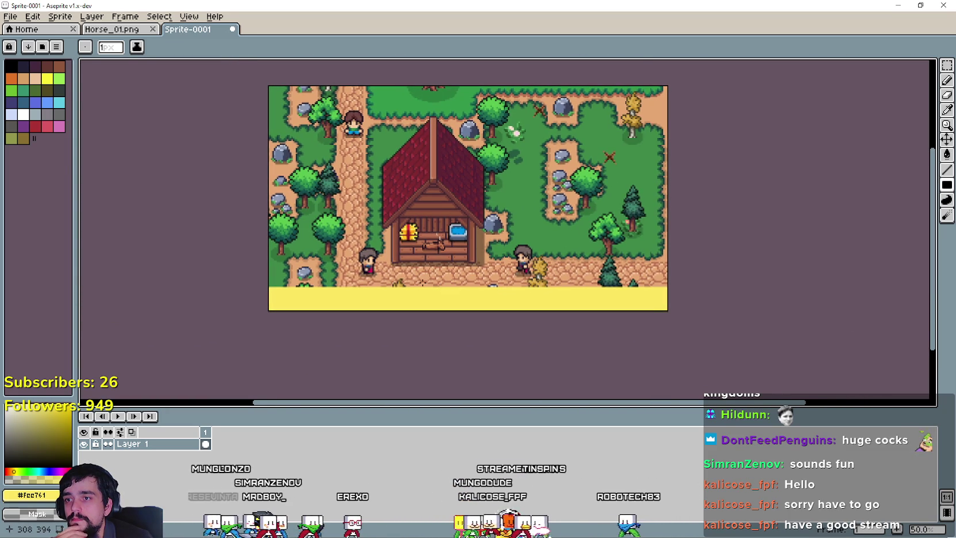
# Insert the title 'The Horse Is Coming' in black at font size 42.
pyautogui.press('t')
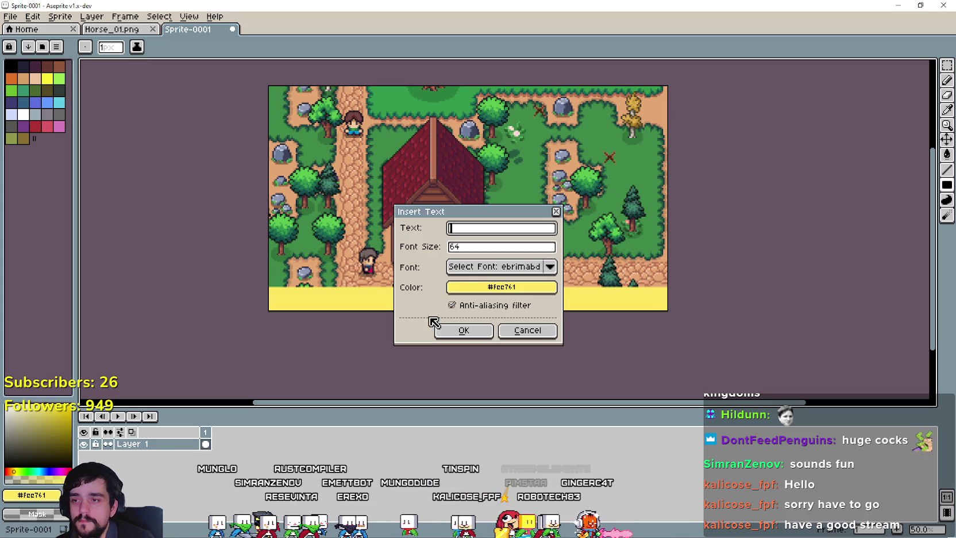
pyautogui.click(454, 288)
pyautogui.click(462, 307)
pyautogui.click(458, 328)
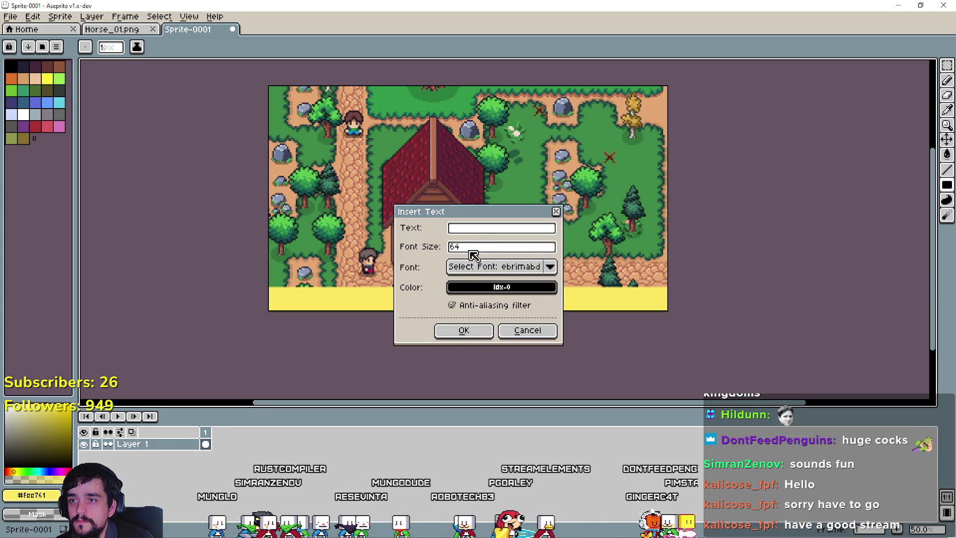
pyautogui.press('Tab')
pyautogui.write('2')
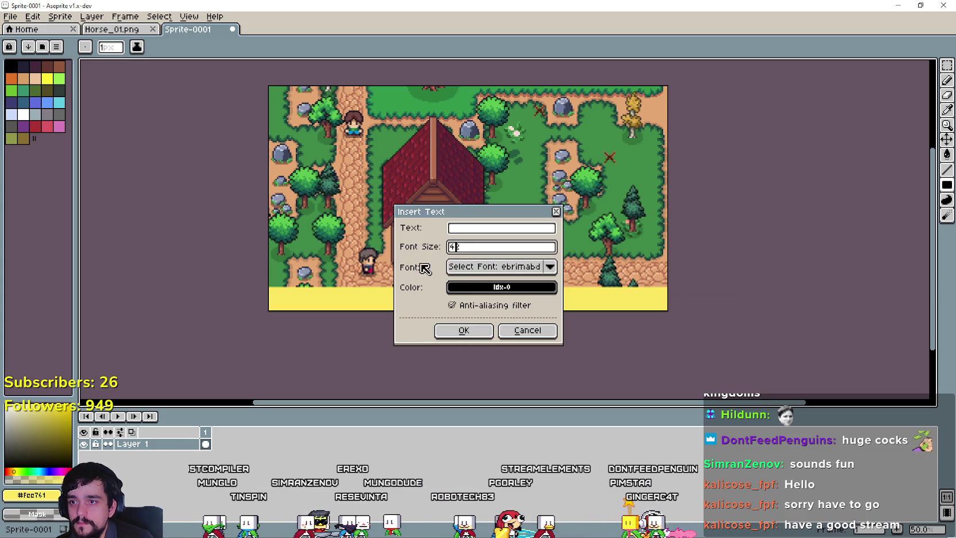
pyautogui.click(469, 230)
pyautogui.write('The Horse Is Coming')
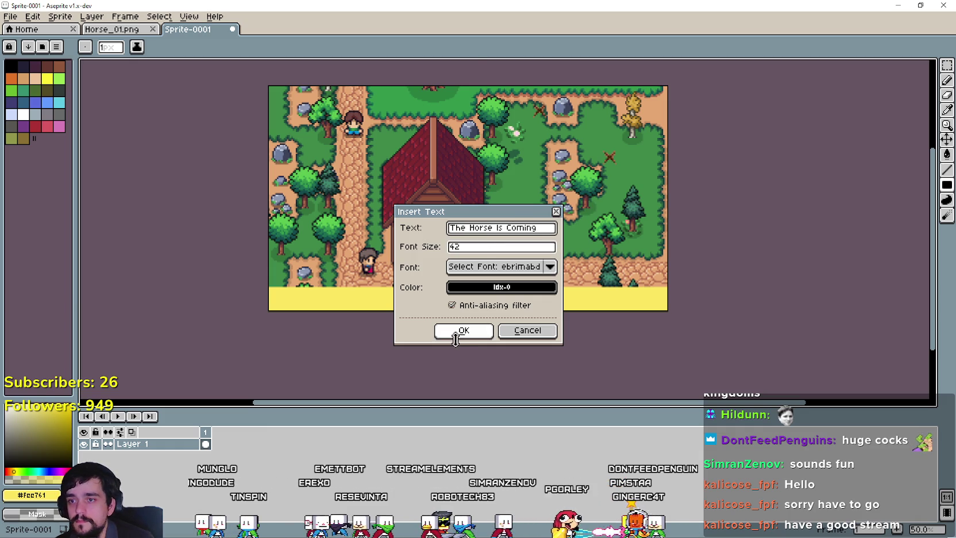
pyautogui.click(463, 331)
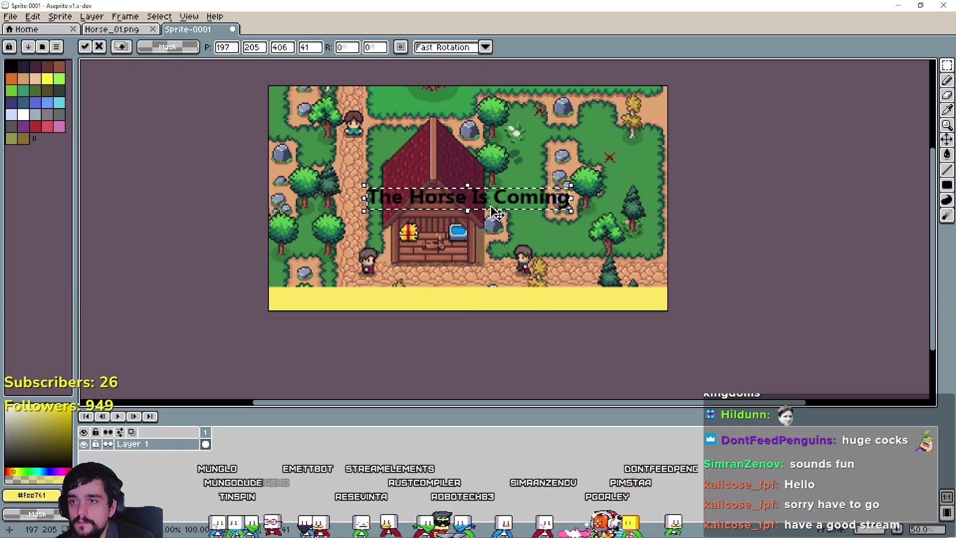
# Move the title down onto the yellow banner and centre it horizontally.
pyautogui.moveTo(487, 204); pyautogui.dragTo(482, 309)
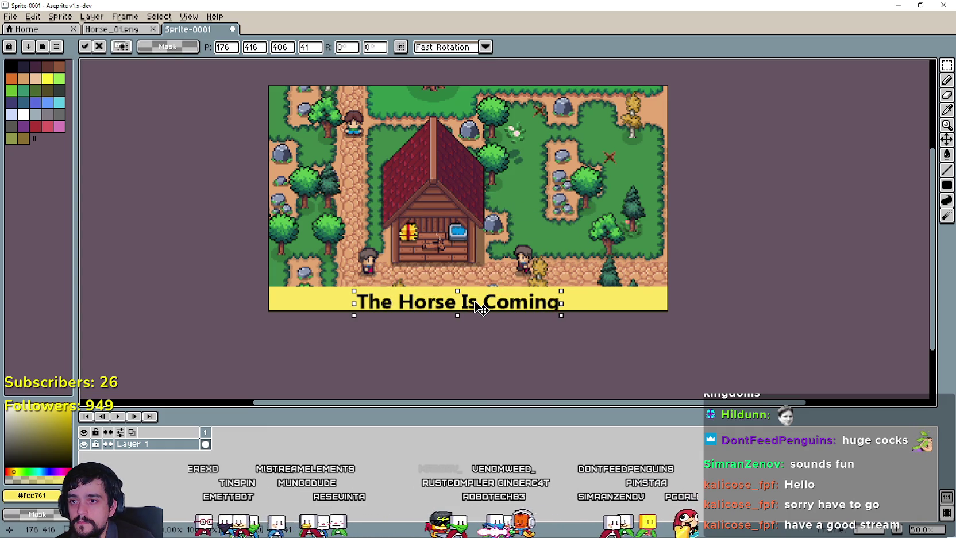
pyautogui.moveTo(480, 308); pyautogui.dragTo(642, 346)
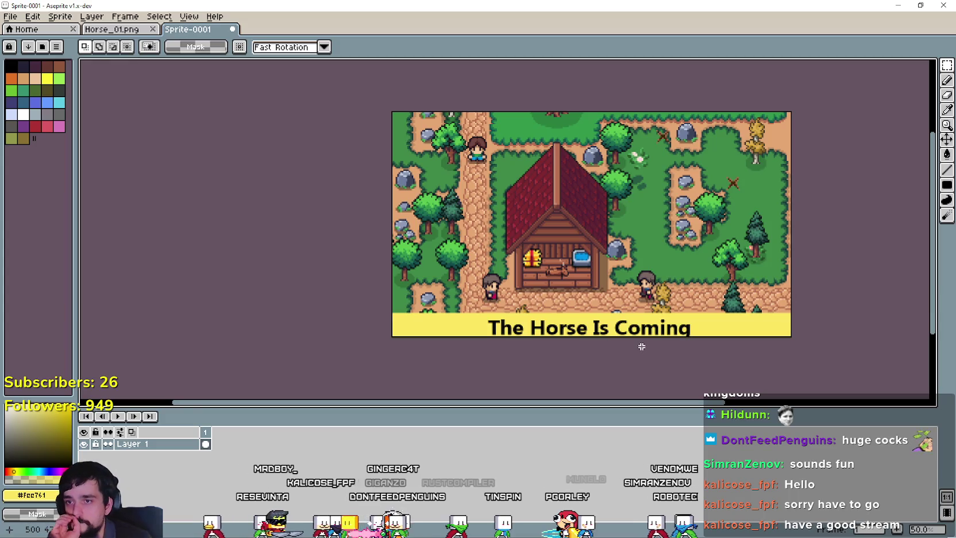
pyautogui.hscroll(2, 789, 220)
pyautogui.scroll(1, 789, 220)
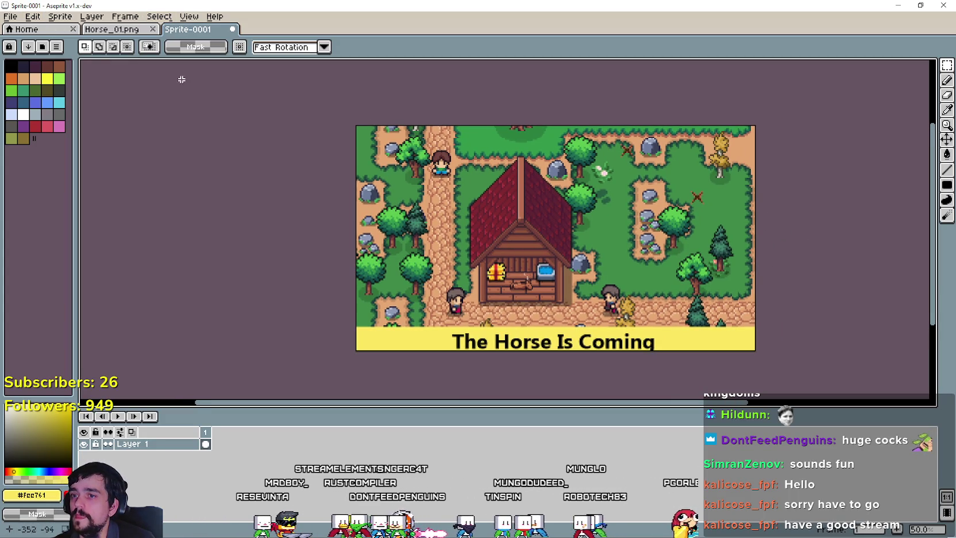
pyautogui.hscroll(2, 687, 251)
pyautogui.scroll(1, 687, 252)
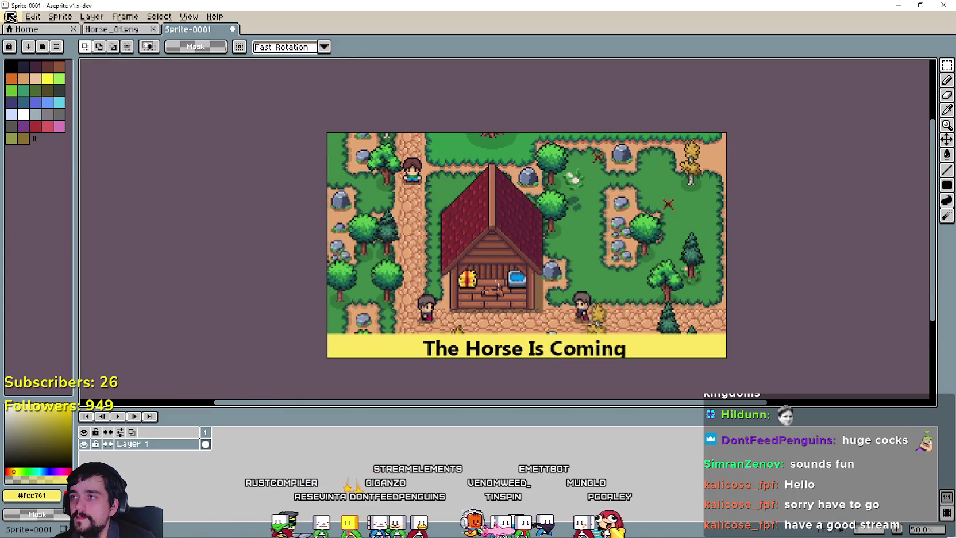
# Save the cover as PNG file Horse.png in the SteamCovers folder, then minimise Aseprite.
pyautogui.click(9, 15)
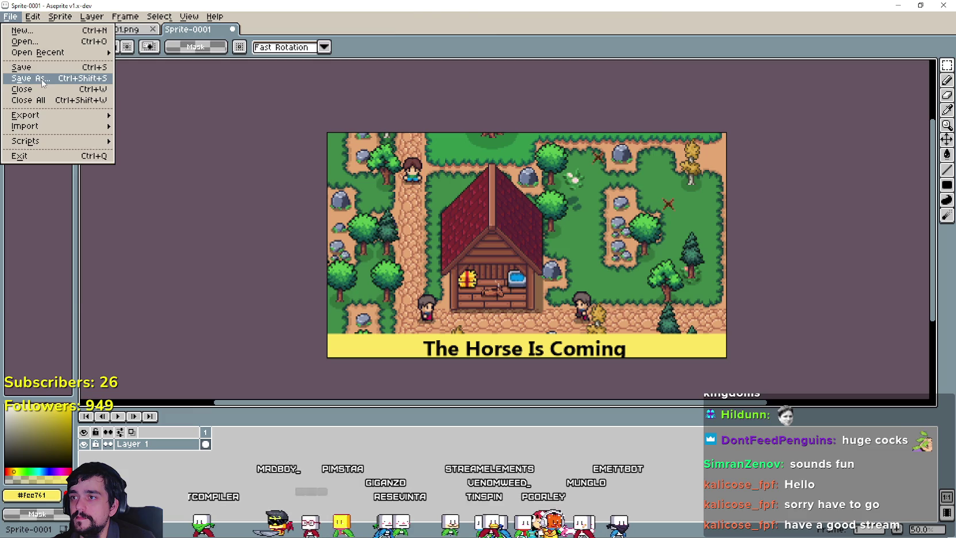
pyautogui.click(43, 84)
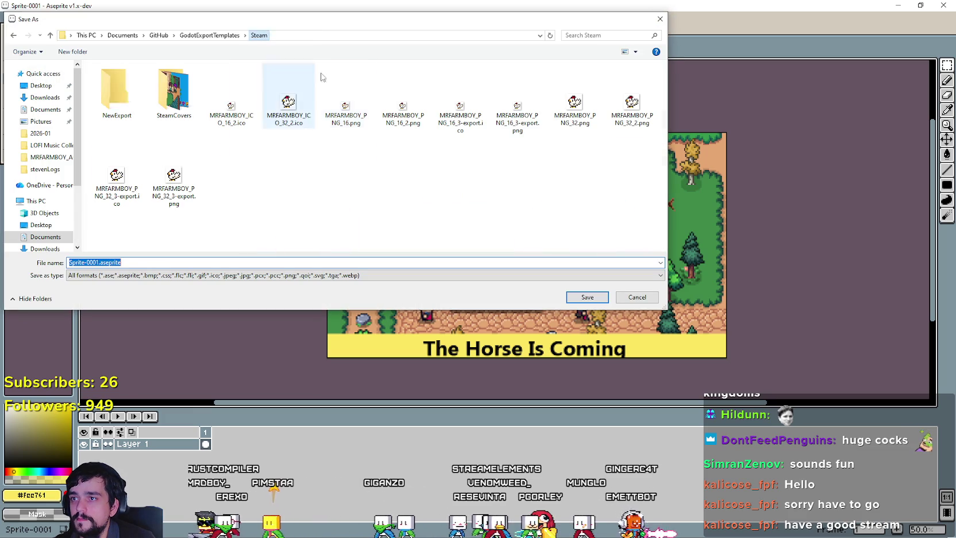
pyautogui.doubleClick(174, 92)
pyautogui.click(79, 262)
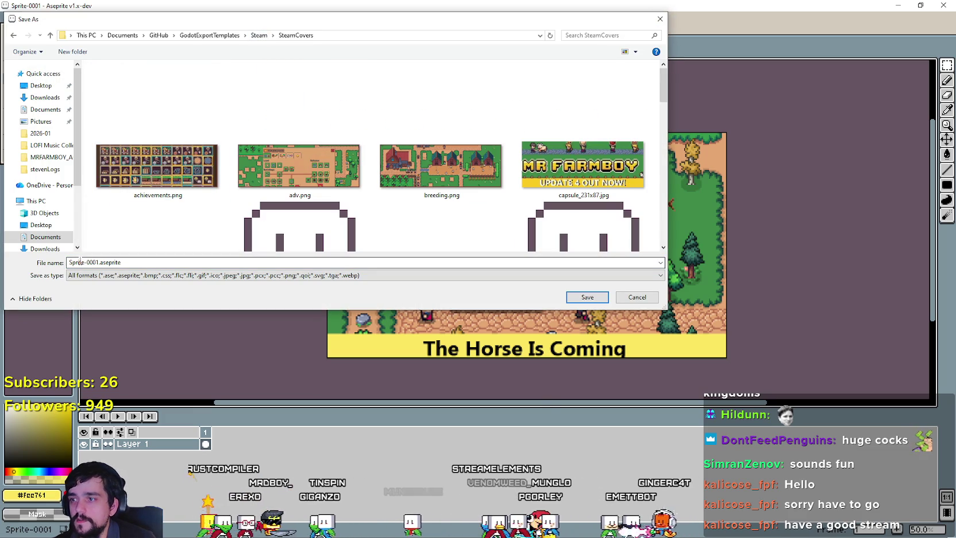
pyautogui.click(86, 275)
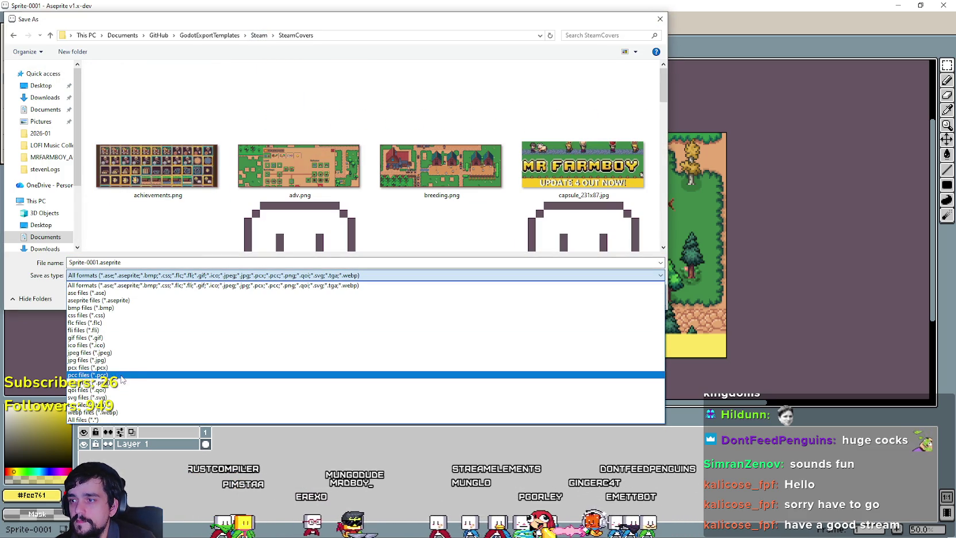
pyautogui.click(121, 381)
pyautogui.doubleClick(79, 262)
pyautogui.doubleClick(85, 262)
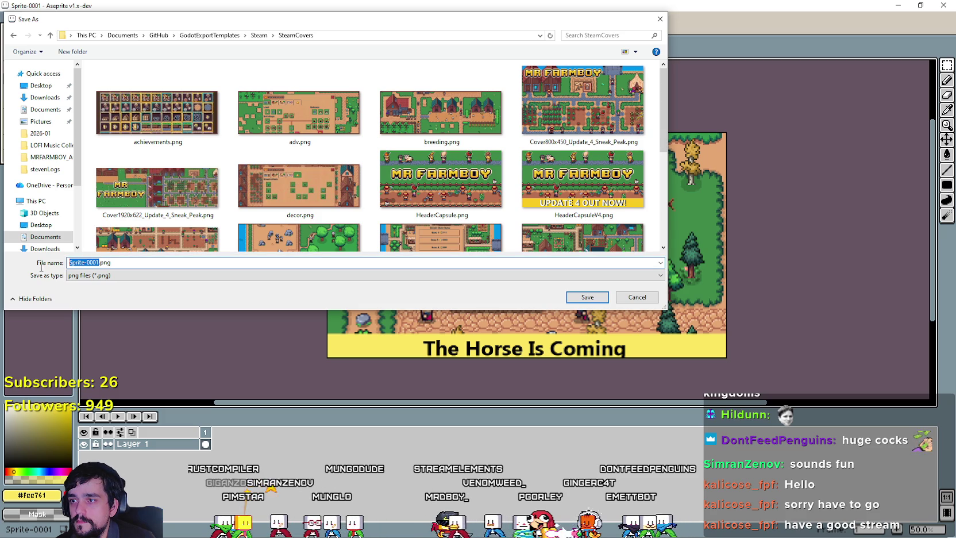
pyautogui.write('Horse')
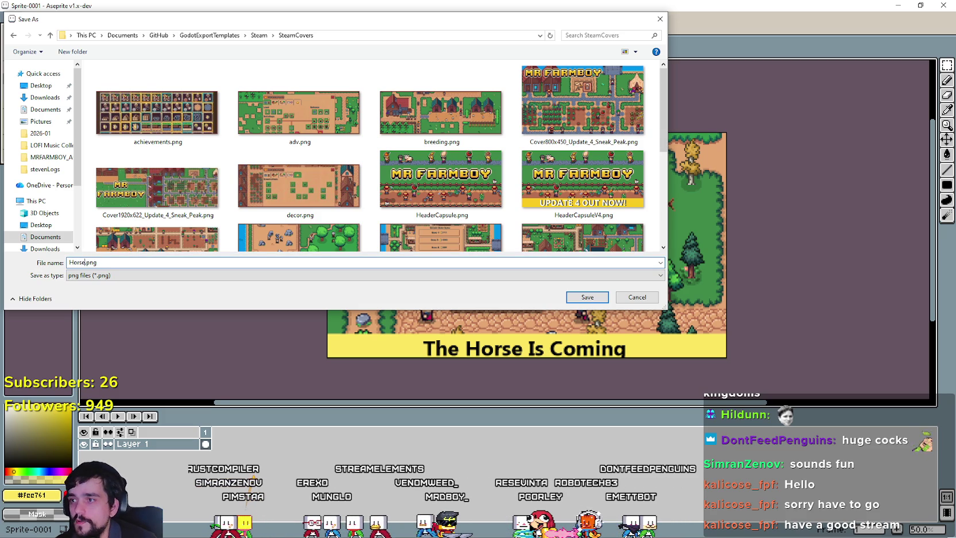
pyautogui.press('Return')
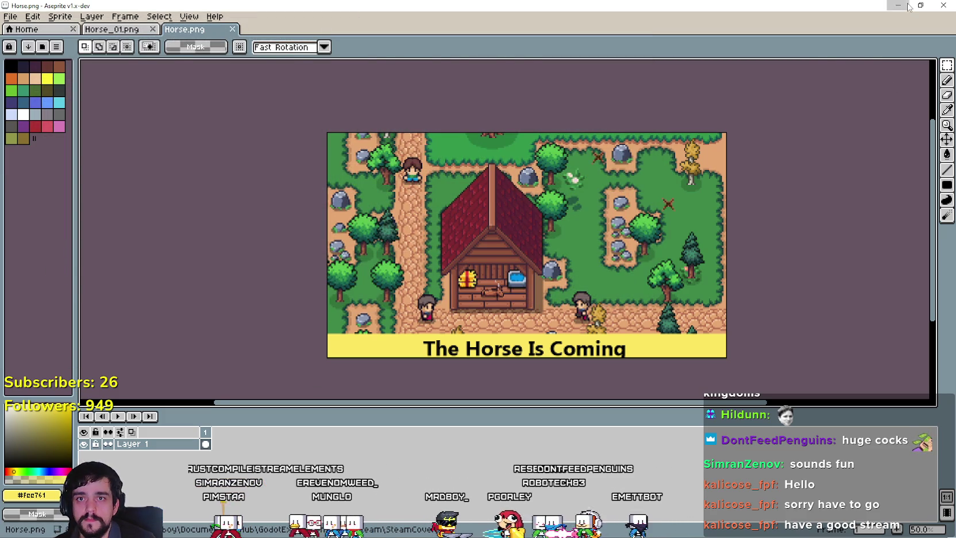
pyautogui.click(898, 5)
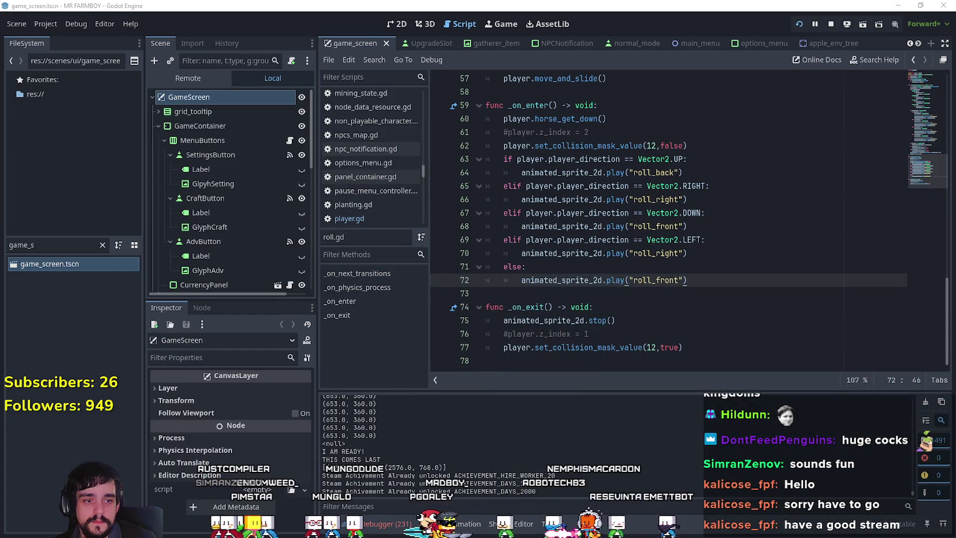
# Return to the Steam event page and review the previously uploaded images.
pyautogui.click(898, 5)
pyautogui.scroll(-2, 315, 343)
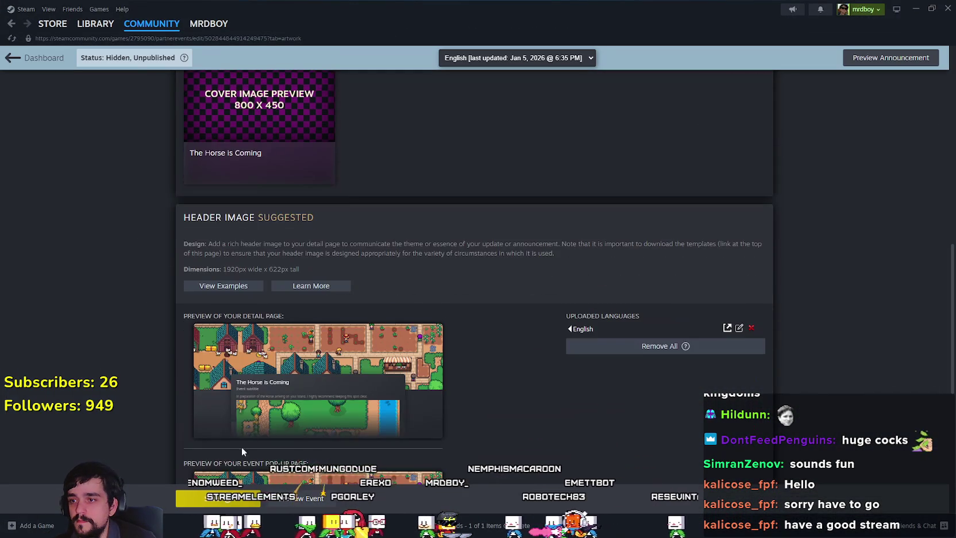
pyautogui.scroll(7, 376, 269)
pyautogui.scroll(2, 449, 263)
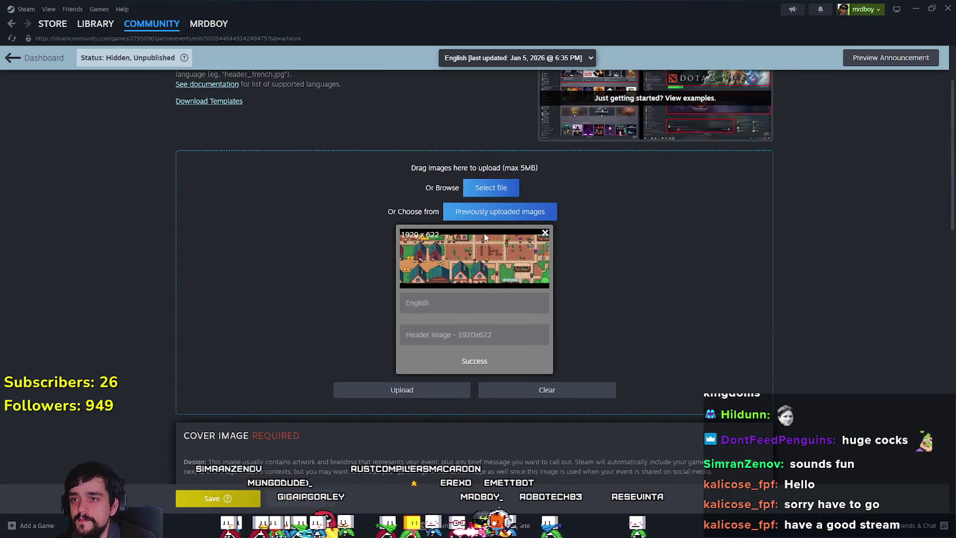
pyautogui.click(477, 211)
pyautogui.click(722, 203)
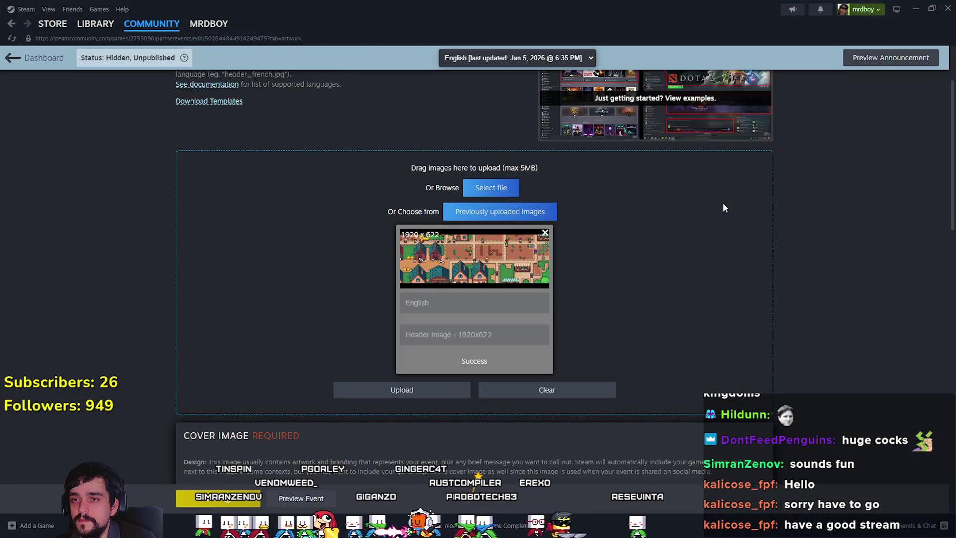
pyautogui.scroll(3, 560, 221)
# Choose Horse.png from the covers folder and upload it as the 800x450 cover image.
pyautogui.click(503, 291)
pyautogui.scroll(-5, 474, 202)
pyautogui.scroll(2, 475, 202)
pyautogui.scroll(-4, 475, 202)
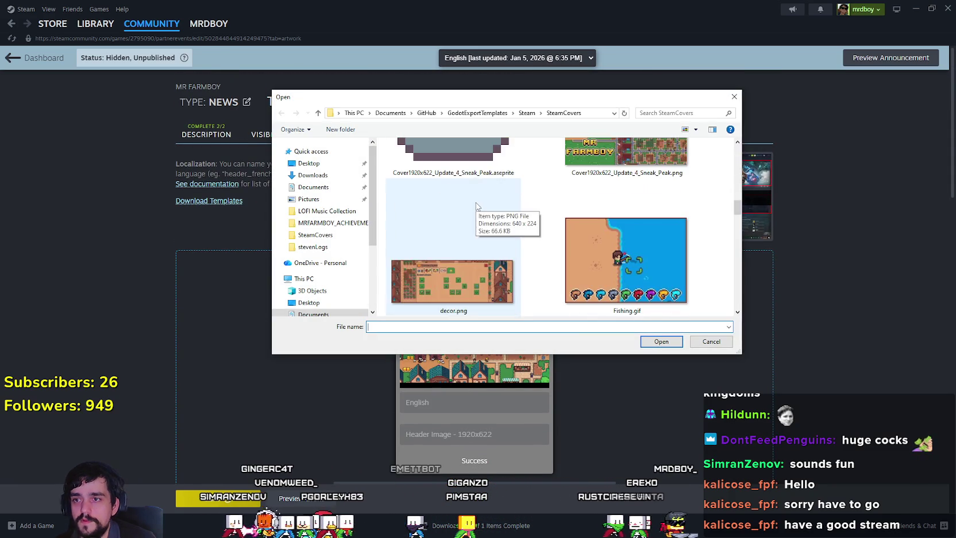
pyautogui.scroll(2, 517, 218)
pyautogui.scroll(-2, 591, 231)
pyautogui.scroll(-2, 591, 227)
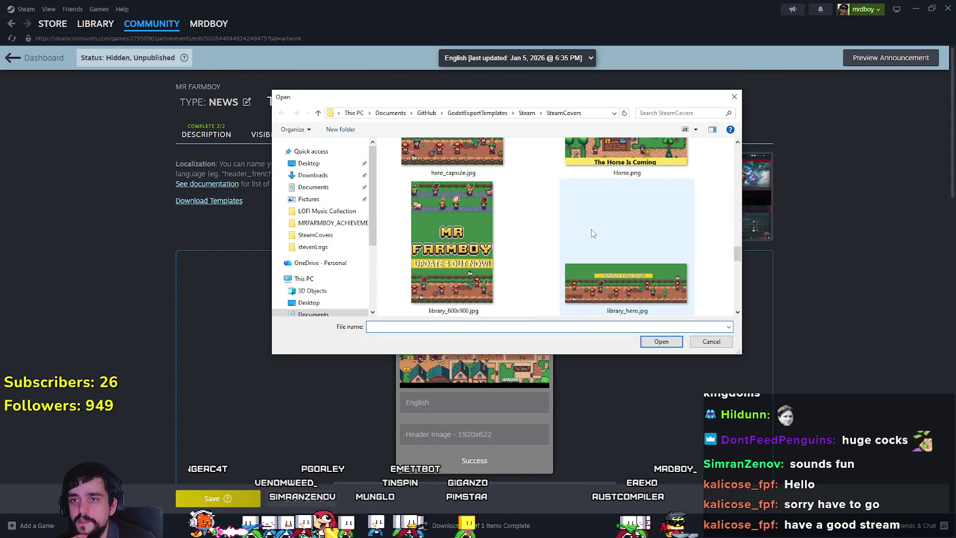
pyautogui.click(612, 247)
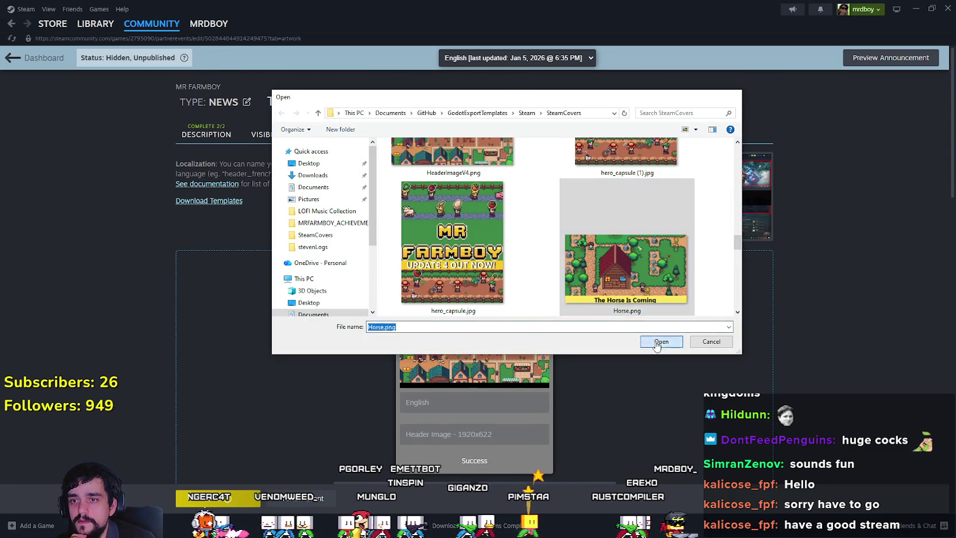
pyautogui.click(670, 342)
pyautogui.click(417, 340)
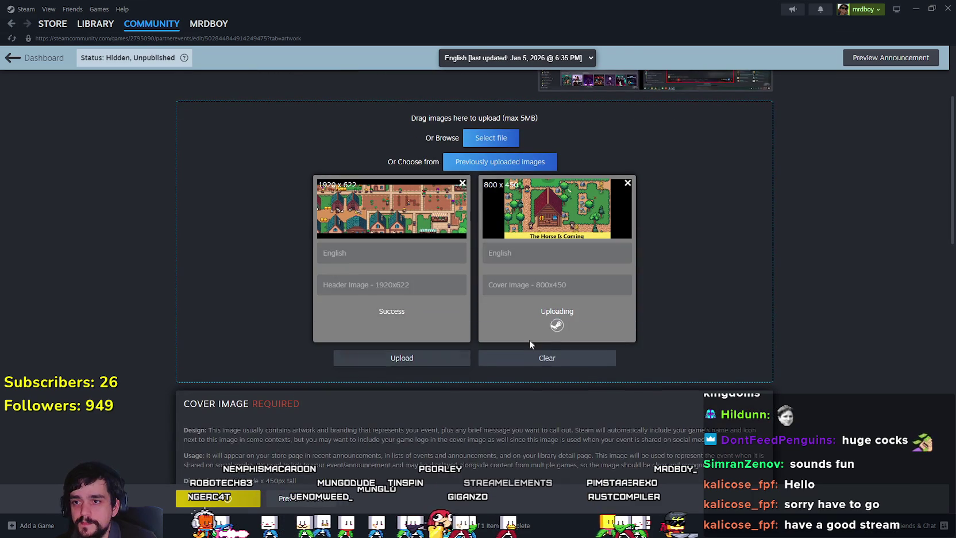
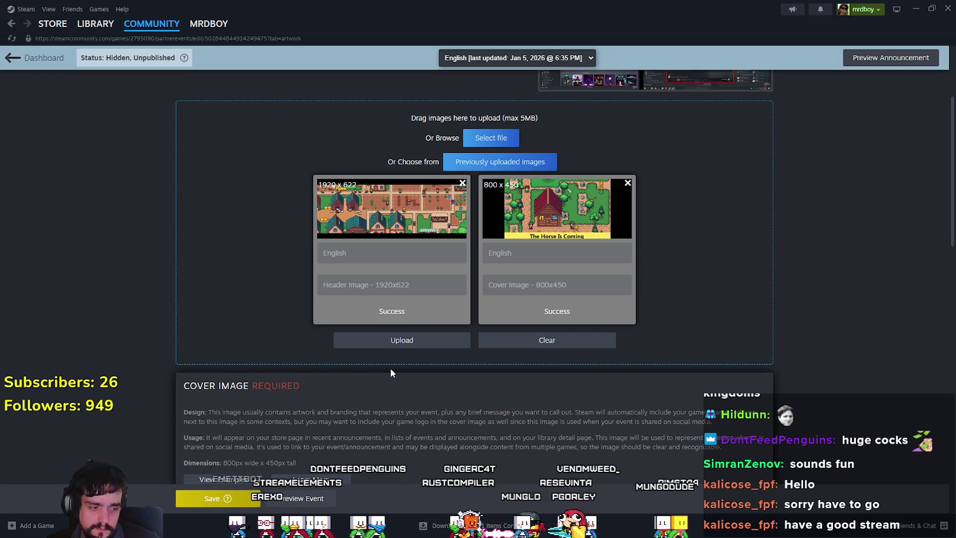
# Save the event artwork with the 1920x622 header and 800x450 horse cover images.
pyautogui.scroll(-10, 331, 280)
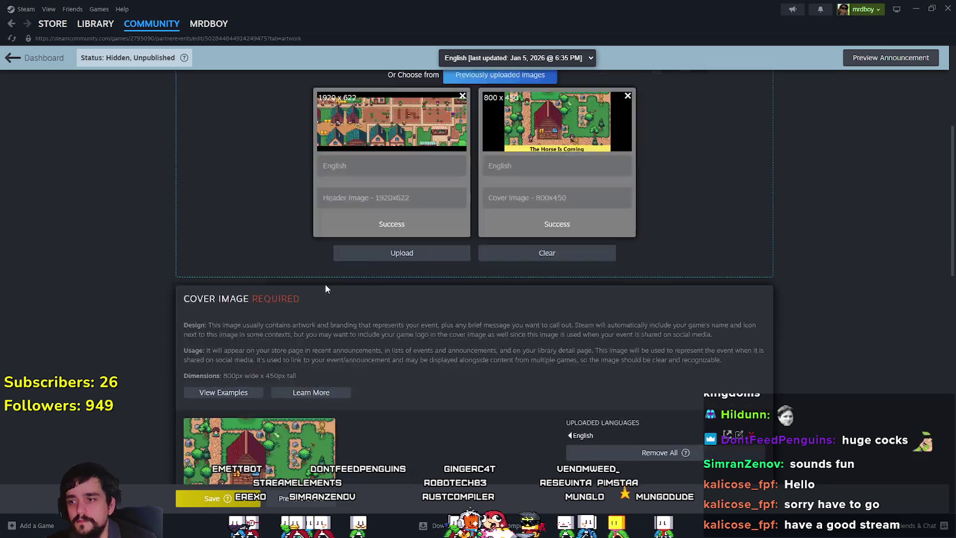
pyautogui.scroll(1, 501, 270)
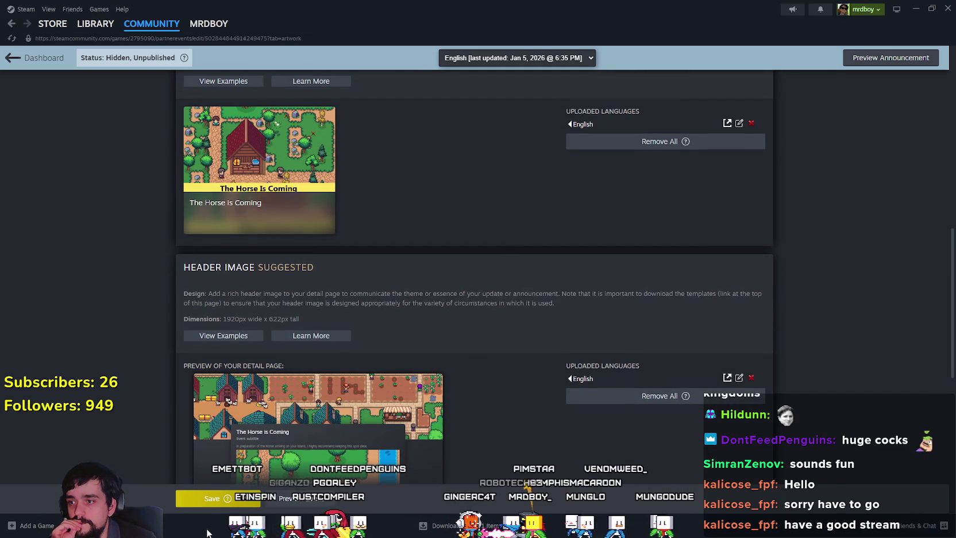
pyautogui.click(193, 496)
pyautogui.scroll(10, 490, 321)
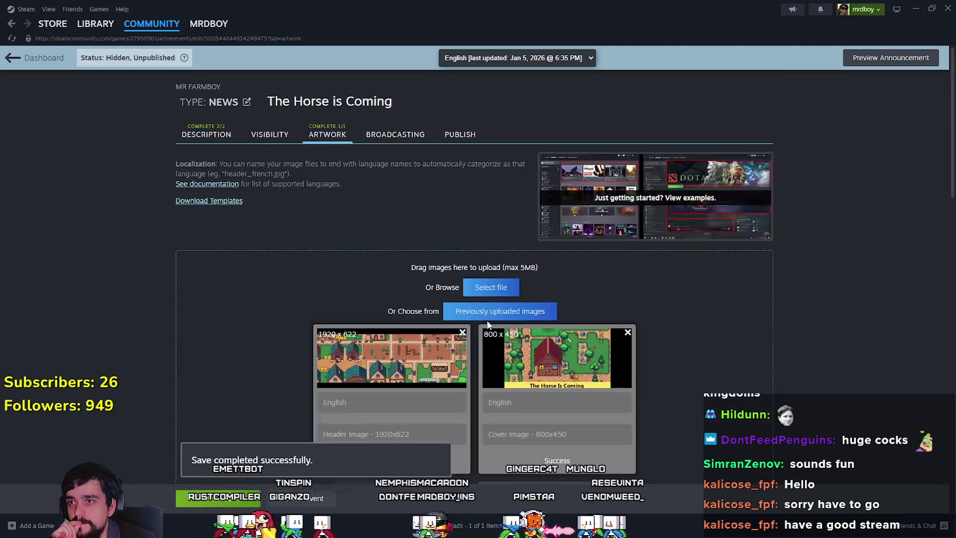
pyautogui.scroll(-8, 487, 323)
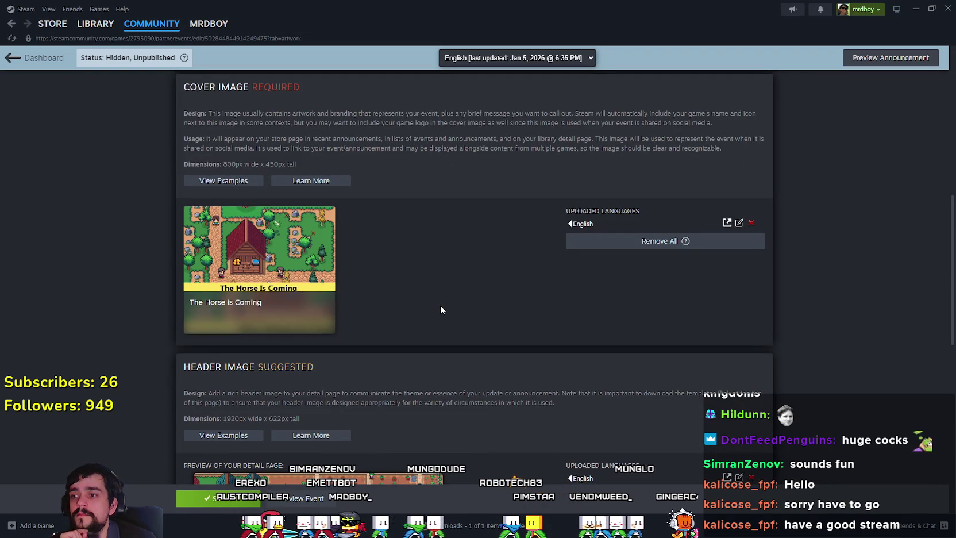
pyautogui.scroll(-5, 440, 309)
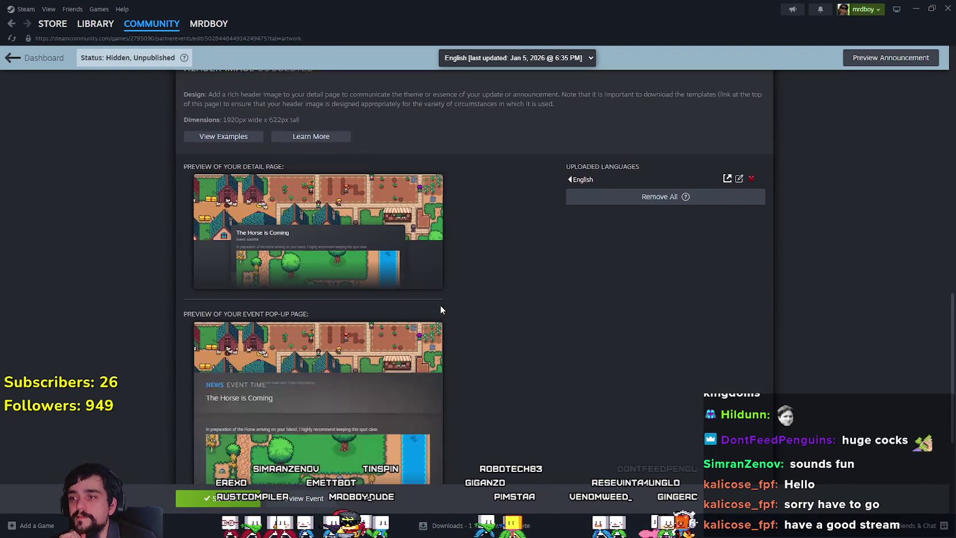
pyautogui.scroll(6, 440, 304)
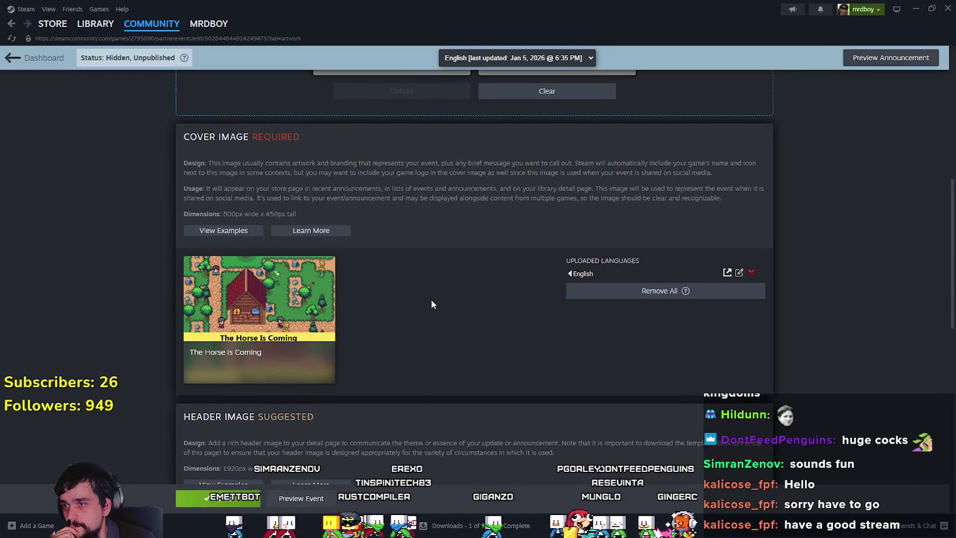
pyautogui.scroll(6, 432, 304)
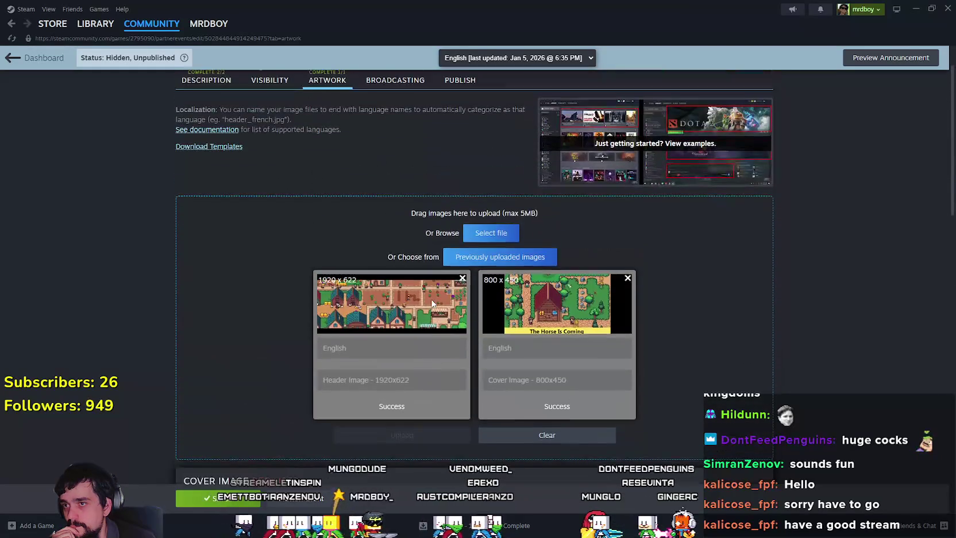
pyautogui.scroll(2, 431, 299)
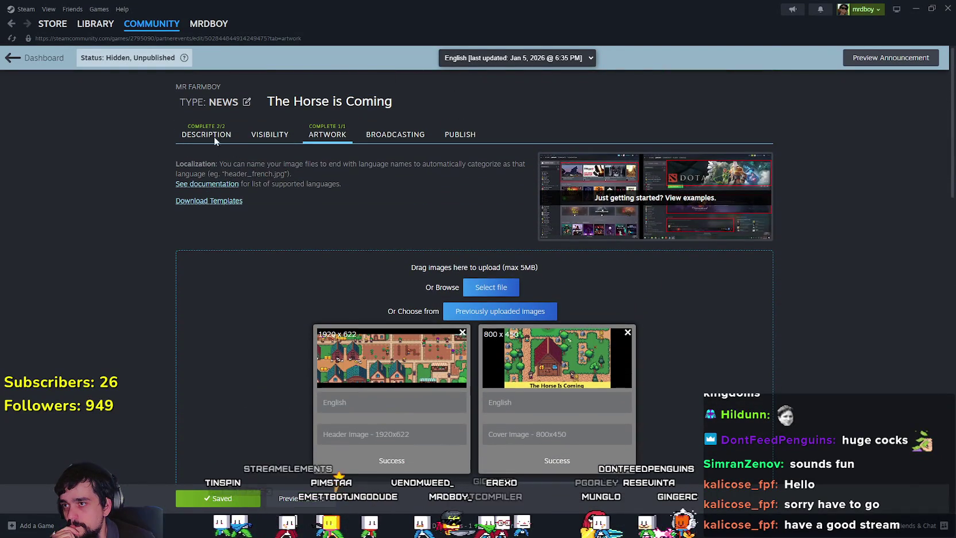
# On the Description tab, replace the title 'The Horse is Coming' with 'Upcoming Update 4.4 - Horse'.
pyautogui.click(207, 133)
pyautogui.moveTo(259, 221); pyautogui.dragTo(31, 229)
pyautogui.moveTo(106, 243); pyautogui.dragTo(110, 243)
pyautogui.write('Up')
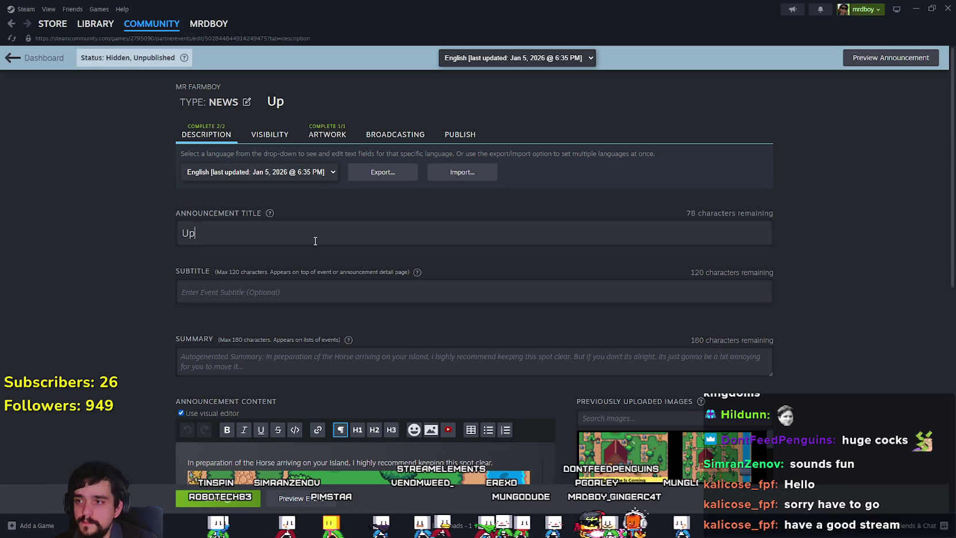
pyautogui.write(' 4.4')
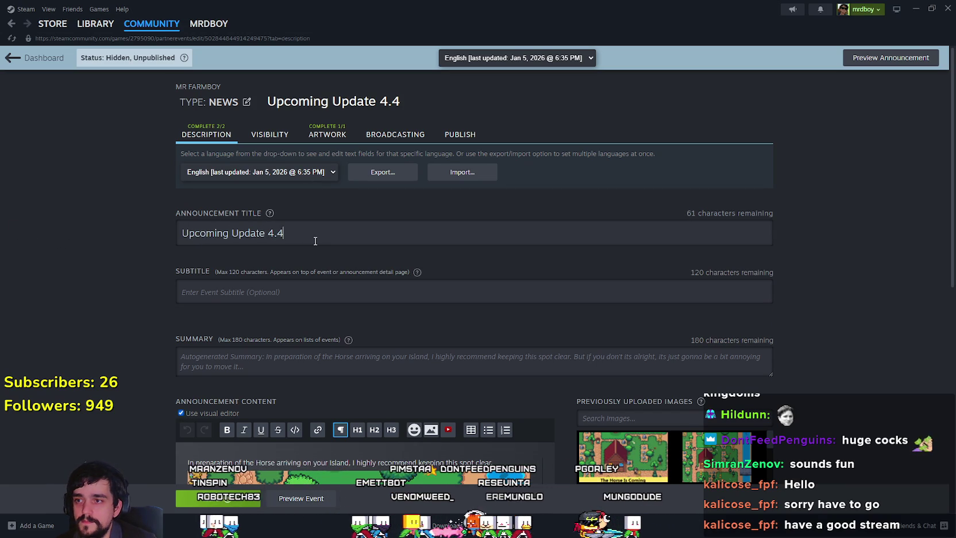
pyautogui.write(' - Hors')
pyautogui.press('BackSpace')
pyautogui.press('BackSpace')
pyautogui.press('BackSpace')
pyautogui.press('BackSpace')
pyautogui.write('The')
pyautogui.press('BackSpace')
pyautogui.press('BackSpace')
pyautogui.press('BackSpace')
pyautogui.write('Horse')
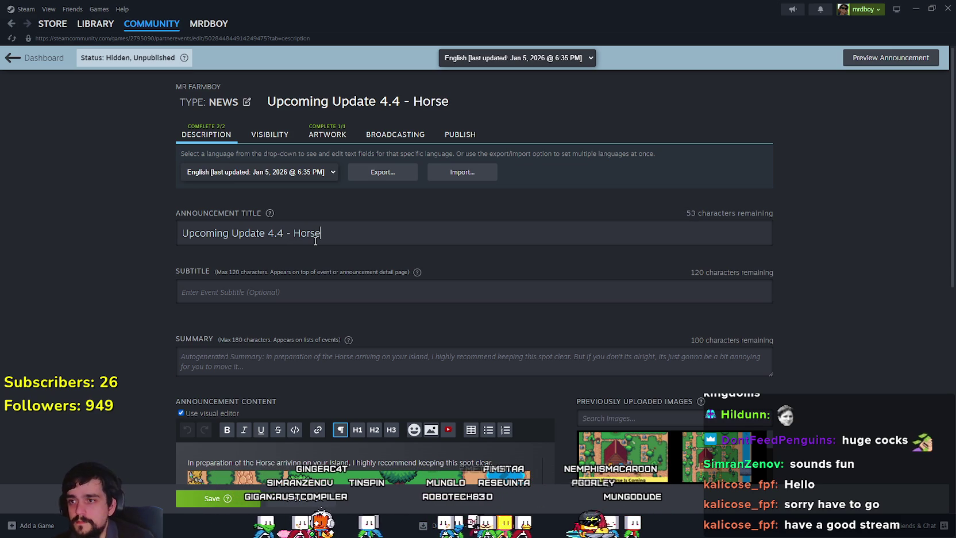
# Return to the Artwork settings to see the cover with the new title.
pyautogui.scroll(-4, 323, 235)
pyautogui.scroll(2, 270, 440)
pyautogui.scroll(2, 281, 192)
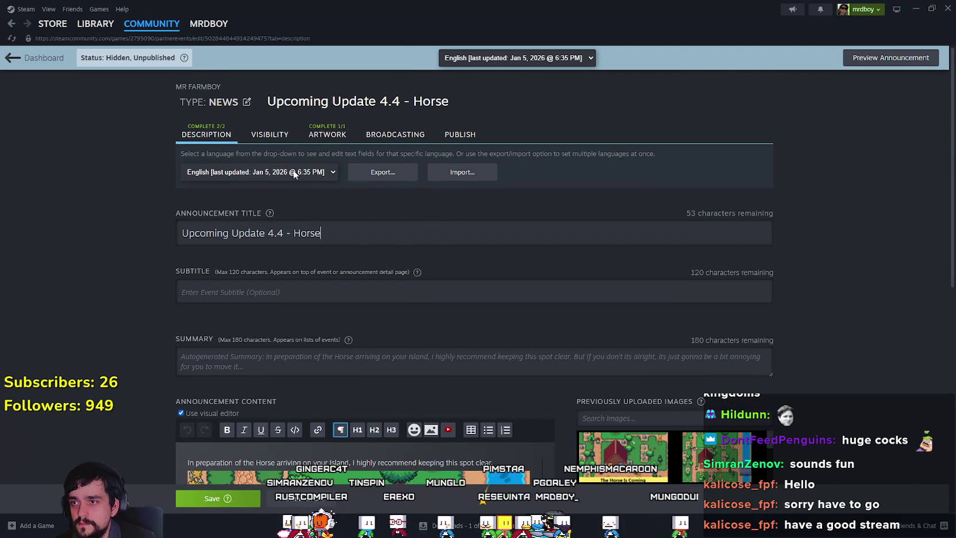
pyautogui.click(326, 137)
pyautogui.scroll(-5, 553, 389)
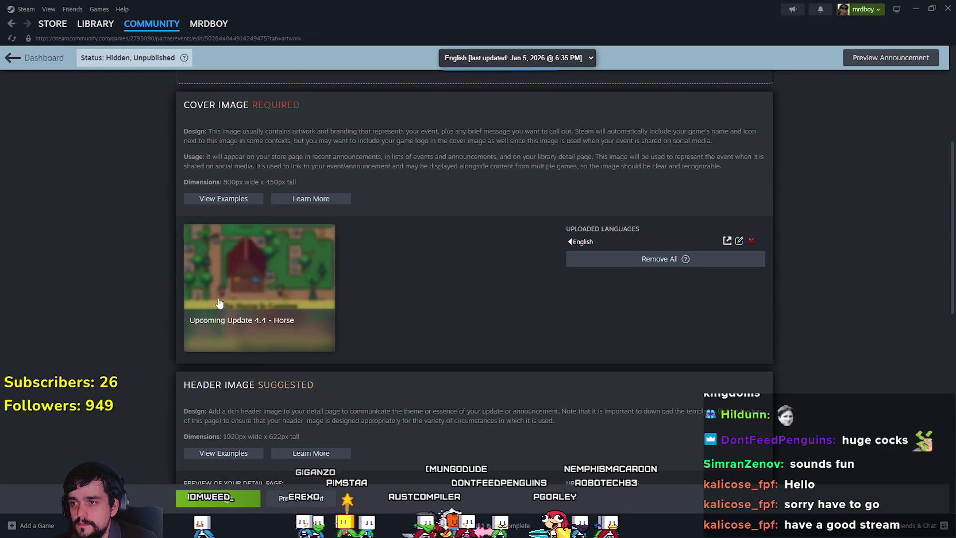
# Check the cover thumbnail's summary card, then save the retitled announcement.
pyautogui.scroll(-1, 470, 347)
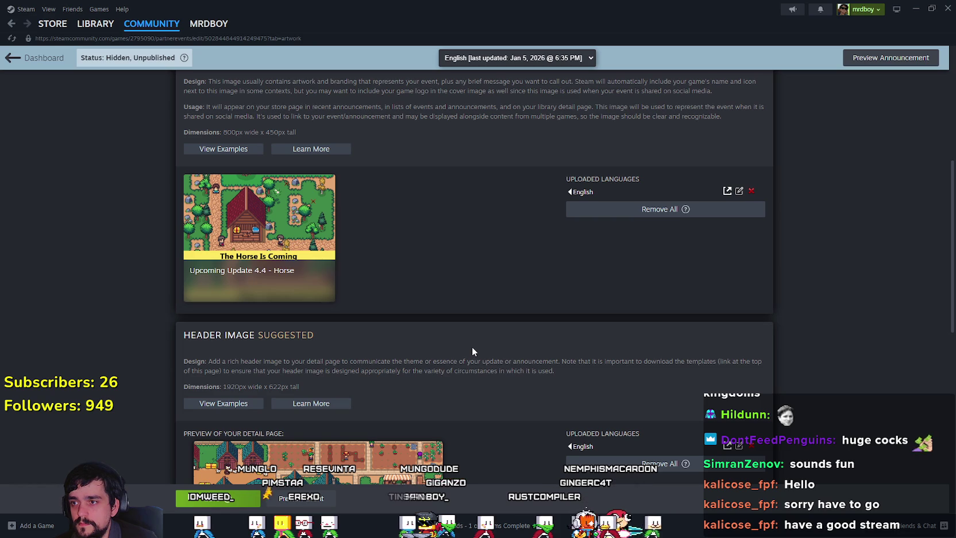
pyautogui.moveTo(292, 251)
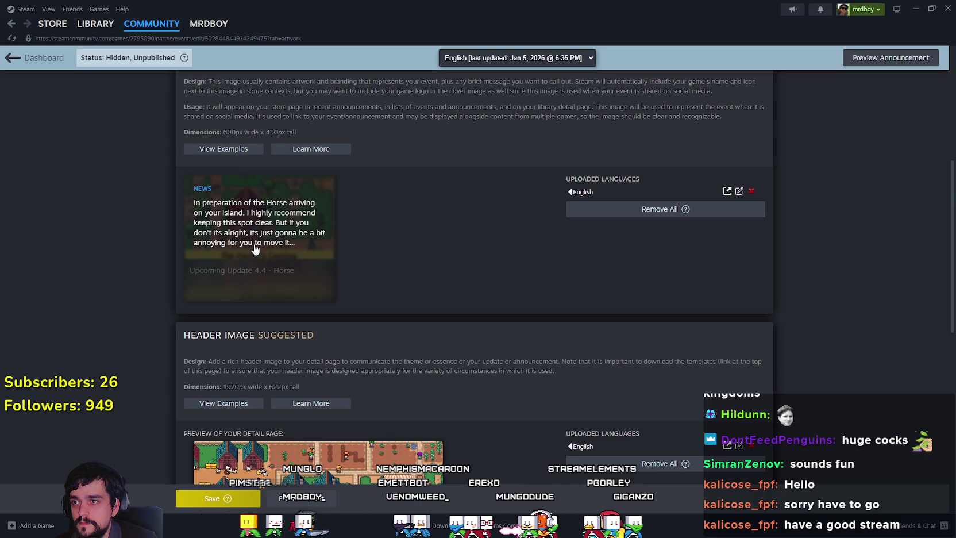
pyautogui.click(218, 498)
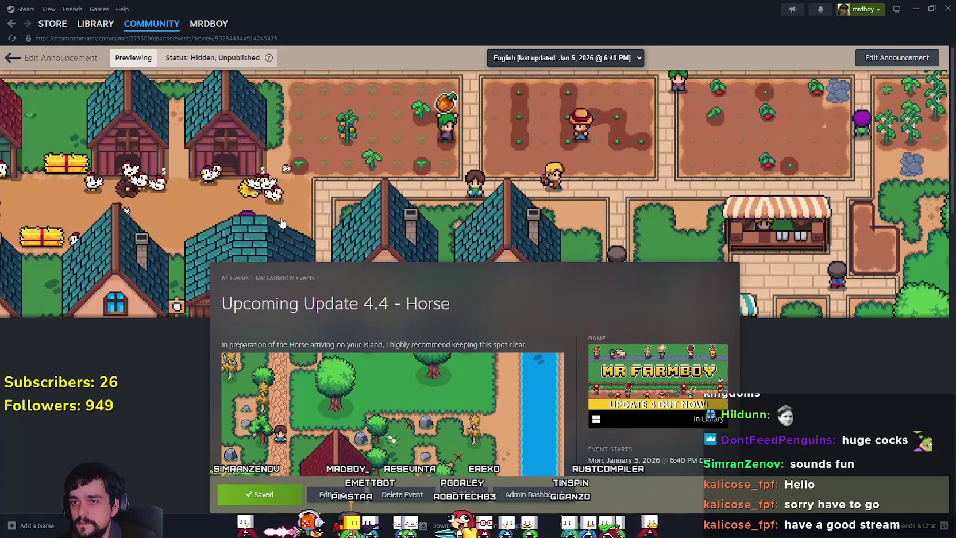
# Scroll through the full event preview, then return to editing the announcement.
pyautogui.scroll(-1, 224, 327)
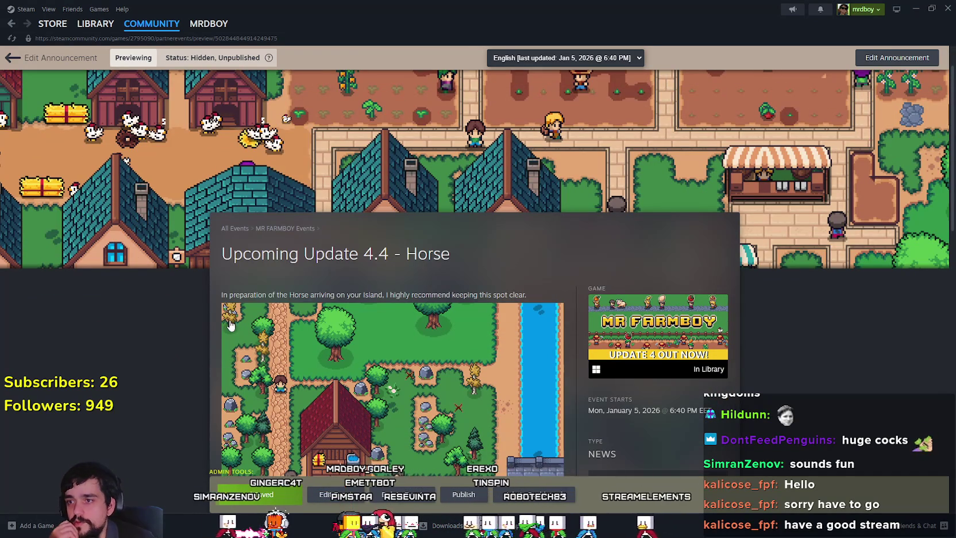
pyautogui.scroll(-1, 229, 325)
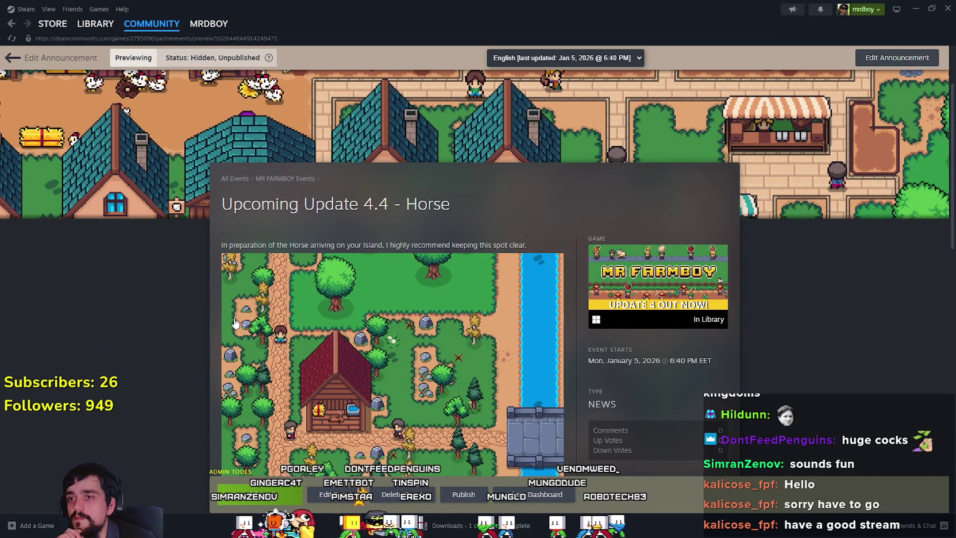
pyautogui.scroll(-4, 234, 323)
pyautogui.scroll(-1, 429, 353)
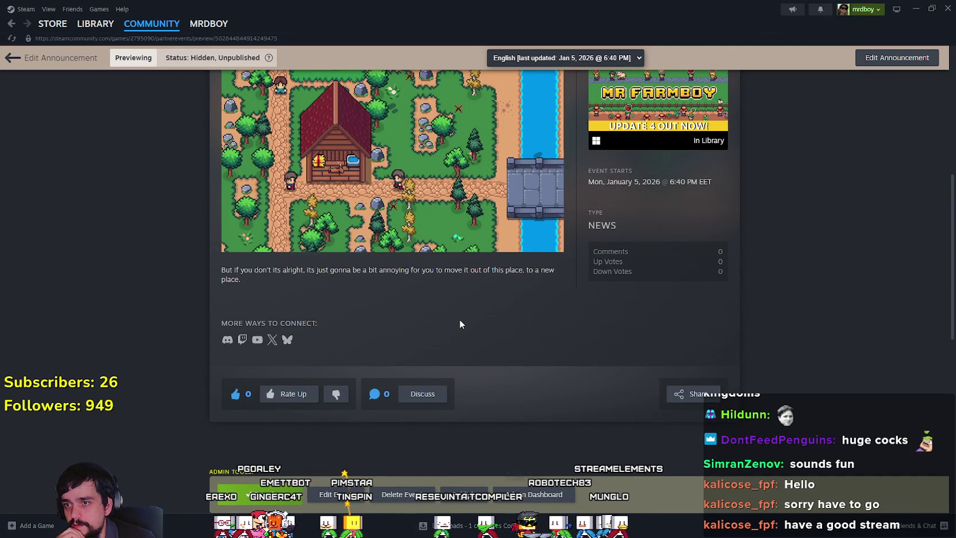
pyautogui.scroll(4, 460, 322)
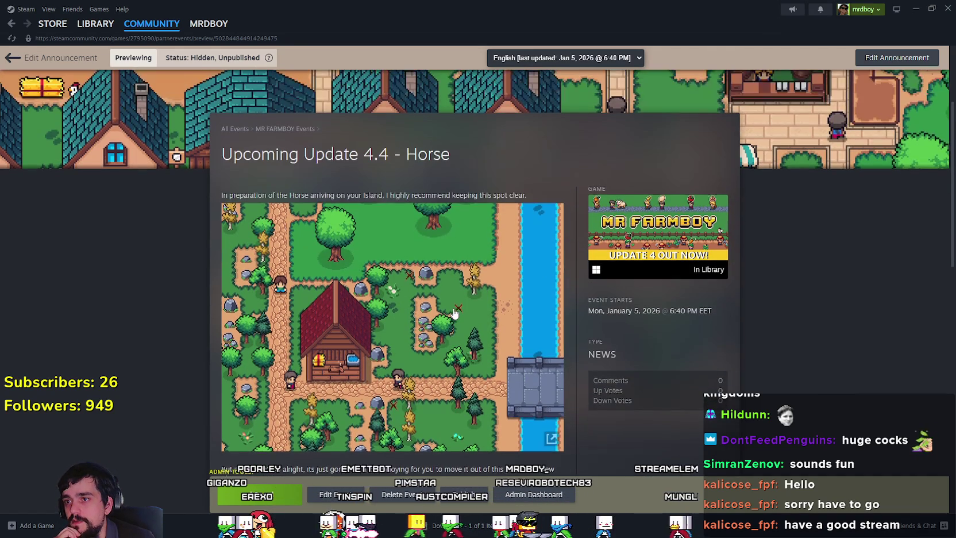
pyautogui.scroll(2, 450, 304)
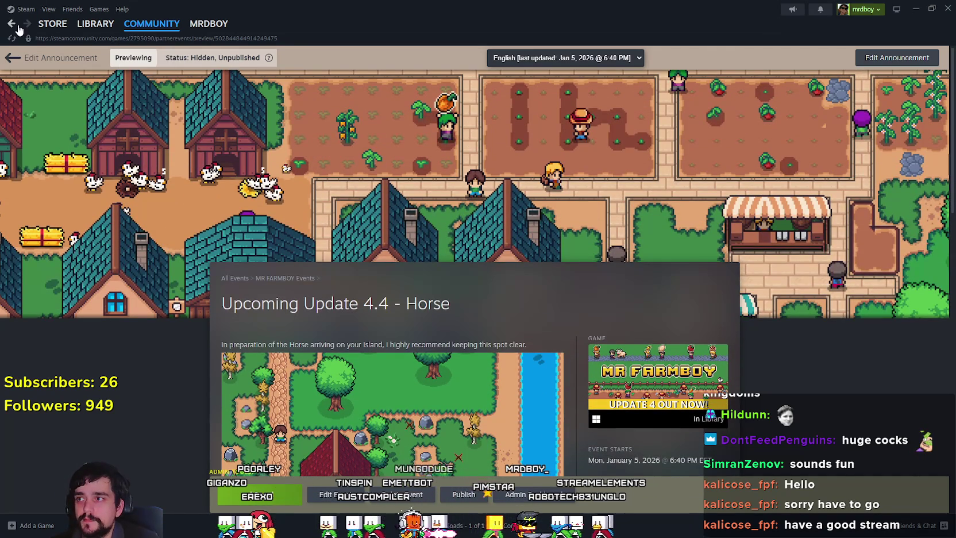
pyautogui.scroll(-5, 374, 250)
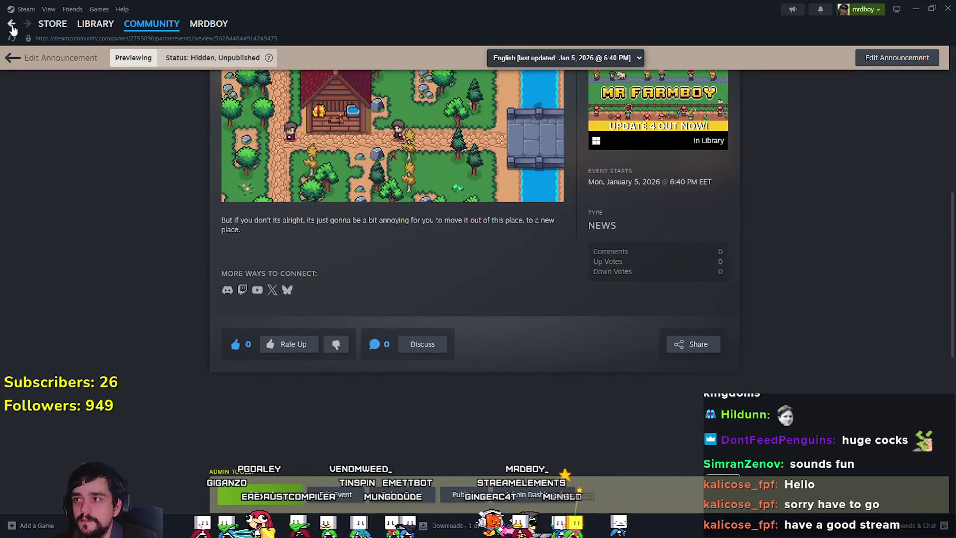
pyautogui.scroll(3, 197, 232)
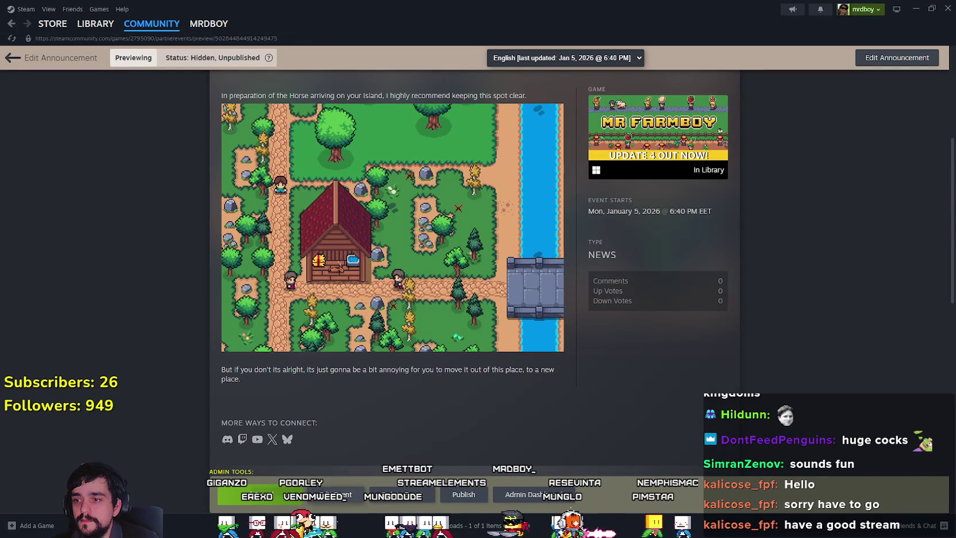
pyautogui.click(330, 495)
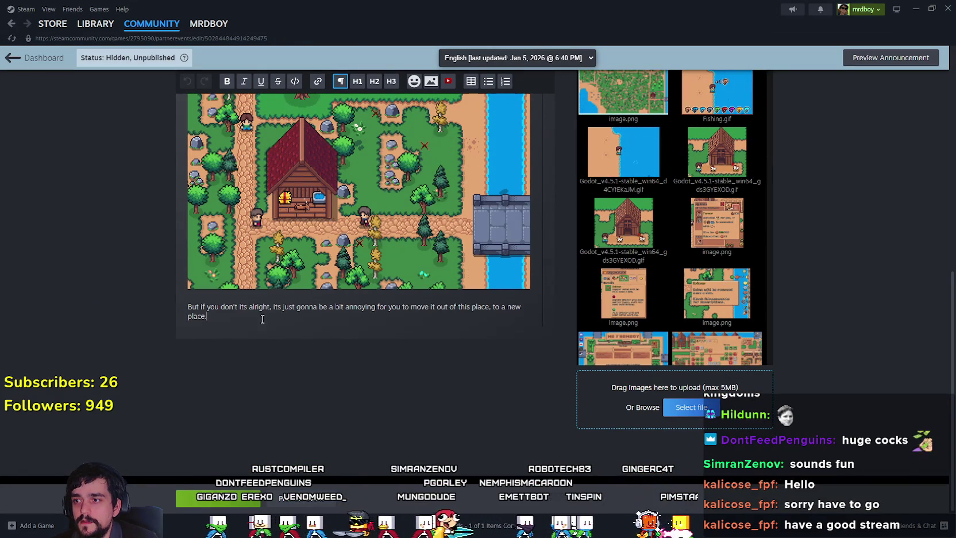
# Add a new closing line about reporting any issues on discord.
pyautogui.click(261, 321)
pyautogui.press('Return')
pyautogui.write('An')
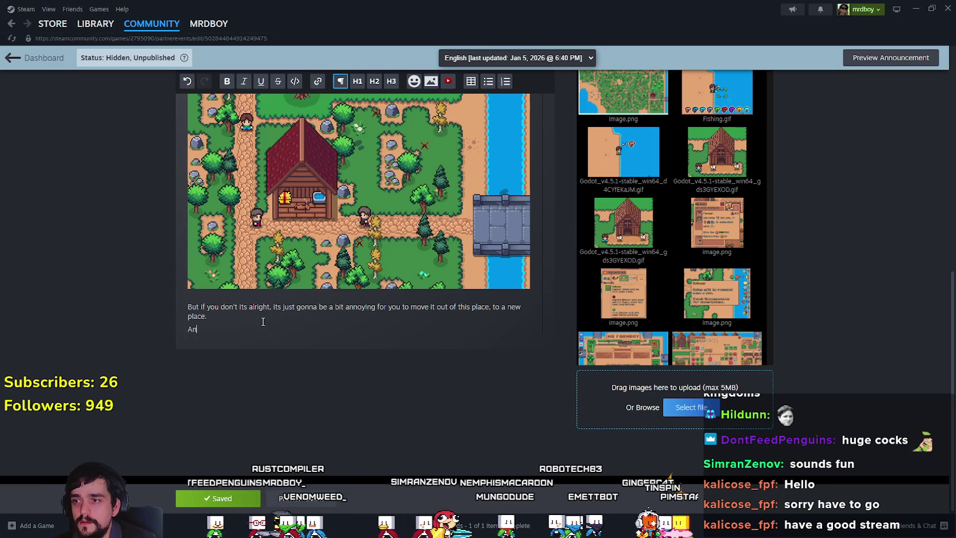
pyautogui.write('y issues arriving')
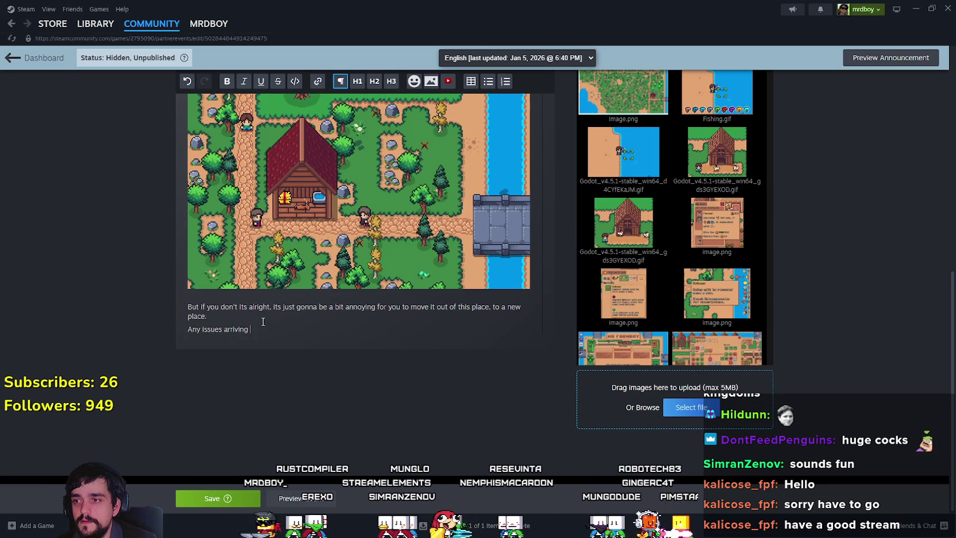
pyautogui.write(' due')
pyautogui.press('BackSpace')
pyautogui.press('BackSpace')
pyautogui.press('BackSpace')
pyautogui.press('BackSpace')
pyautogui.press('BackSpace')
pyautogui.press('BackSpace')
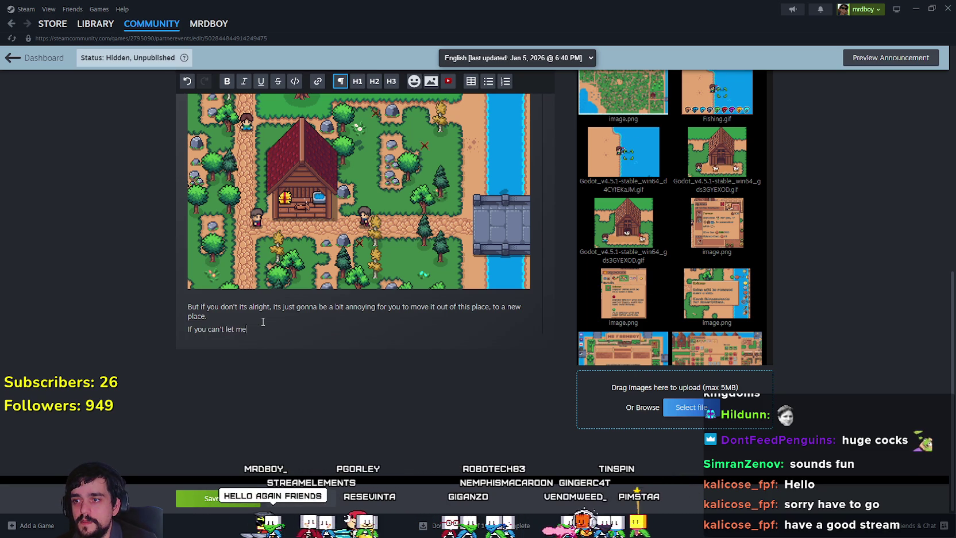
pyautogui.write('scord')
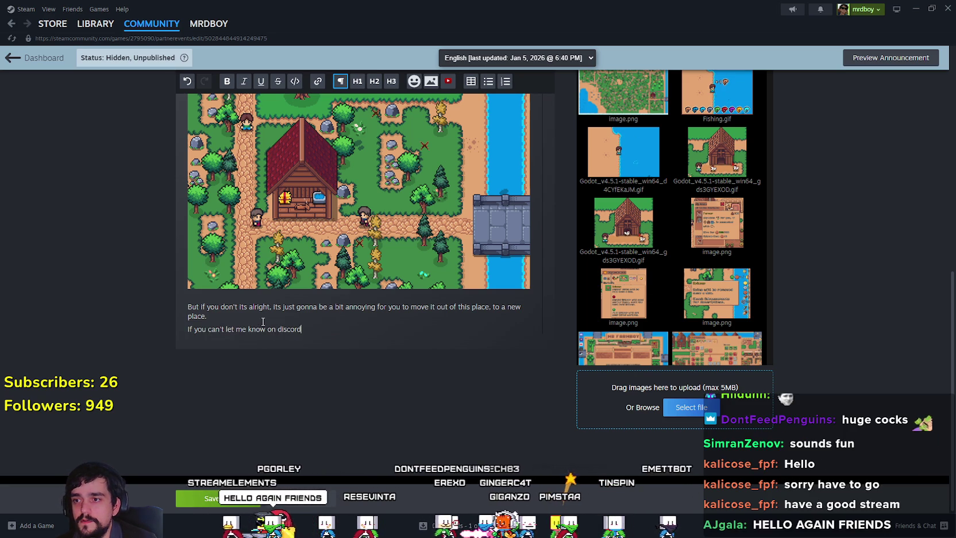
pyautogui.write(" and we'll s")
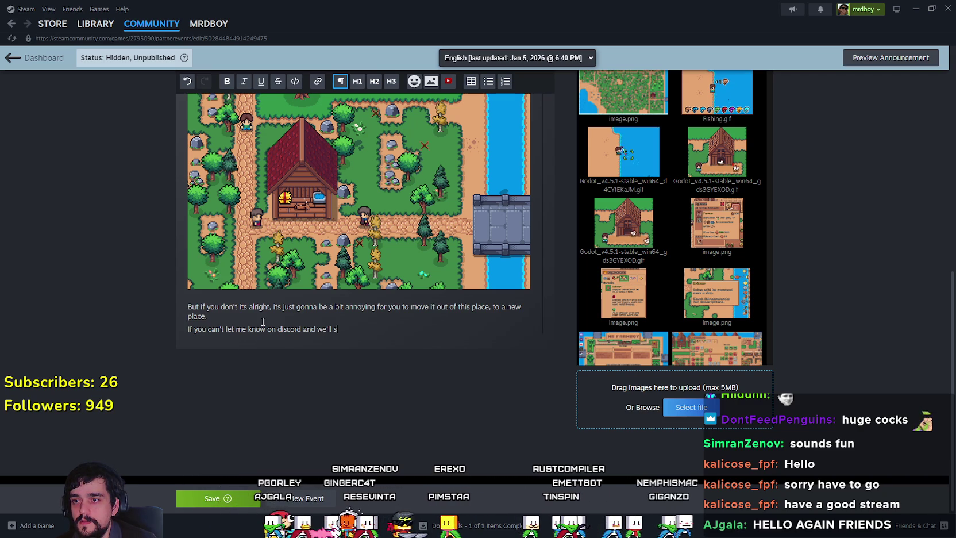
pyautogui.write('!')
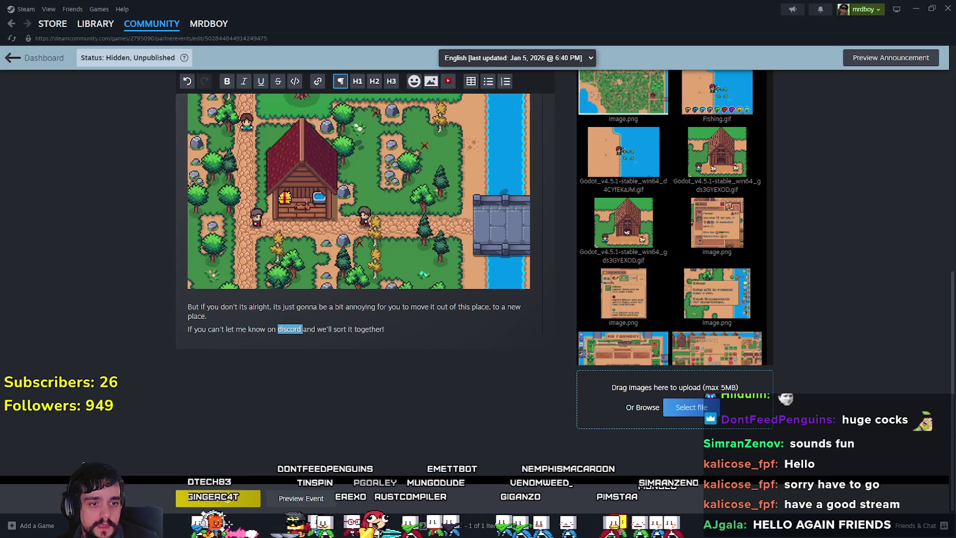
# Replace the word 'discord' with the pasted Discord invite link and save the event.
pyautogui.click(295, 330)
pyautogui.doubleClick(295, 330)
pyautogui.write('https://discord.gg/434NG4wR5q')
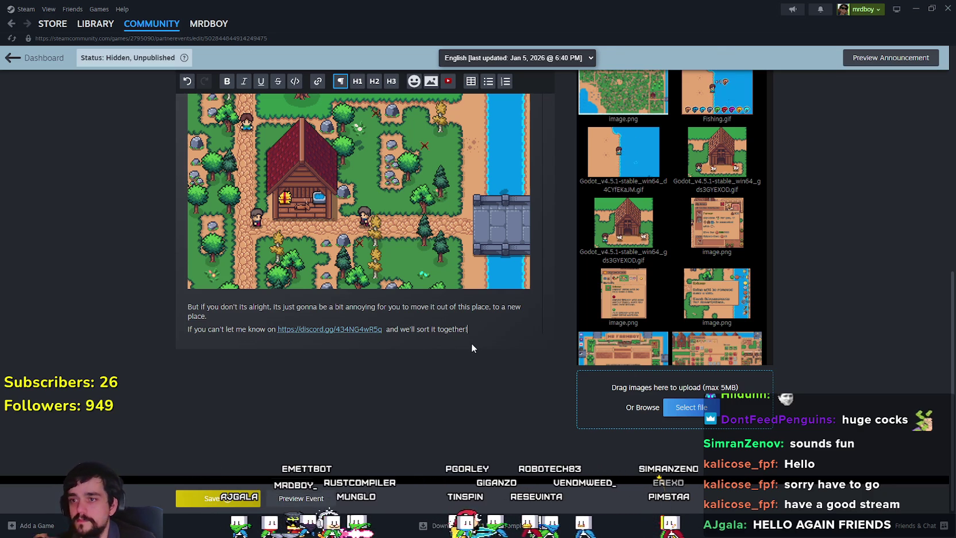
pyautogui.click(217, 498)
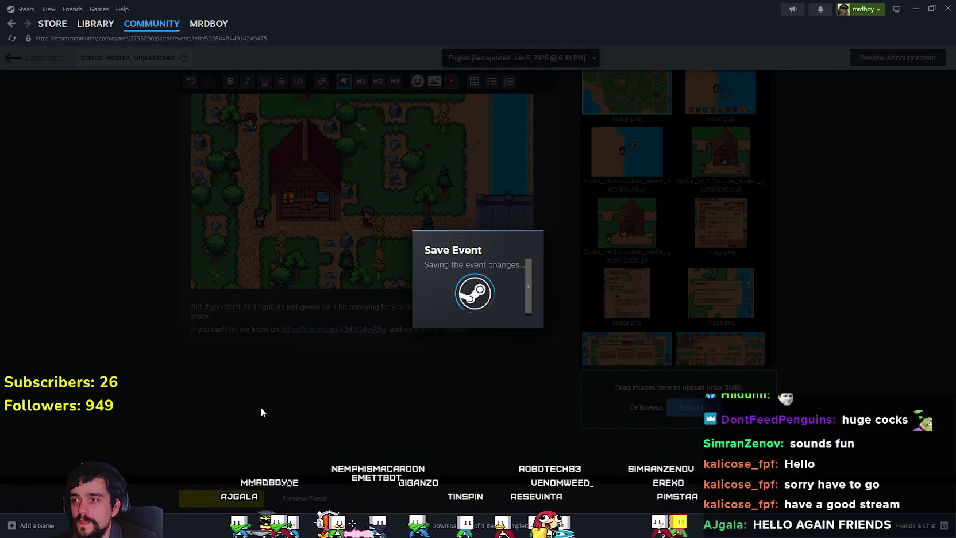
# Change 'Upcoming' to 'Preview' in the title, making it 'Preview Update 4.4 - Horse', and save.
pyautogui.scroll(5, 229, 382)
pyautogui.scroll(-3, 230, 368)
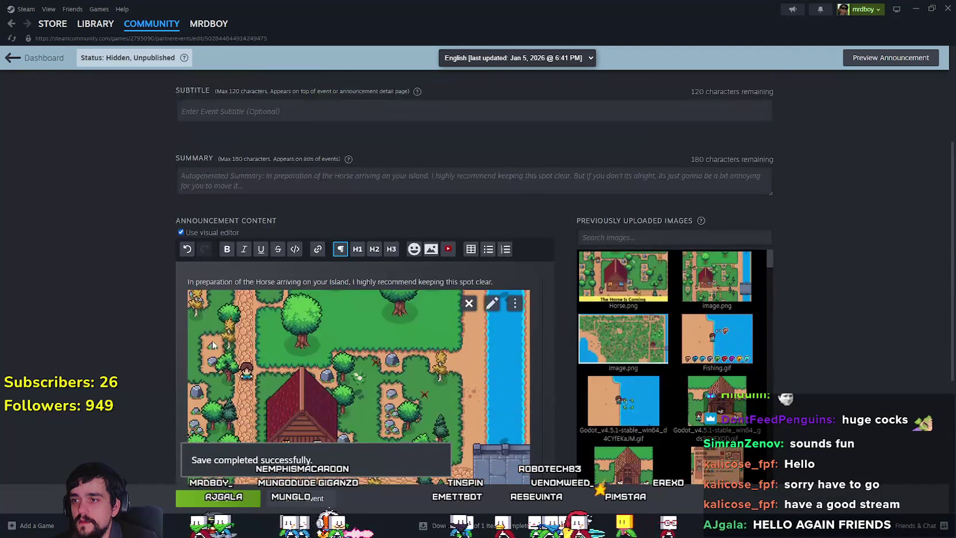
pyautogui.scroll(4, 191, 319)
pyautogui.doubleClick(214, 229)
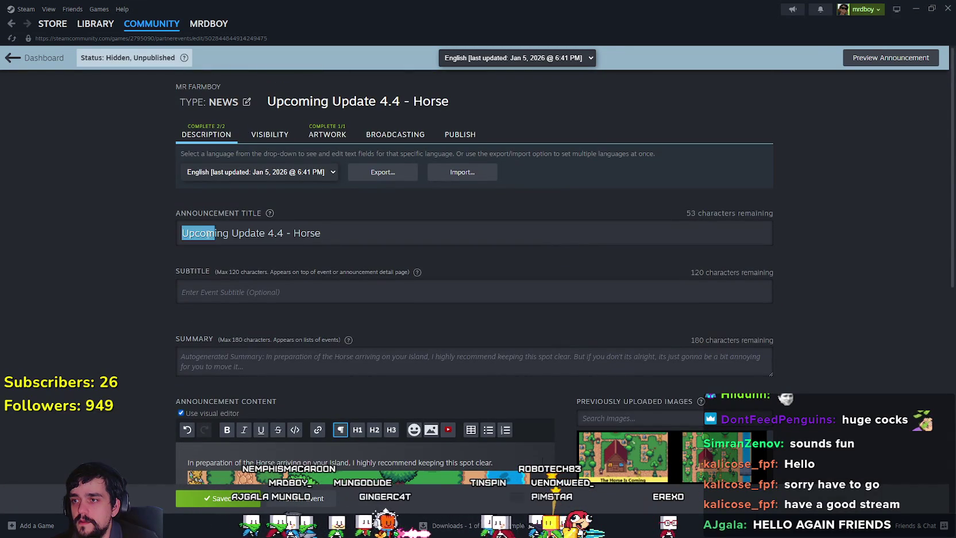
pyautogui.click(228, 230)
pyautogui.doubleClick(229, 230)
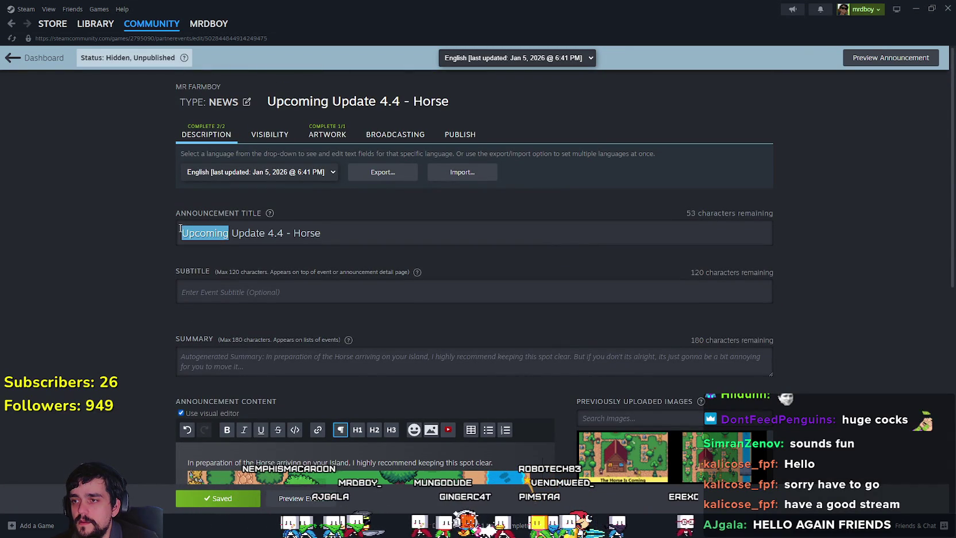
pyautogui.write('Preview')
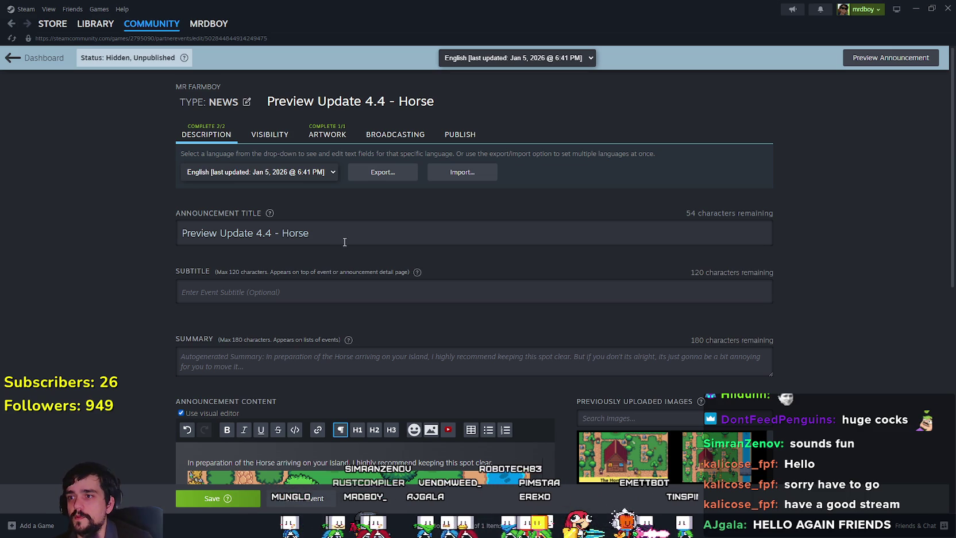
pyautogui.scroll(-3, 174, 253)
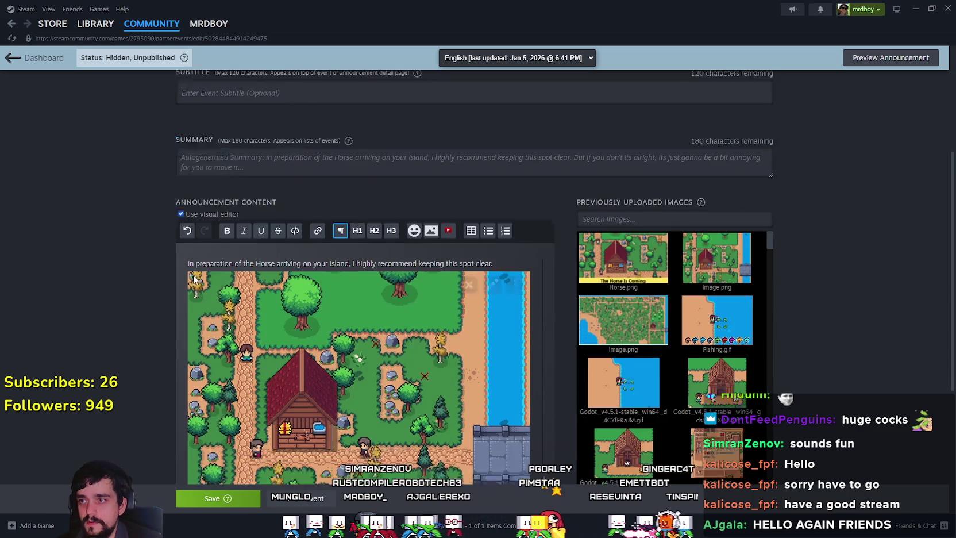
pyautogui.scroll(2, 173, 254)
pyautogui.scroll(-3, 173, 254)
pyautogui.scroll(-3, 172, 254)
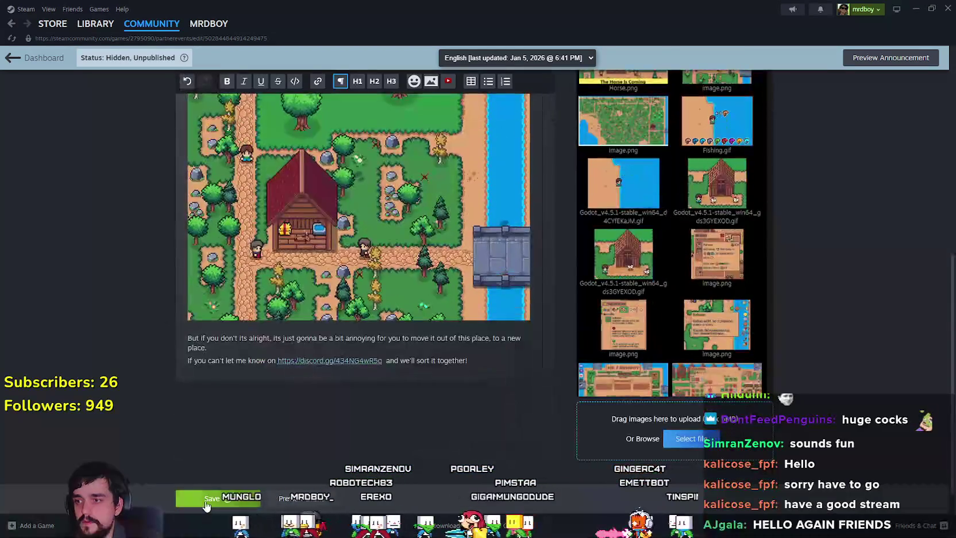
pyautogui.click(212, 497)
# Review the saved event and place the caret after 'Horse' in the title.
pyautogui.scroll(4, 189, 393)
pyautogui.scroll(-2, 182, 385)
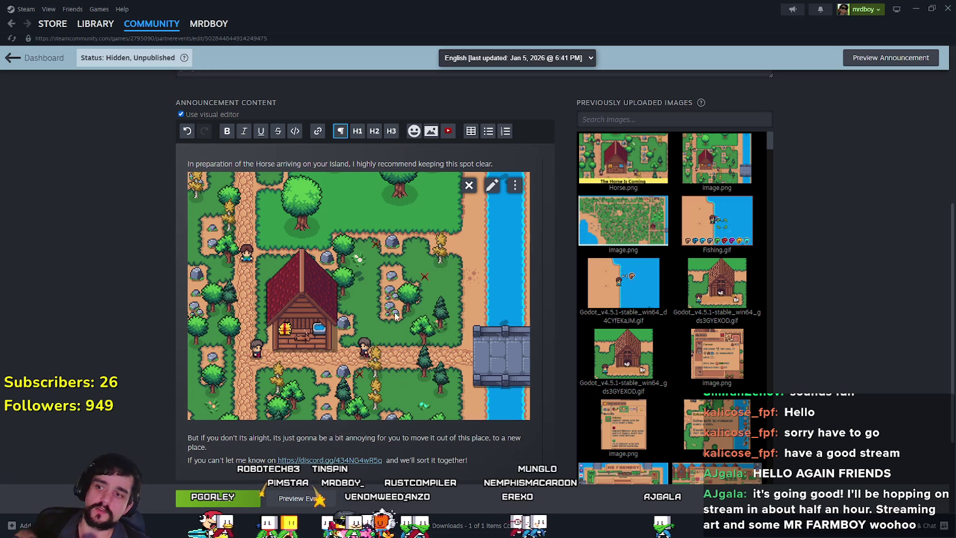
pyautogui.scroll(-1, 357, 292)
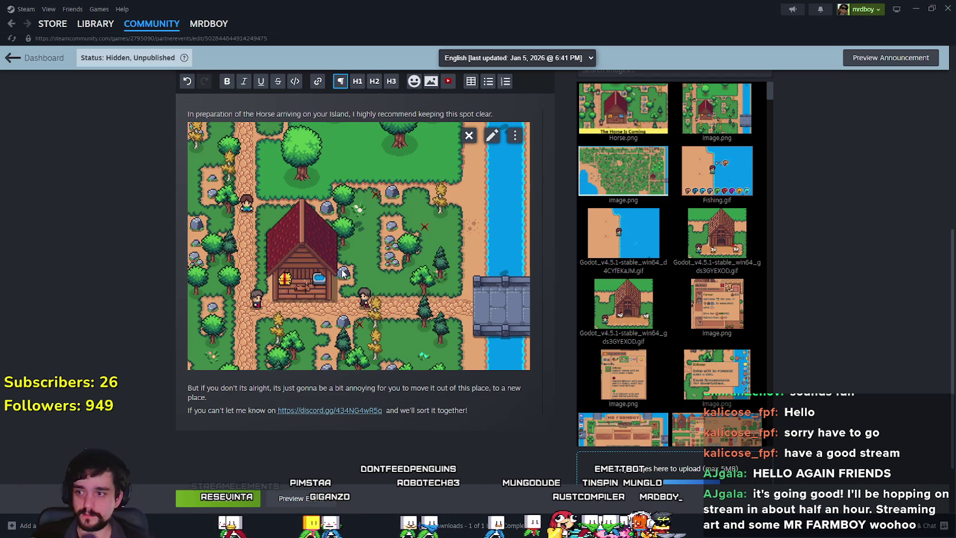
pyautogui.scroll(6, 304, 329)
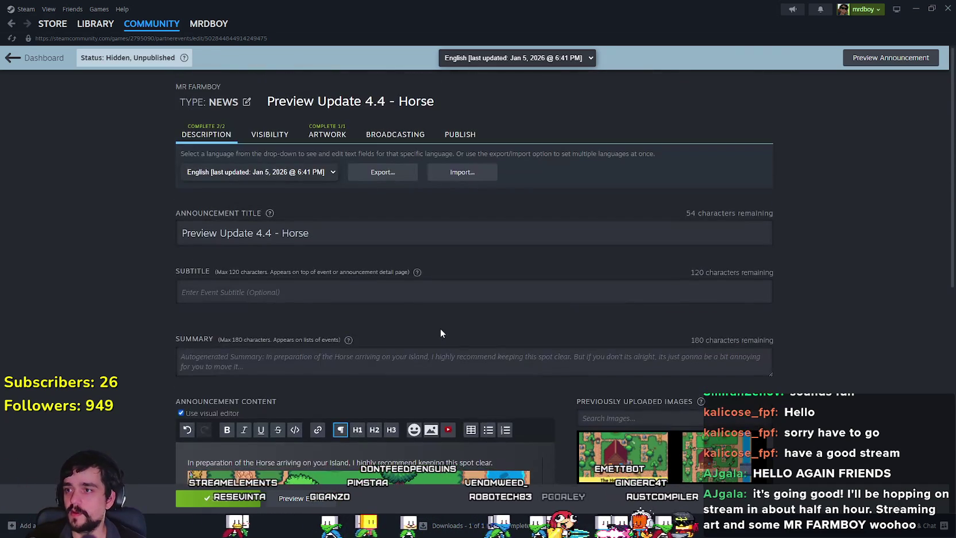
pyautogui.scroll(-2, 441, 317)
pyautogui.tripleClick(351, 133)
pyautogui.click(351, 133)
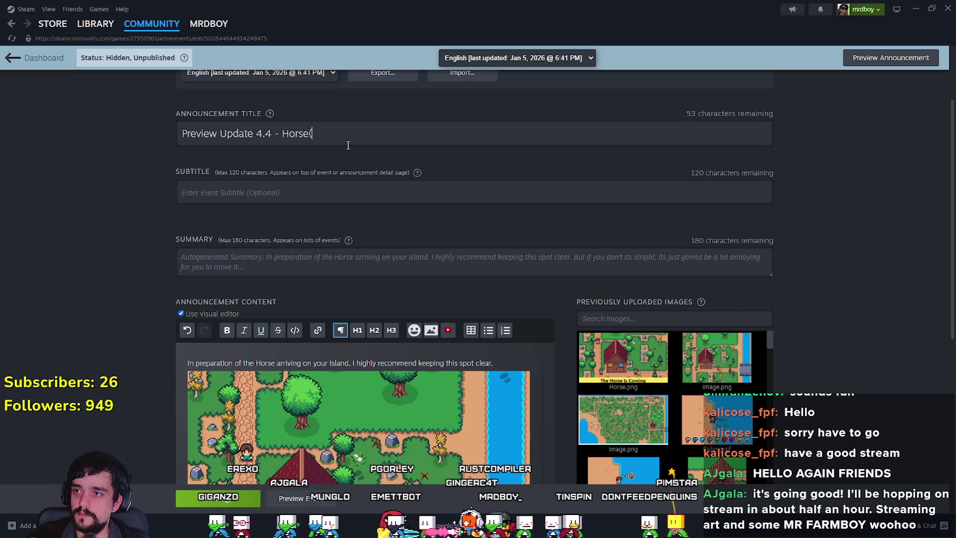
pyautogui.scroll(-3, 383, 170)
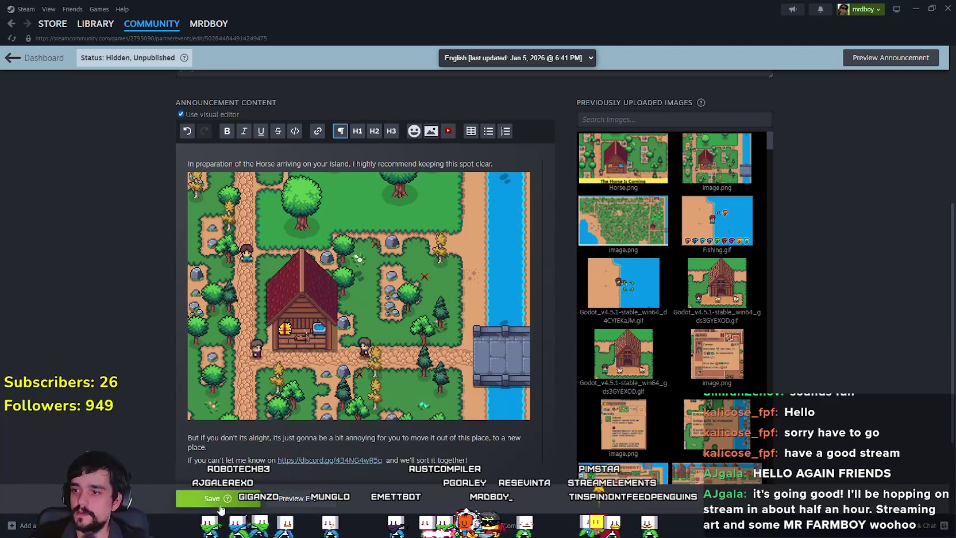
# Publish 'Preview Update 4.4 - Horse' from the Publish step, confirm, and close the success message.
pyautogui.scroll(5, 142, 326)
pyautogui.scroll(-4, 142, 327)
pyautogui.scroll(1, 239, 391)
pyautogui.scroll(5, 239, 391)
pyautogui.click(395, 135)
pyautogui.click(459, 134)
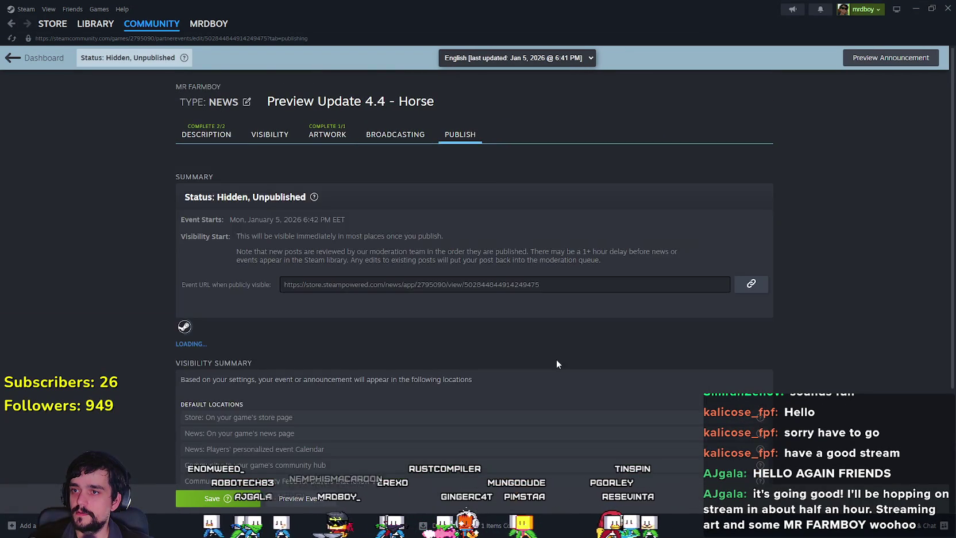
pyautogui.scroll(-3, 612, 427)
pyautogui.scroll(3, 609, 403)
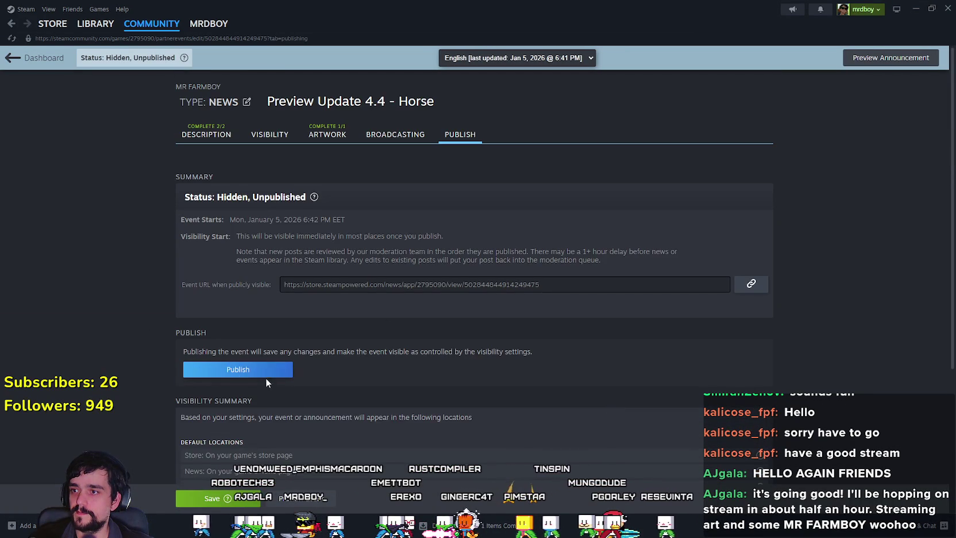
pyautogui.click(226, 367)
pyautogui.click(531, 338)
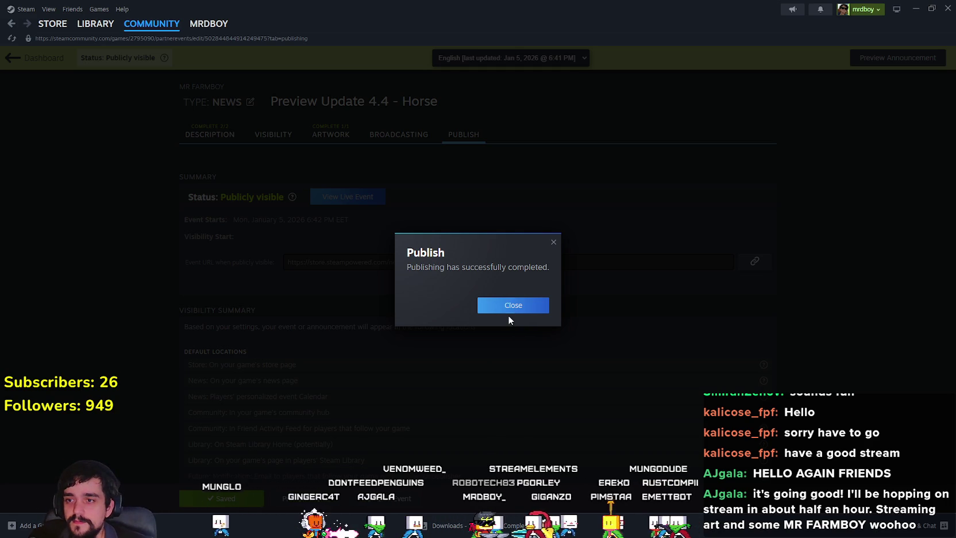
pyautogui.click(515, 305)
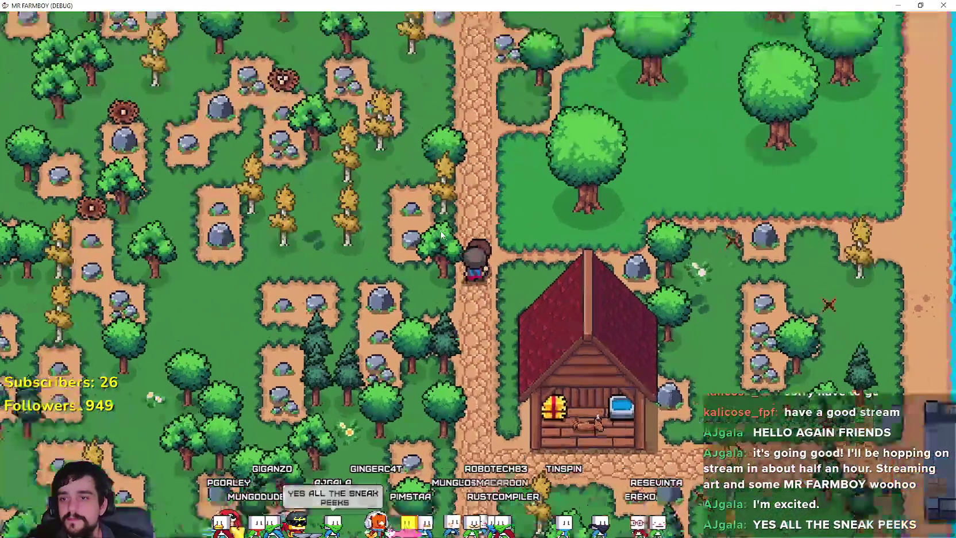
# Walk the farmer north and left at the crossroads, then pause and exit to the title screen.
pyautogui.press('w')
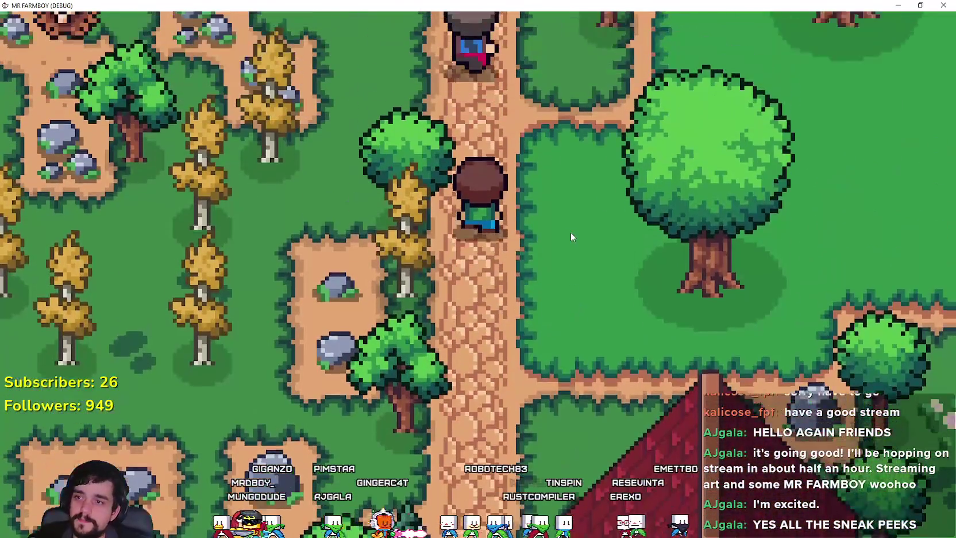
pyautogui.press('w')
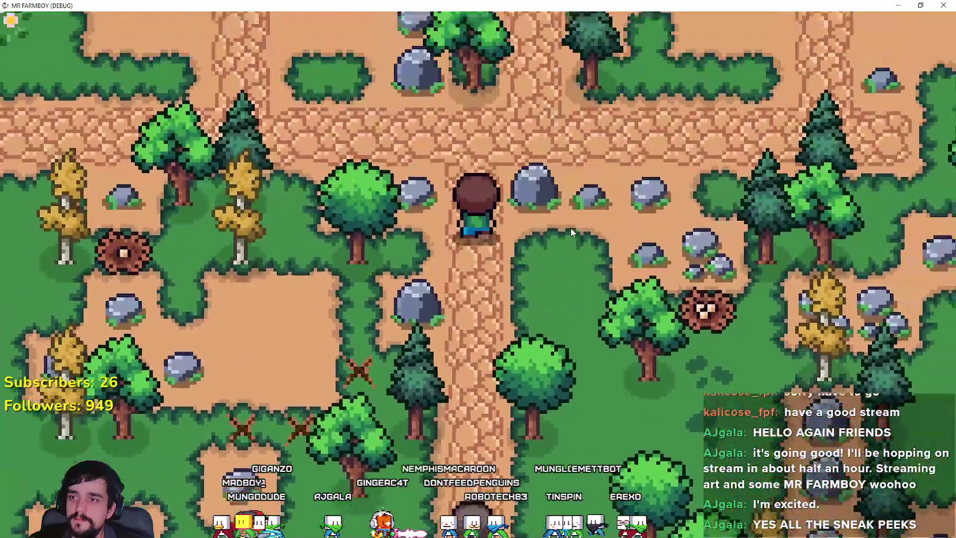
pyautogui.press('a')
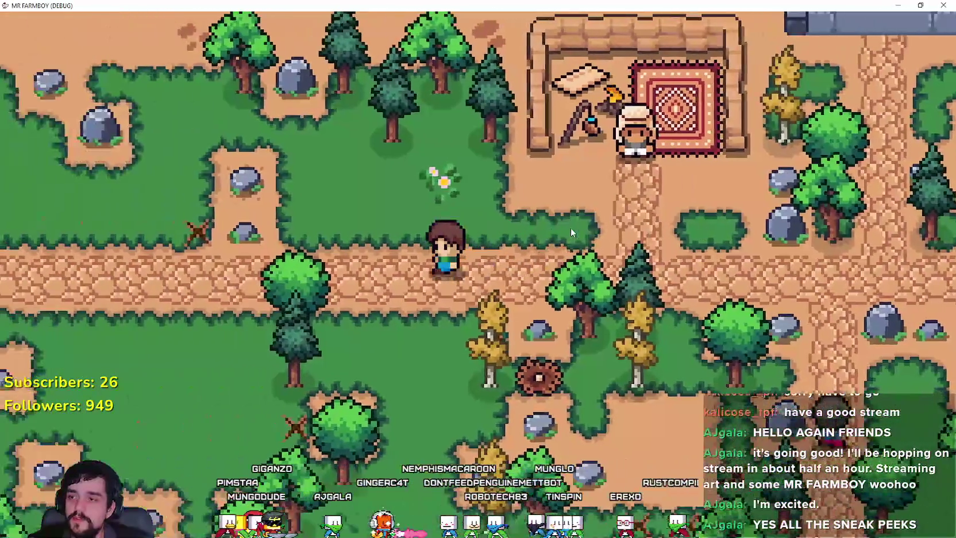
pyautogui.press('Escape')
pyautogui.click(568, 331)
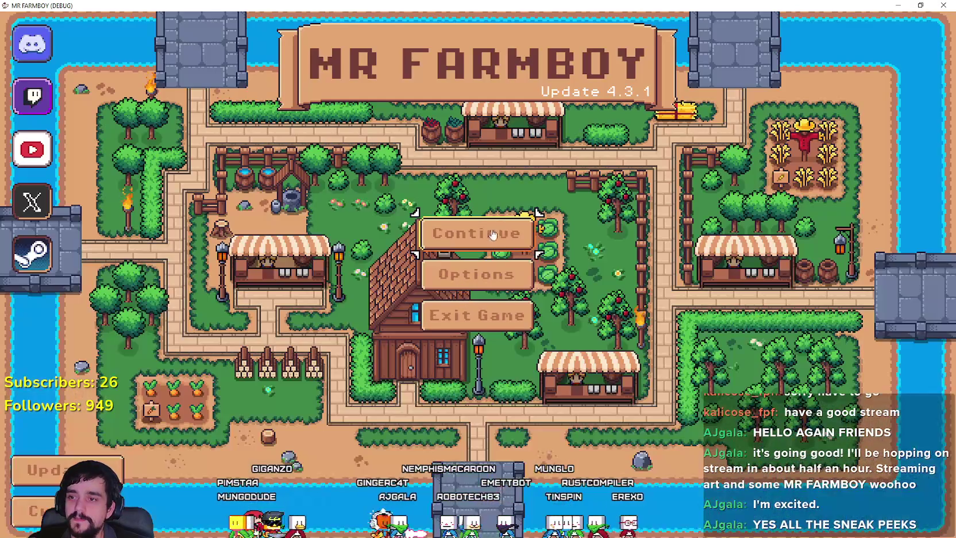
# Load the Save 10 game from the saved games list.
pyautogui.click(474, 232)
pyautogui.scroll(-2, 517, 207)
pyautogui.scroll(-4, 517, 207)
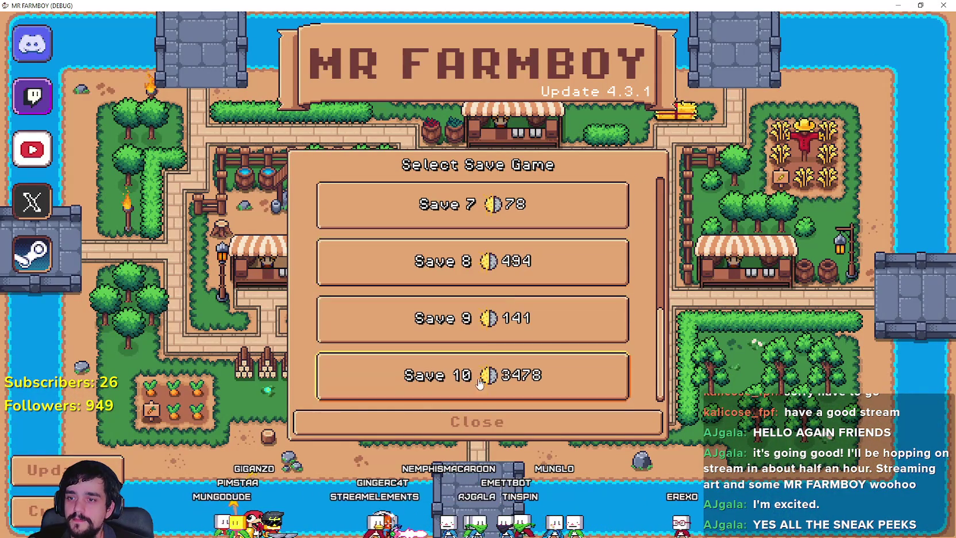
pyautogui.click(459, 368)
pyautogui.click(442, 388)
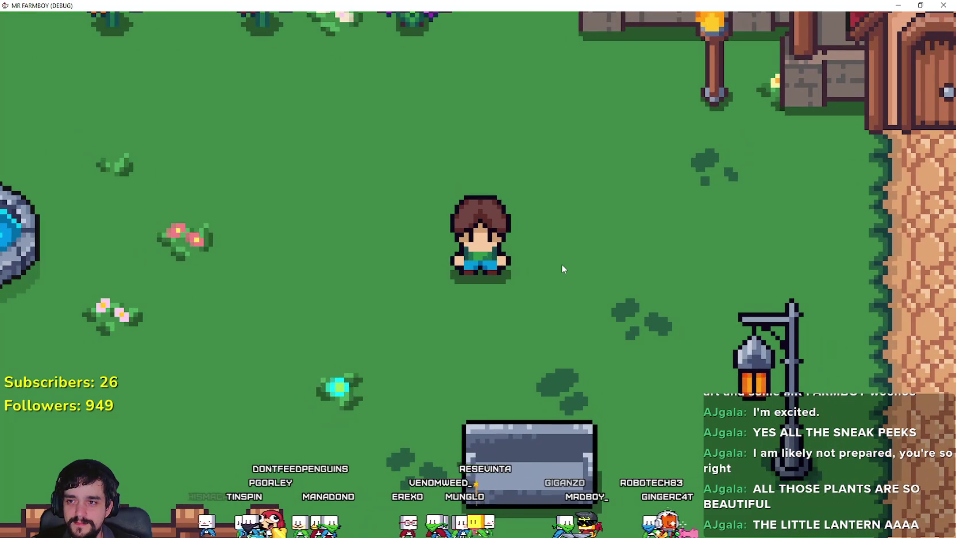
# Mount the brown horse and ride it left, right, down and up around the farm.
pyautogui.press('e')
pyautogui.press('a')
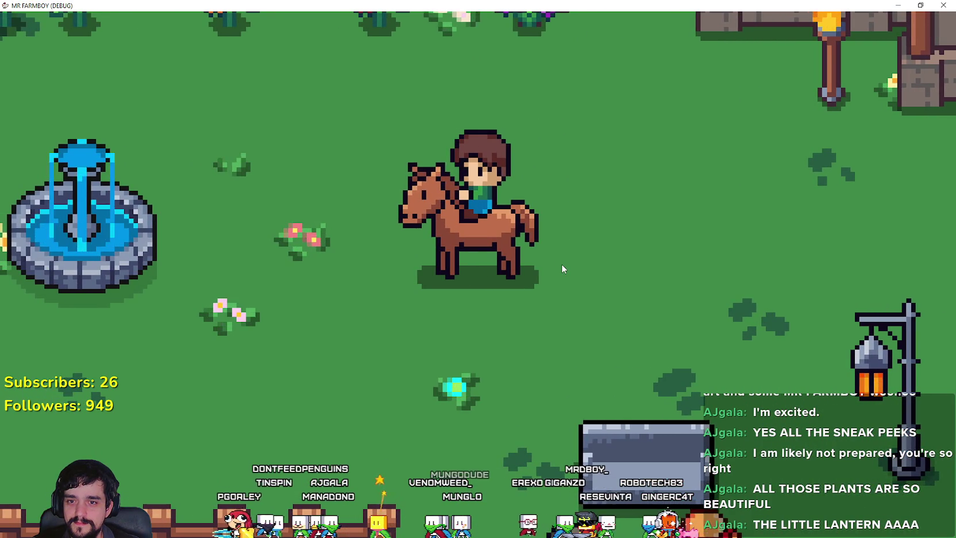
pyautogui.press('d')
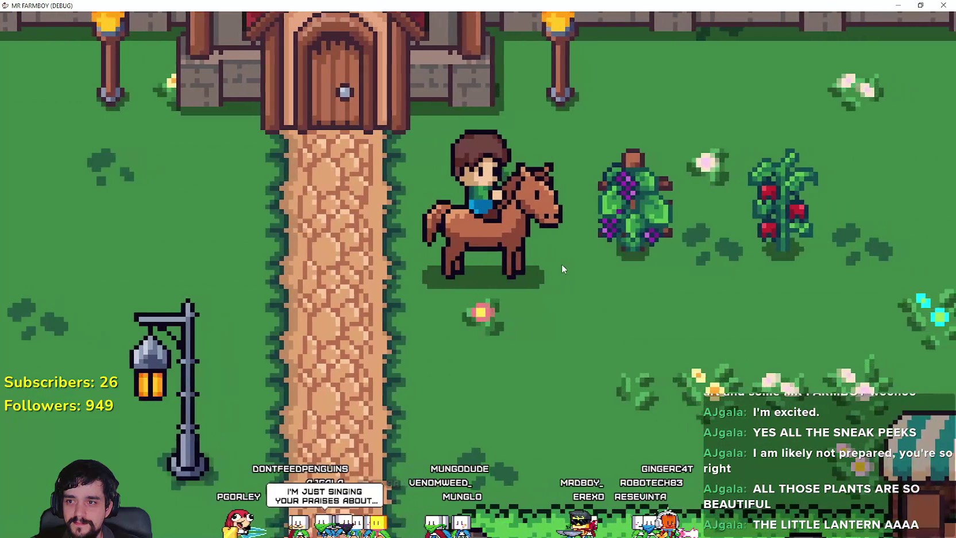
pyautogui.press('a')
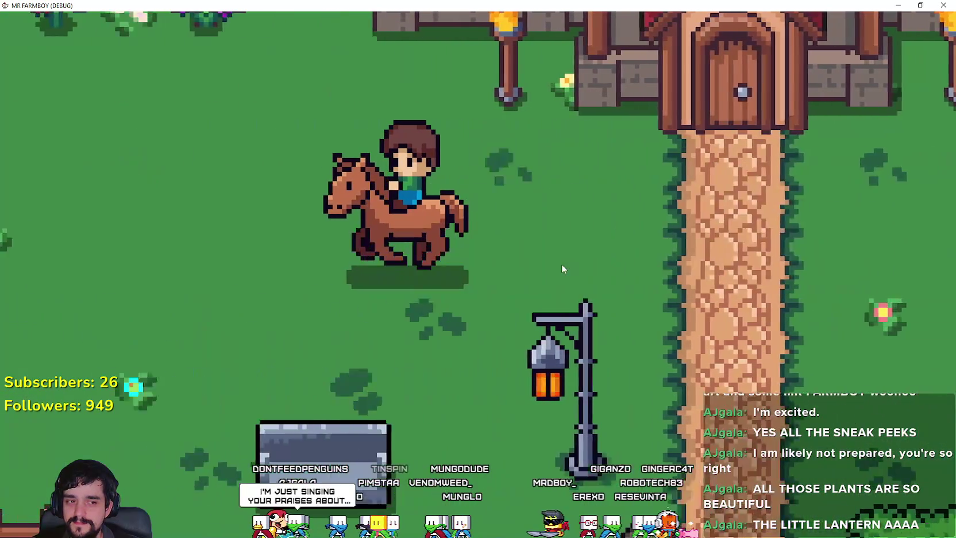
pyautogui.press('d')
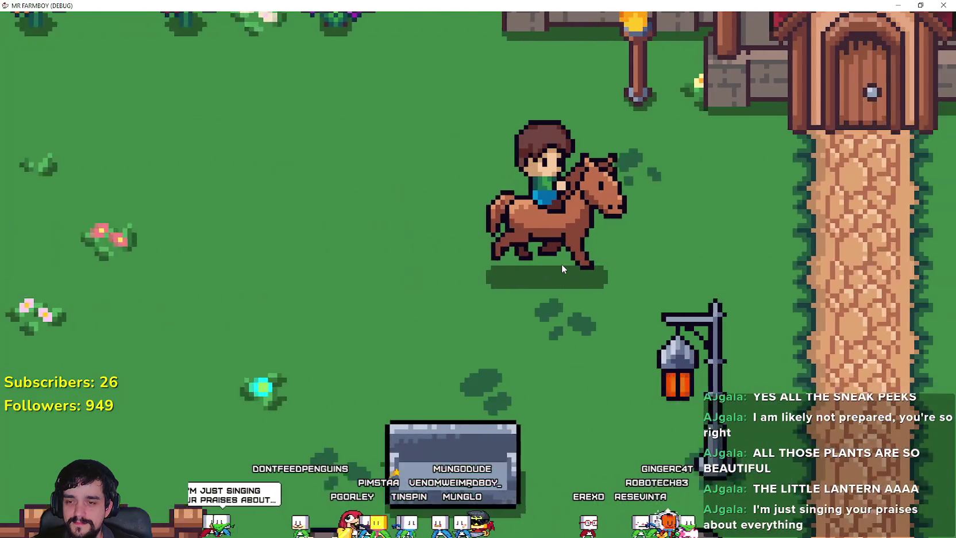
pyautogui.press('d')
pyautogui.press('s')
pyautogui.press('w')
pyautogui.press('d')
pyautogui.press('a')
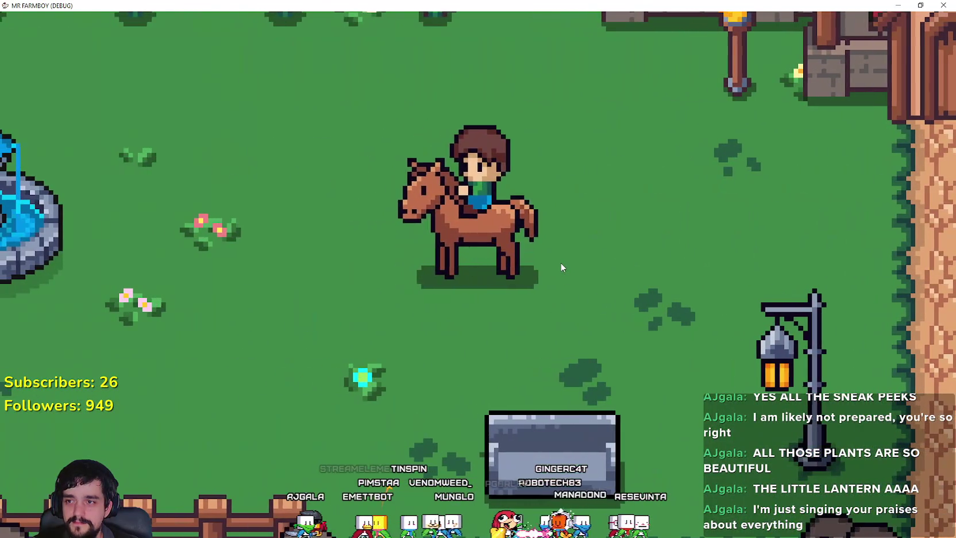
# Dismount, walk toward the fountain, remount the horse, then close the game with Alt+F4.
pyautogui.press('e')
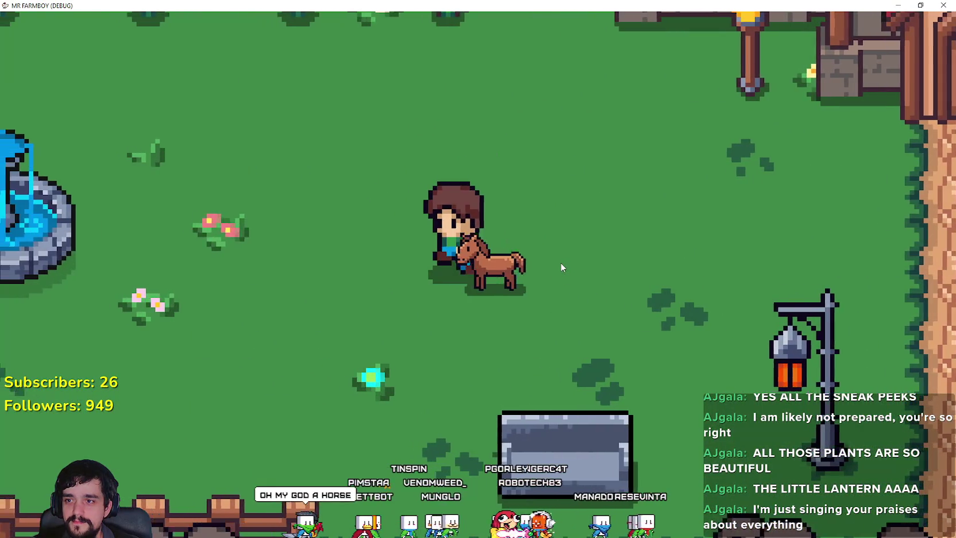
pyautogui.press('a')
pyautogui.press('e')
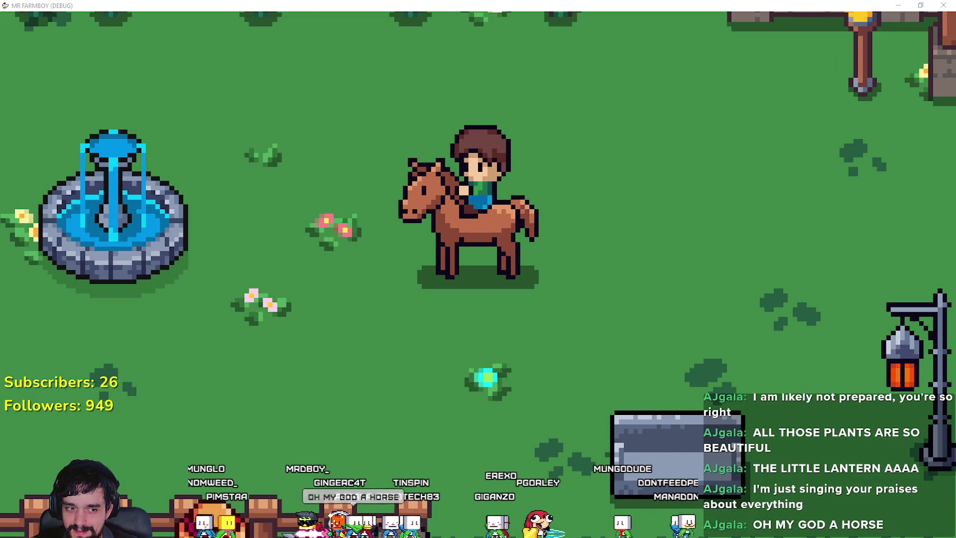
pyautogui.hotkey('alt', 'F4')
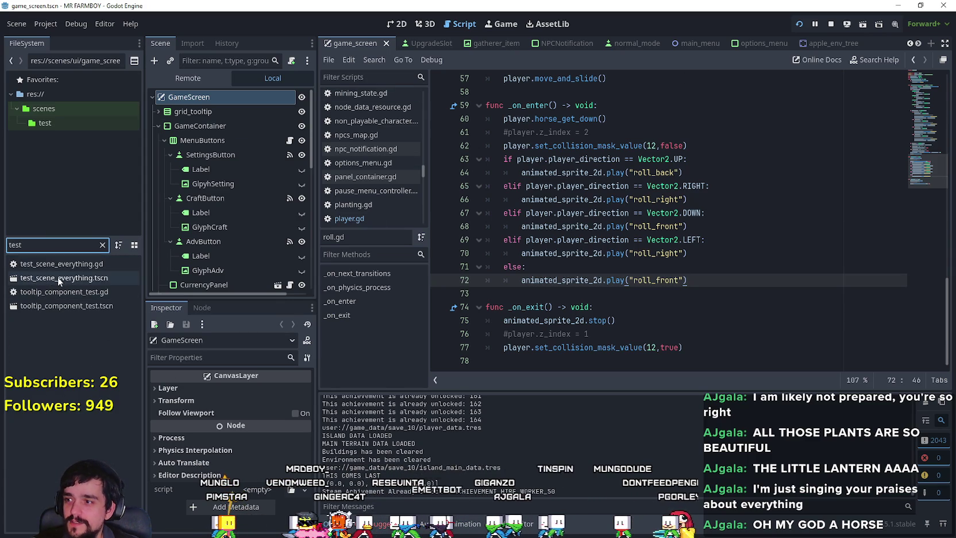
# Open test_scene_everything.tscn, reset the Horse's scale from 0.5 to 1.0, and save.
pyautogui.doubleClick(59, 278)
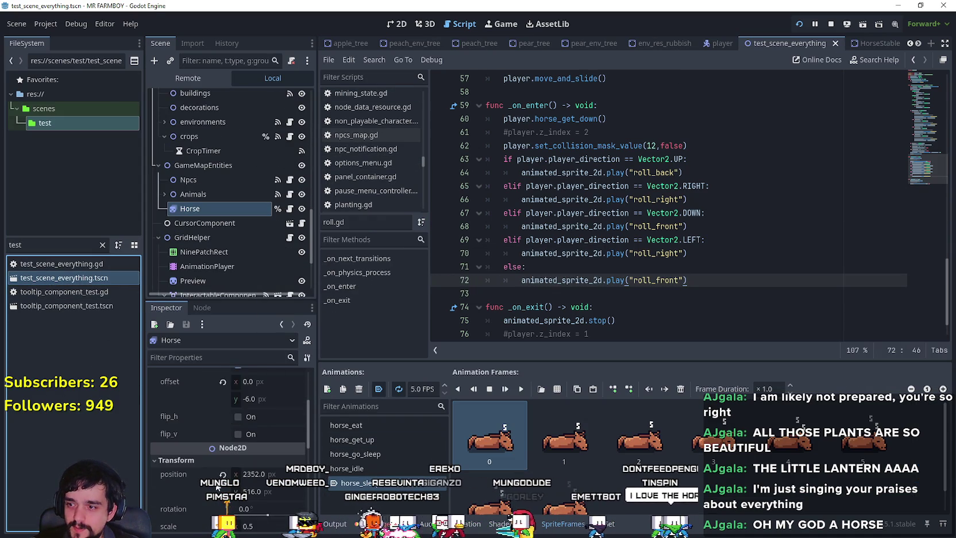
pyautogui.click(222, 447)
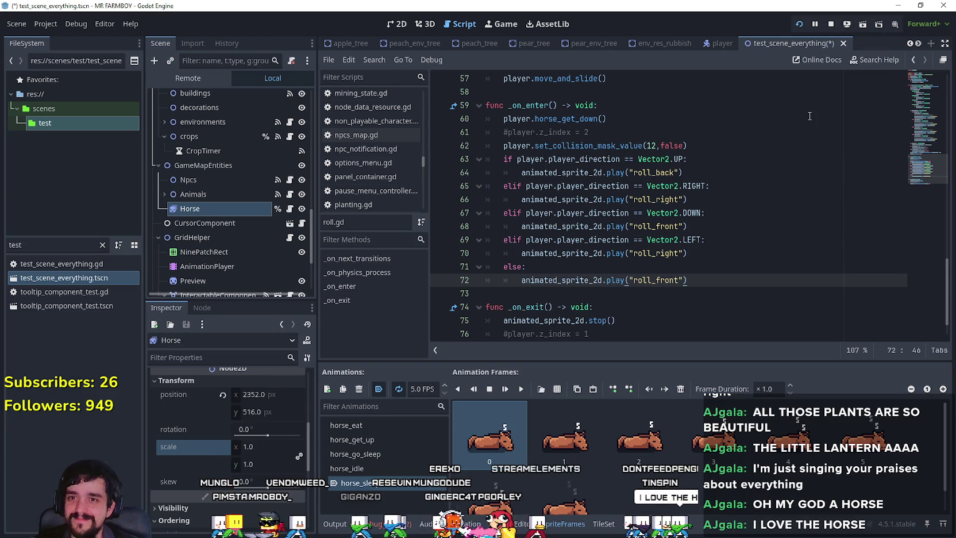
pyautogui.hotkey('ctrl', 's')
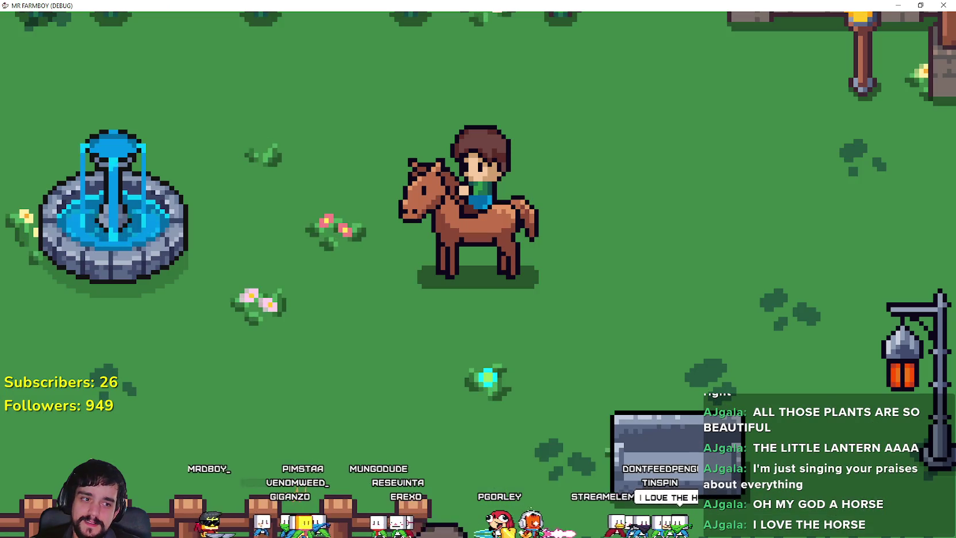
# Dismount, walk around the yard near the lying horse, and climb back on.
pyautogui.press('e')
pyautogui.press('a')
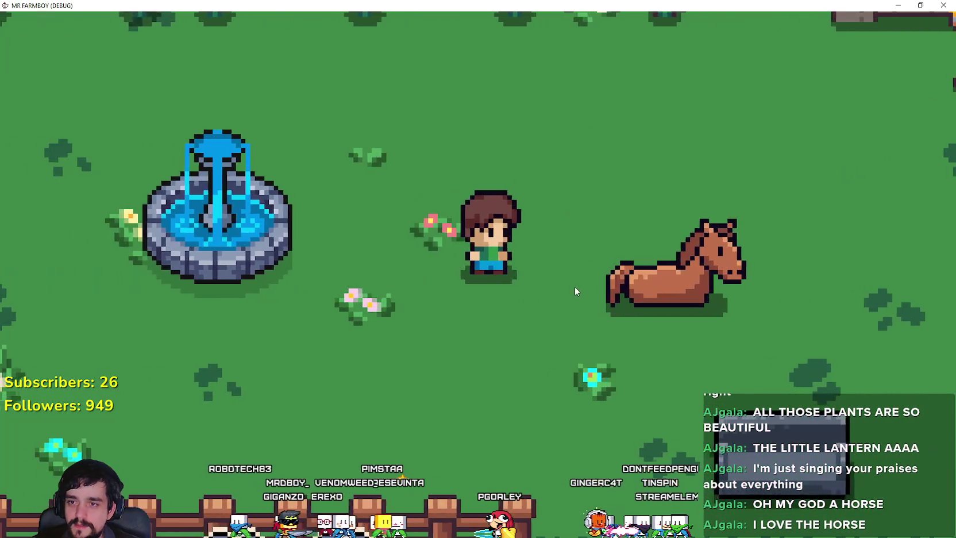
pyautogui.press('d')
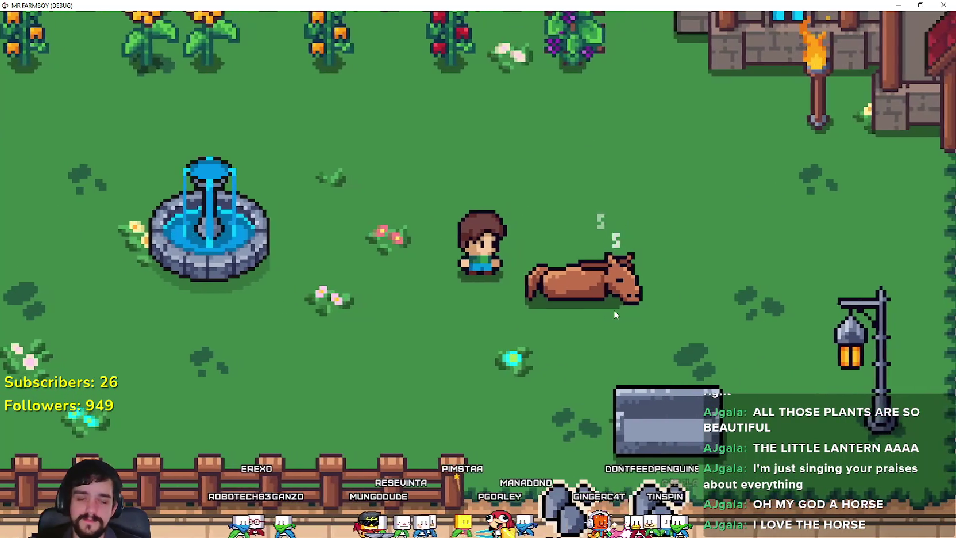
pyautogui.press('w')
pyautogui.press('d')
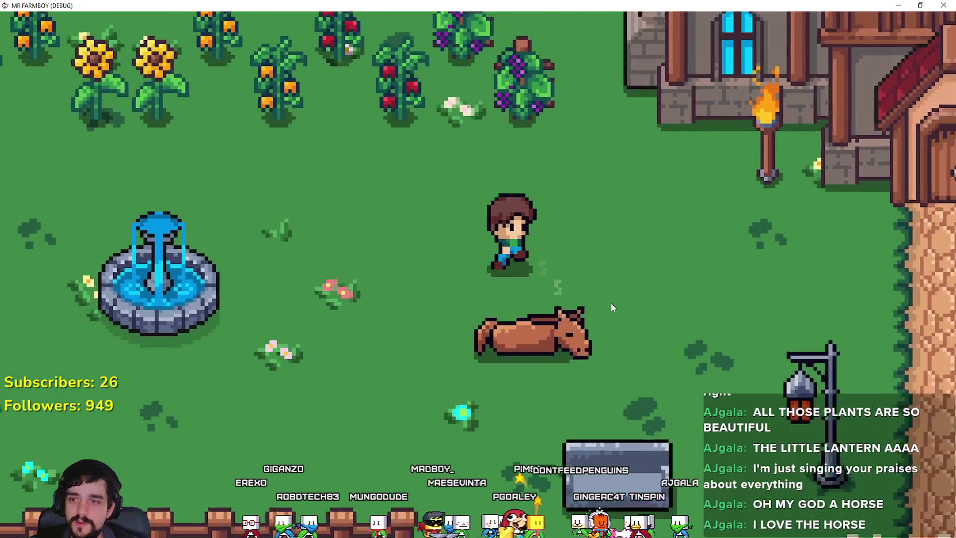
pyautogui.press('a')
pyautogui.press('e')
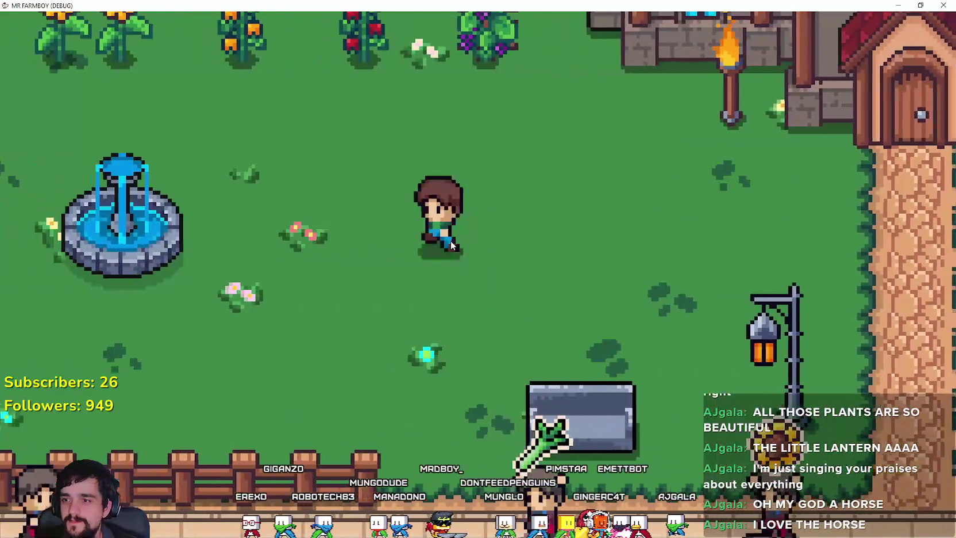
# Ride the horse up toward the crops, turn right, and dismount.
pyautogui.press('w')
pyautogui.press('a')
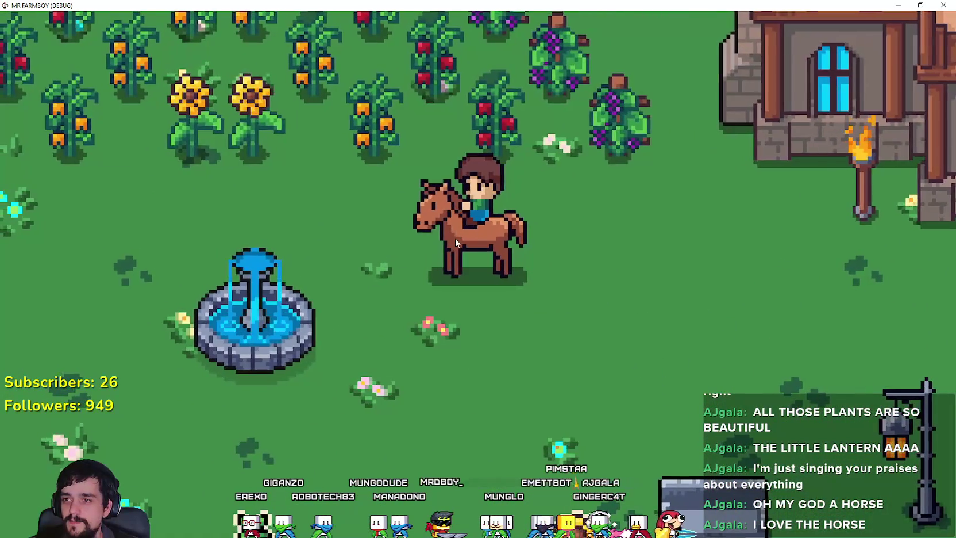
pyautogui.press('d')
pyautogui.press('d')
pyautogui.press('e')
# Walk the farmer across the yard past the fence and right along the road.
pyautogui.press('a')
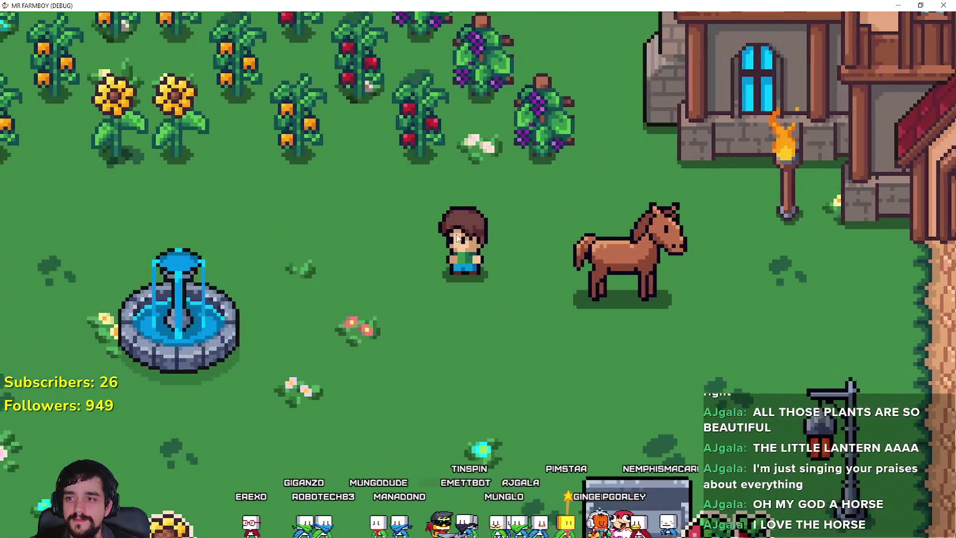
pyautogui.press('d')
pyautogui.press('s')
pyautogui.press('a')
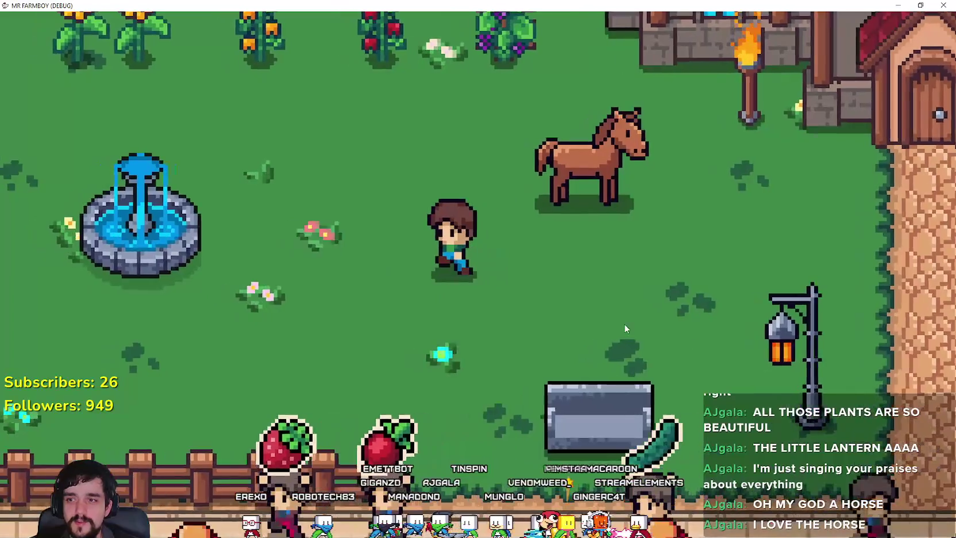
pyautogui.press('s')
pyautogui.press('d')
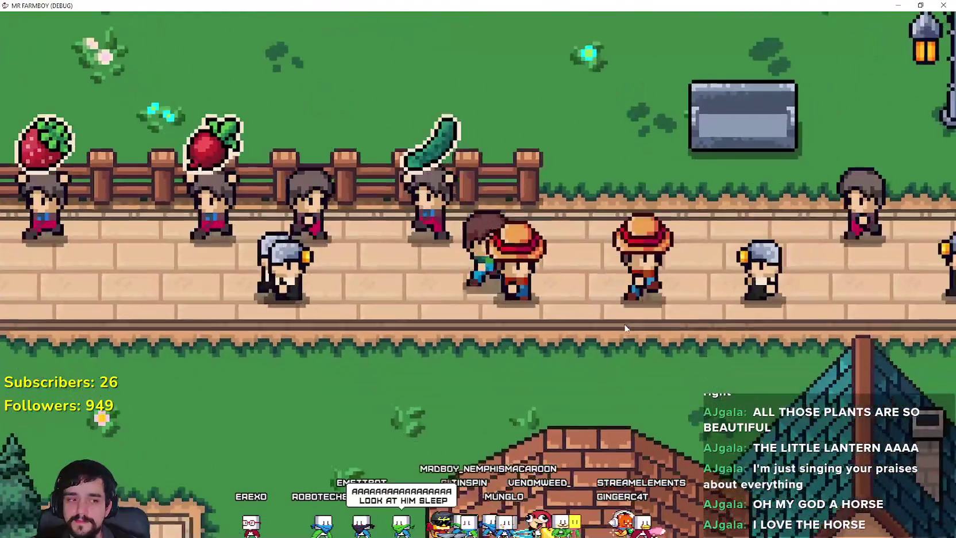
# Switch away from the game briefly, then restore it to full screen.
pyautogui.press('super+Down')
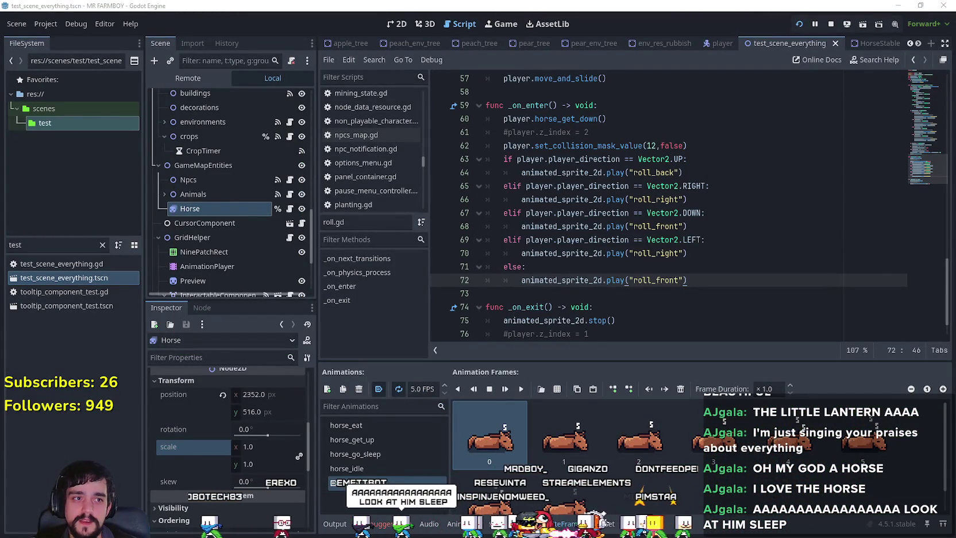
pyautogui.hotkey('alt', 'Tab')
pyautogui.press('super+Up')
# Walk the farmer along the road, up past the fence toward the horse, and back down.
pyautogui.press('a')
pyautogui.press('w')
pyautogui.press('w')
pyautogui.press('a')
pyautogui.press('d')
pyautogui.press('w')
pyautogui.press('s')
pyautogui.press('d')
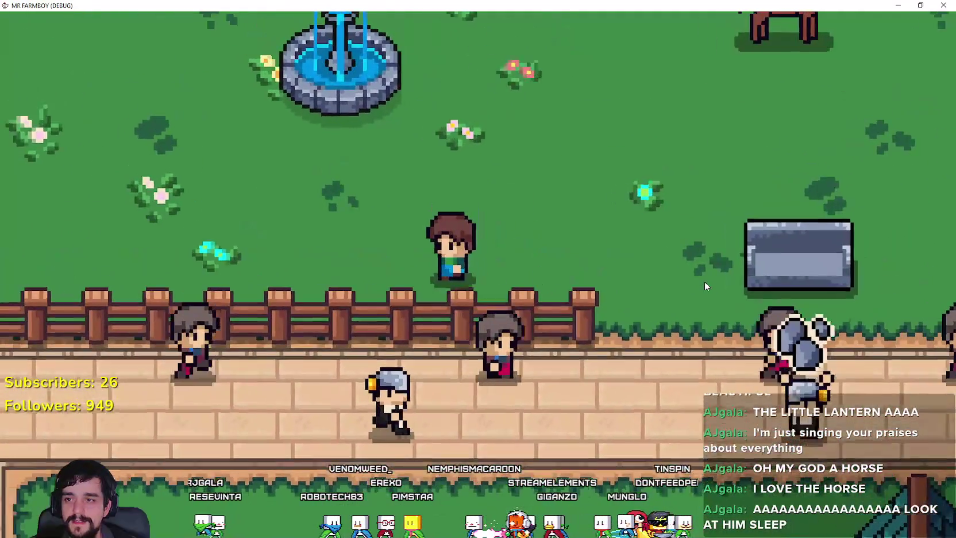
pyautogui.press('a')
pyautogui.press('a')
pyautogui.press('w')
pyautogui.press('d')
pyautogui.press('s')
pyautogui.press('s')
pyautogui.press('d')
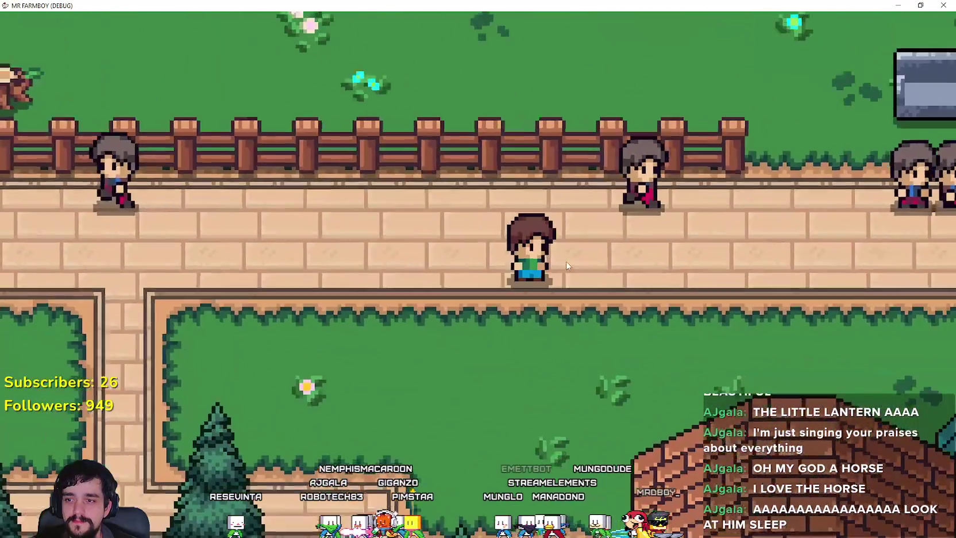
# Walk around the fountain to the church doors, then right toward the horse.
pyautogui.press('w')
pyautogui.press('d')
pyautogui.press('w')
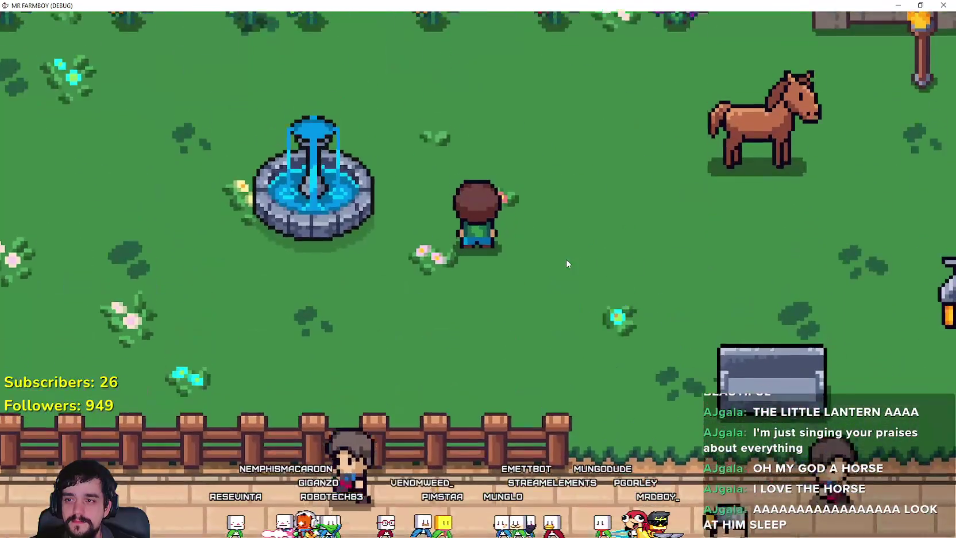
pyautogui.press('a')
pyautogui.press('a')
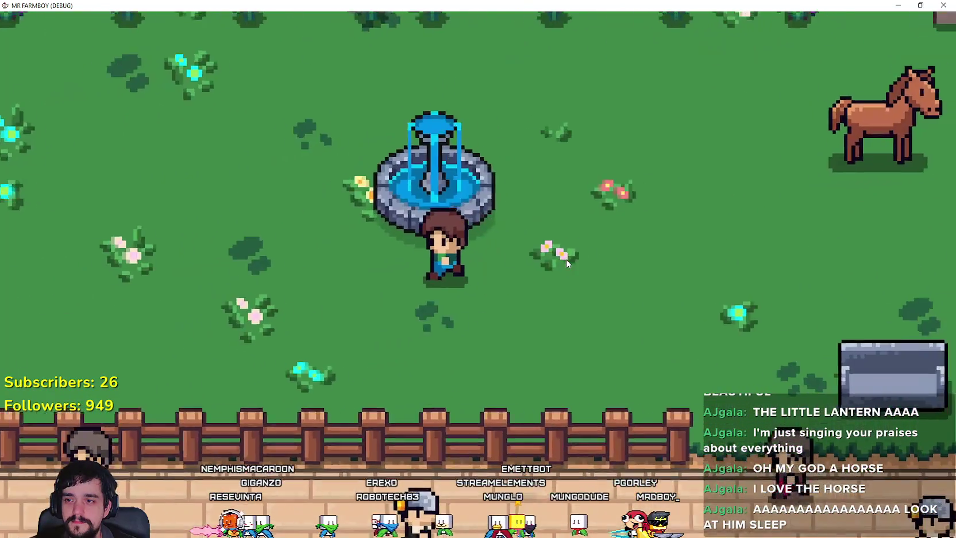
pyautogui.press('w')
pyautogui.press('a')
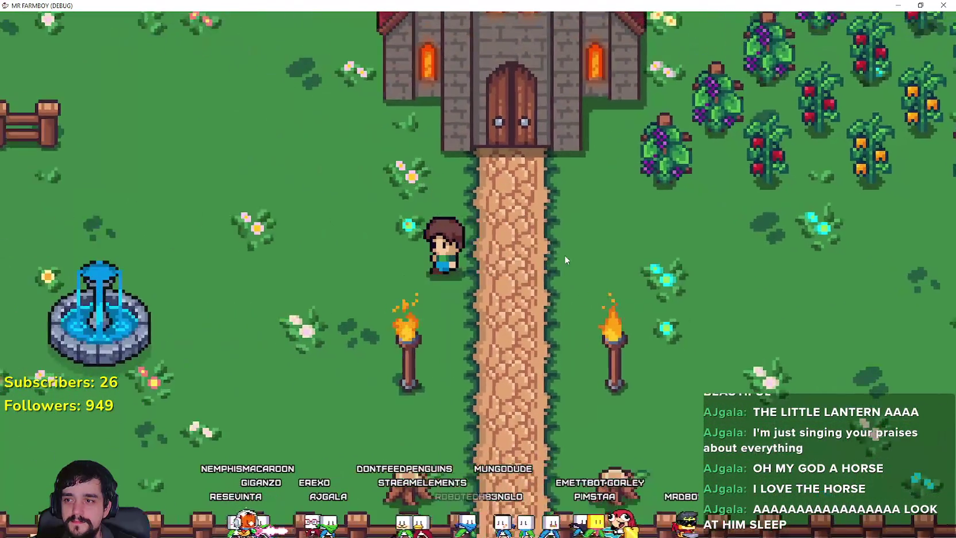
pyautogui.press('a')
pyautogui.press('s')
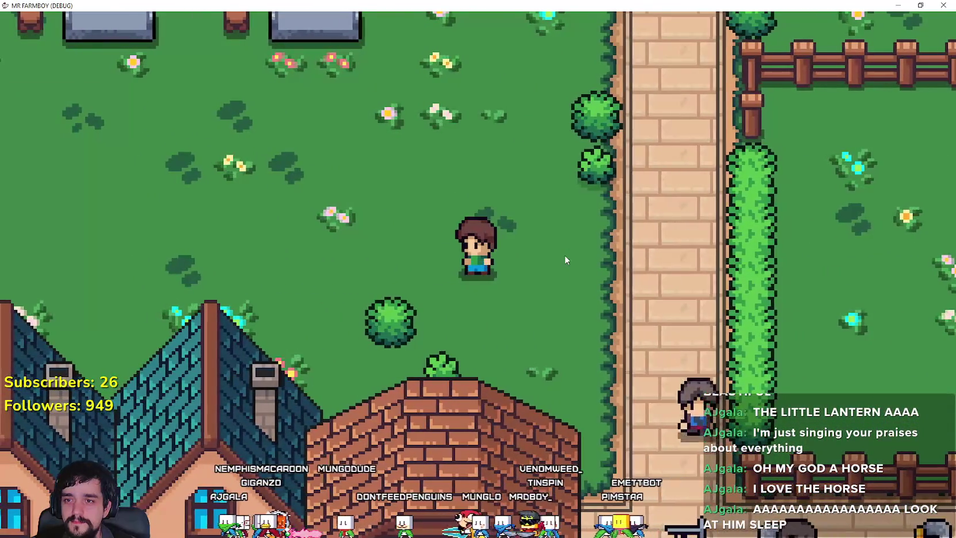
pyautogui.press('d')
pyautogui.press('d')
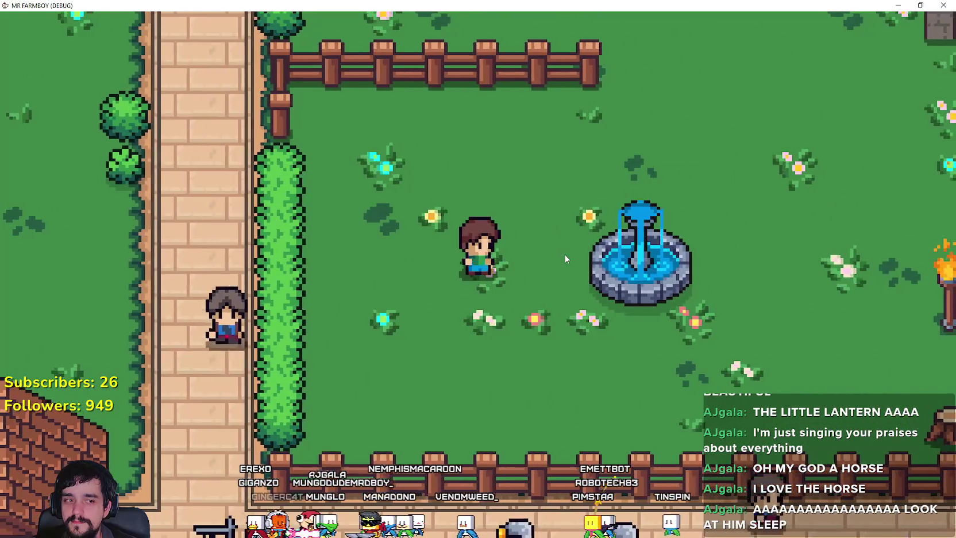
pyautogui.press('d')
pyautogui.press('s')
pyautogui.press('w')
pyautogui.press('d')
pyautogui.press('s')
pyautogui.press('d')
pyautogui.press('s')
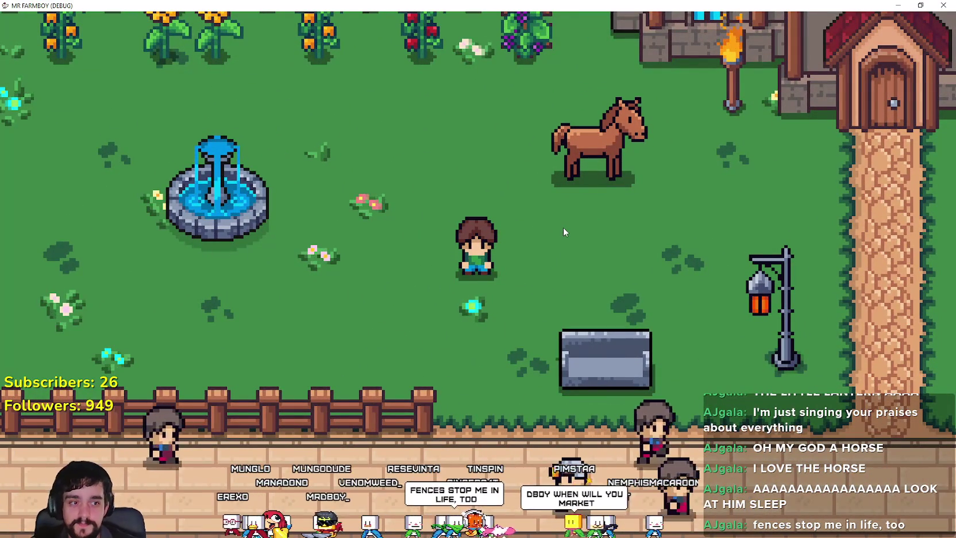
# Walk over to the horse and mount it.
pyautogui.scroll(1, 543, 268)
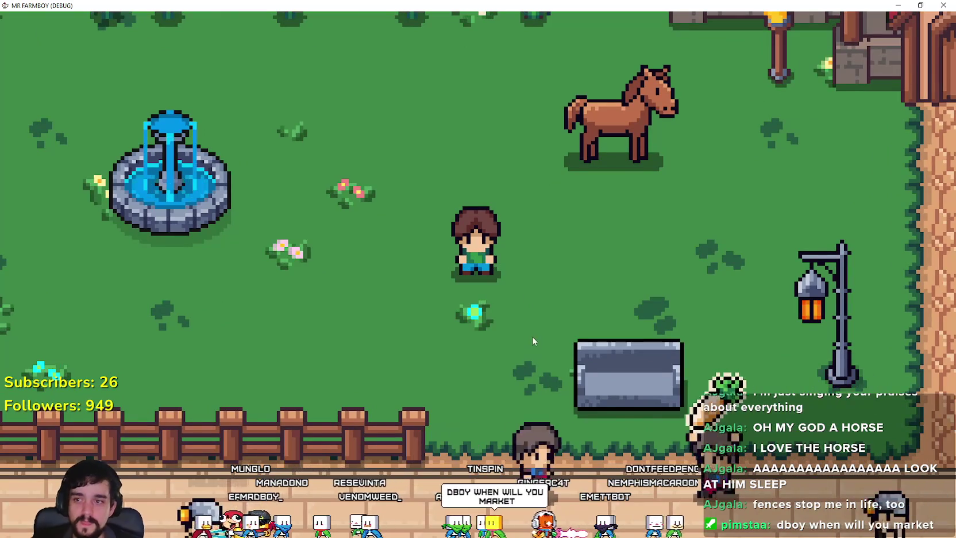
pyautogui.press('w')
pyautogui.press('d')
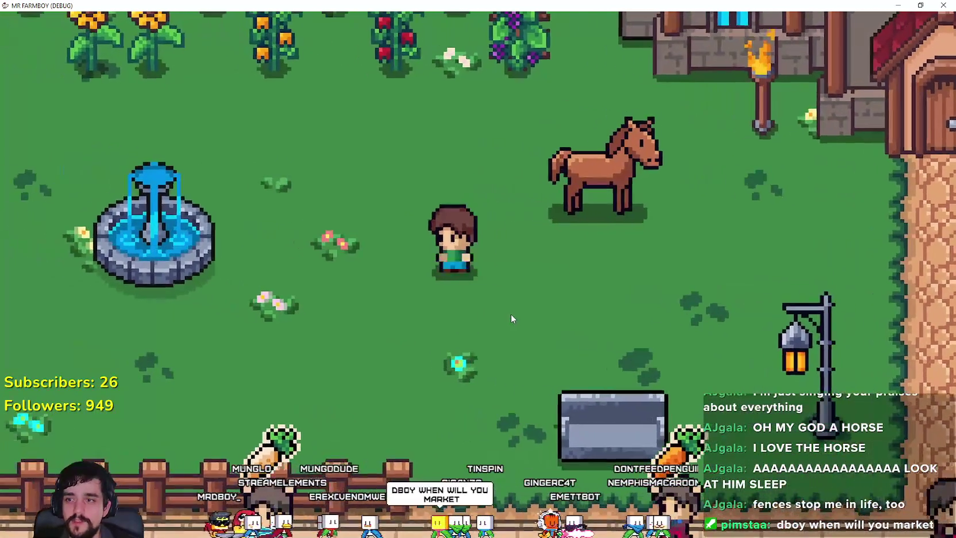
pyautogui.press('d')
pyautogui.press('e')
# Ride across the lawn to the western fountain and back onto the lawn.
pyautogui.press('w')
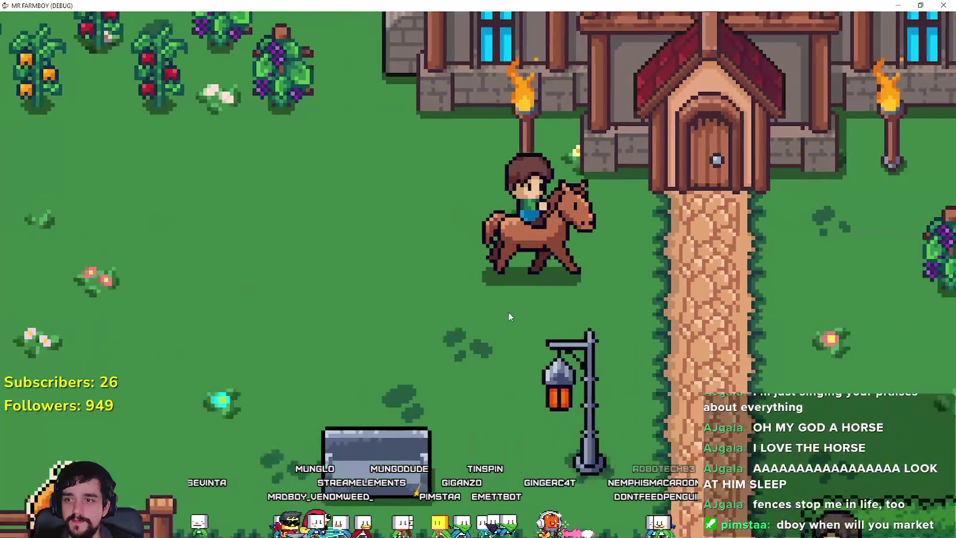
pyautogui.press('a')
pyautogui.scroll(-2, 500, 296)
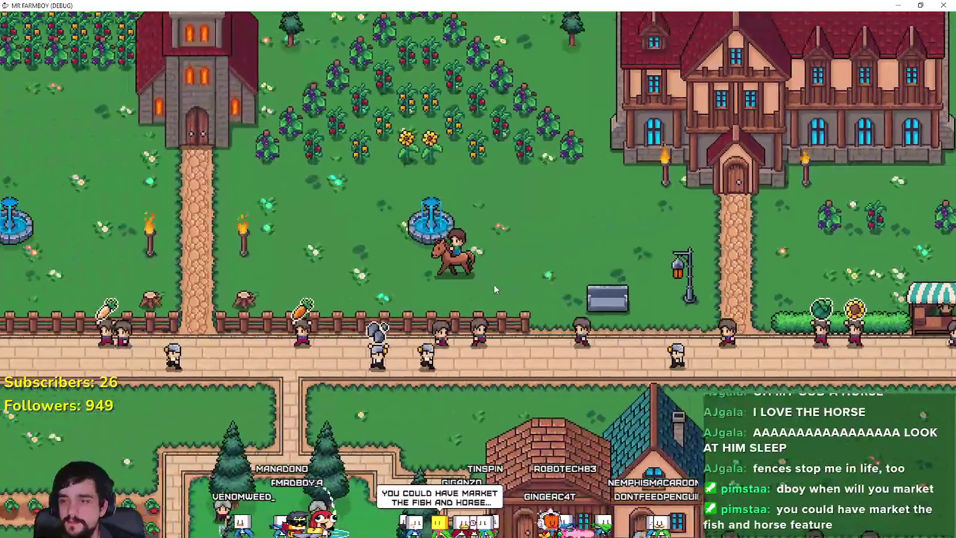
pyautogui.press('a')
pyautogui.scroll(2, 493, 283)
pyautogui.press('d')
pyautogui.press('a')
pyautogui.press('d')
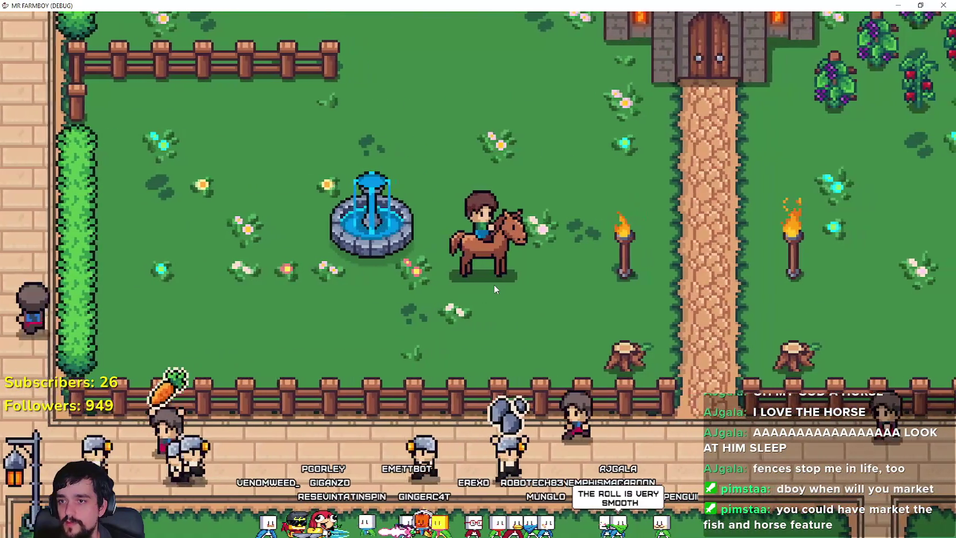
# Ride the horse back and forth, turning left and right repeatedly.
pyautogui.press('d')
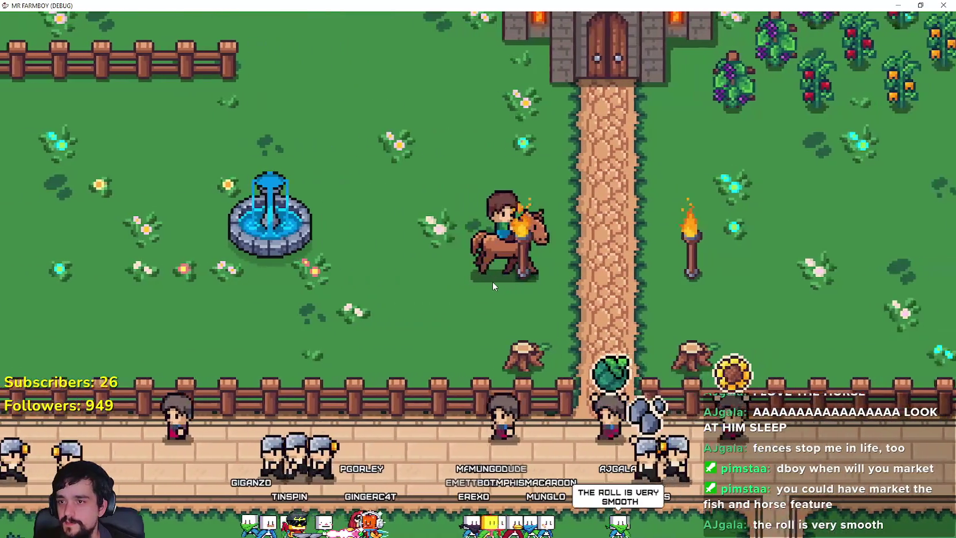
pyautogui.press('a')
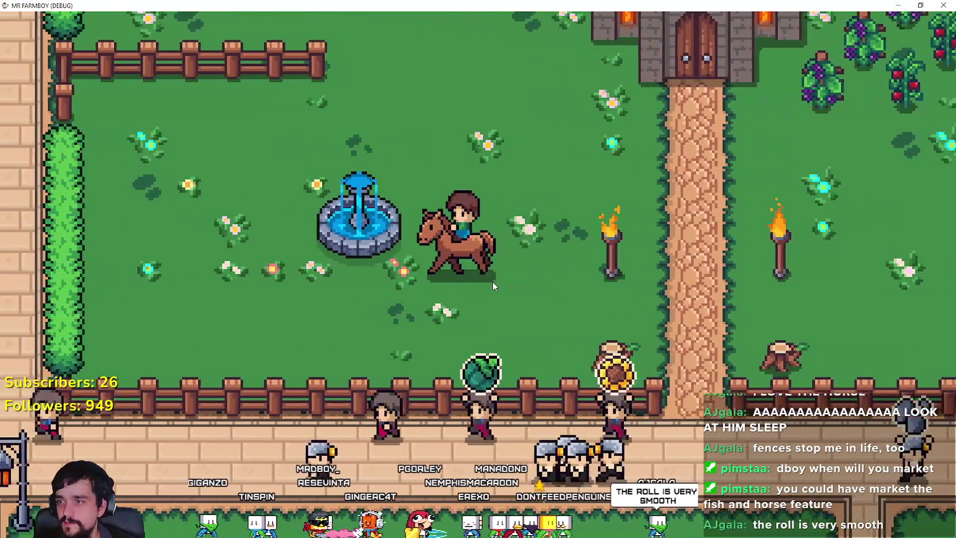
pyautogui.press('d')
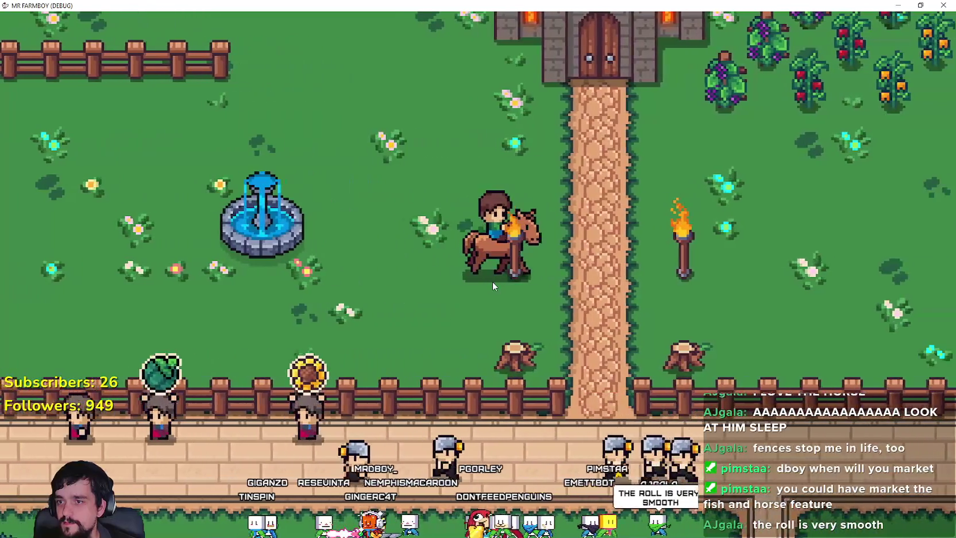
pyautogui.press('a')
pyautogui.press('d')
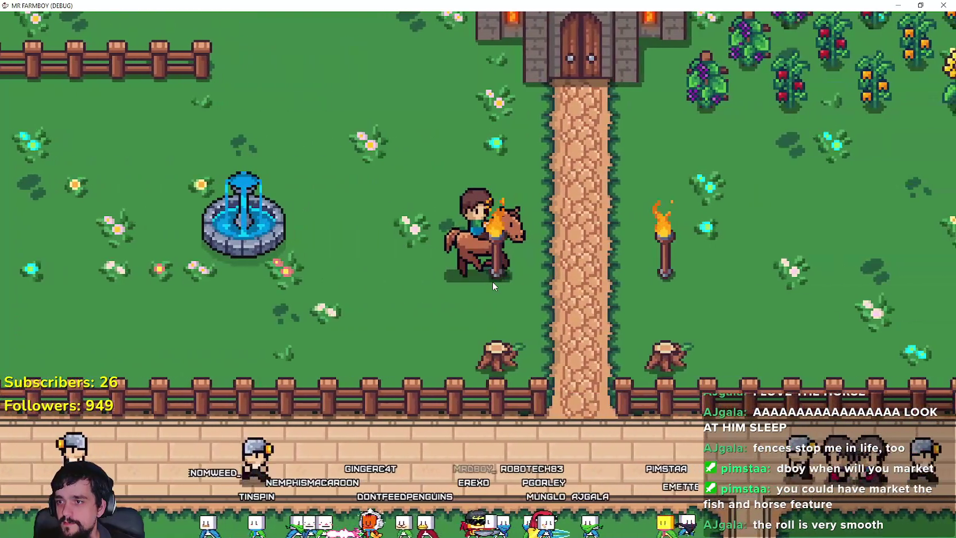
pyautogui.press('a')
pyautogui.press('d')
pyautogui.press('a')
# Dismount, walk left along the path, and roll the farmer into the horse pen.
pyautogui.press('e')
pyautogui.press('a')
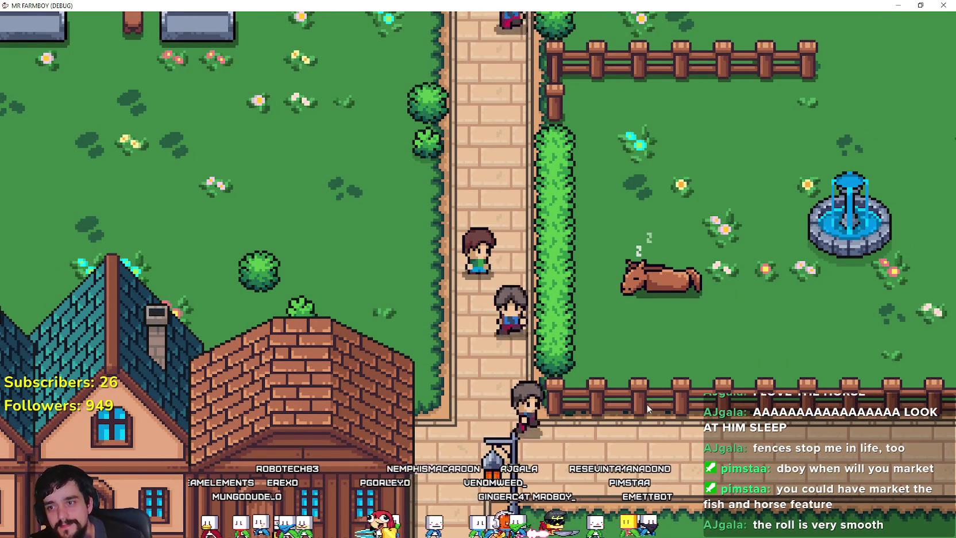
pyautogui.press('d')
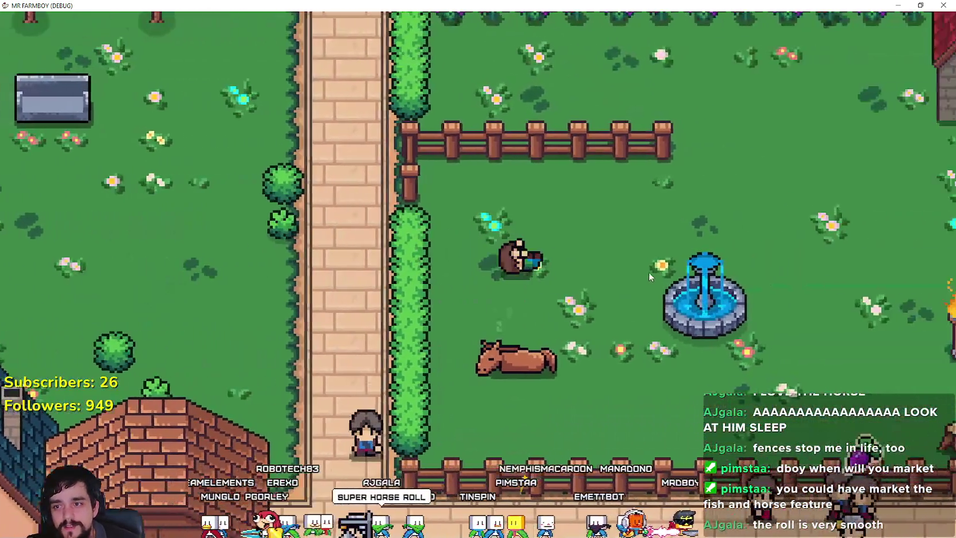
# Ride toward the manor, dismount, remount, and dismount again at the fountain.
pyautogui.press('d')
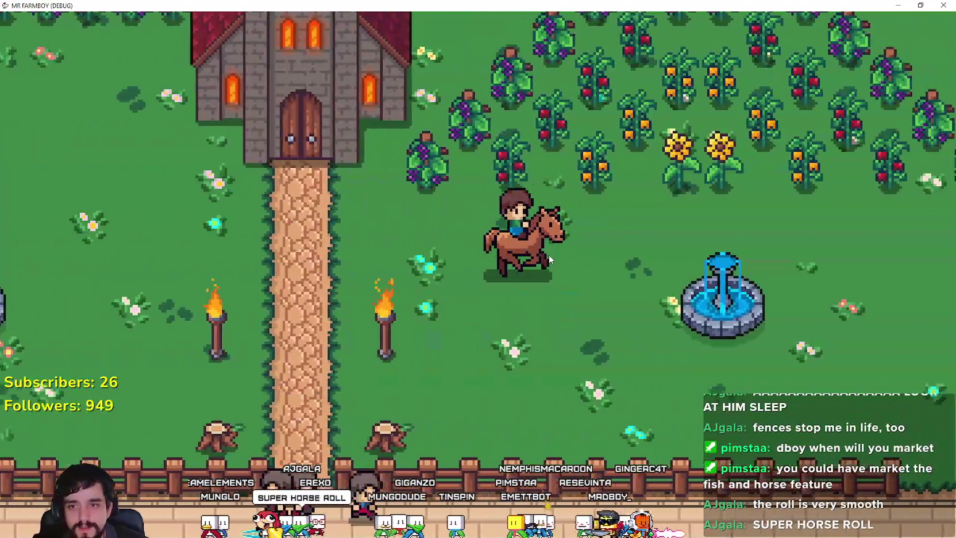
pyautogui.press('d')
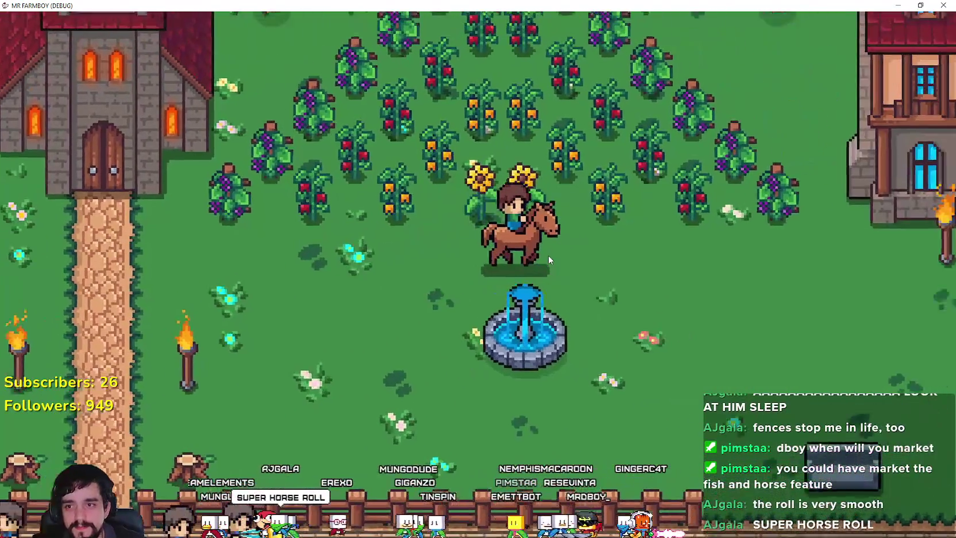
pyautogui.press('e')
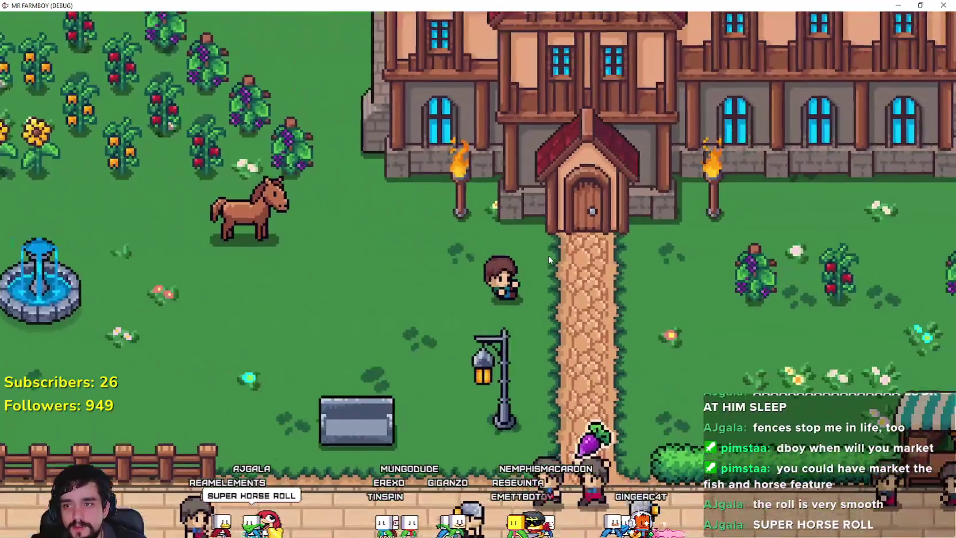
pyautogui.press('a')
pyautogui.press('e')
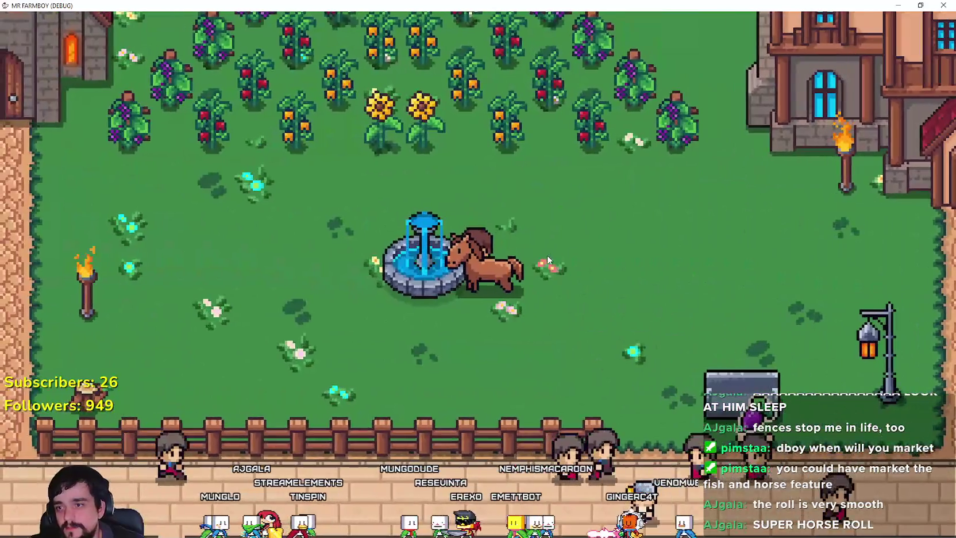
pyautogui.press('d')
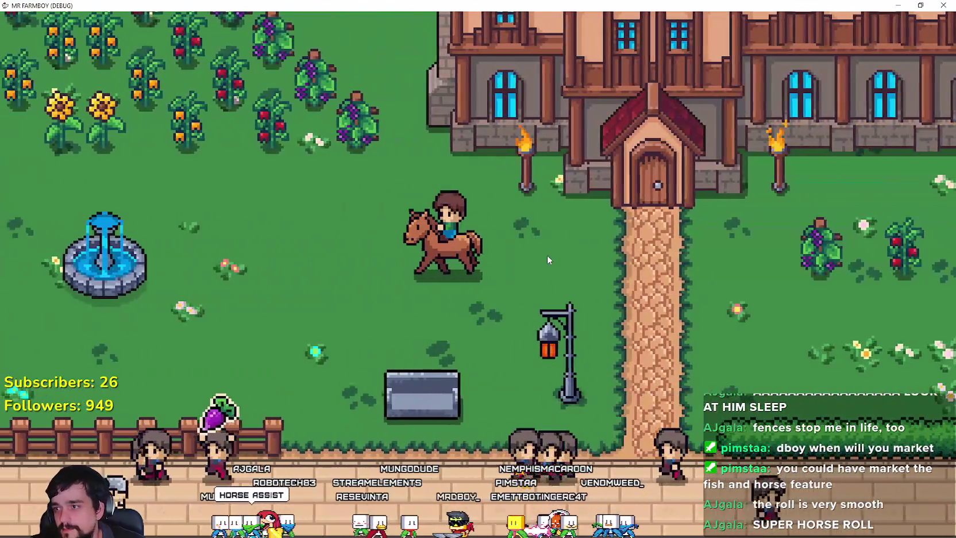
pyautogui.press('a')
pyautogui.press('e')
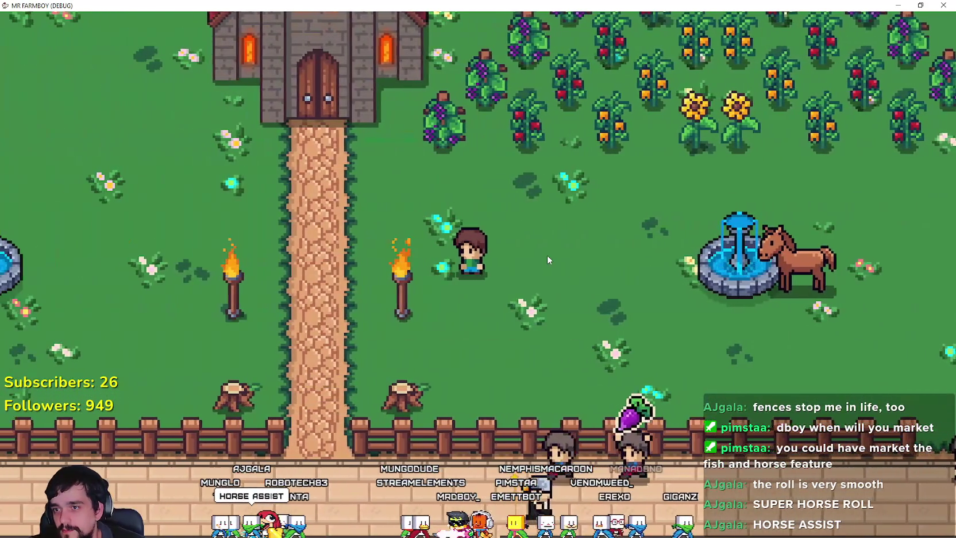
# Remount and ride between the manor door and fence, then bring Chrome forward.
pyautogui.press('d')
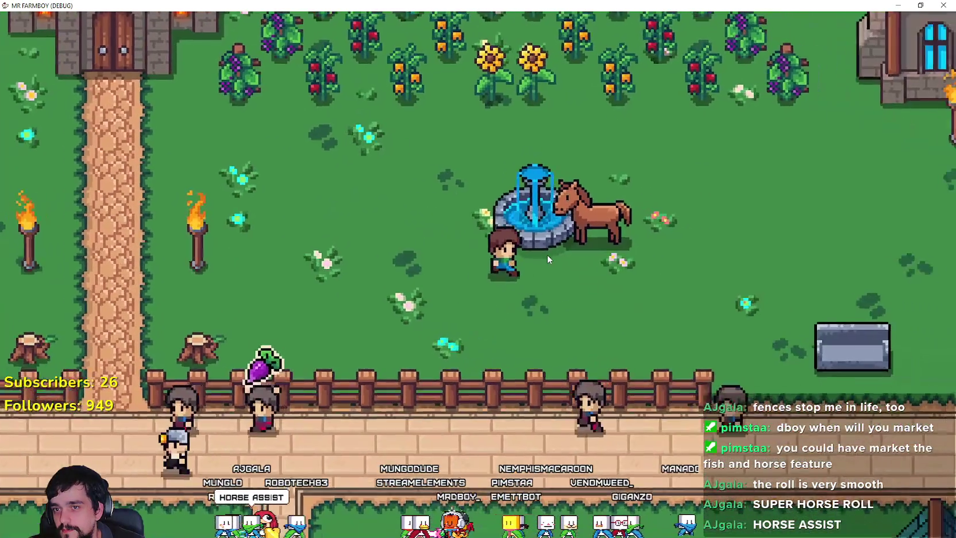
pyautogui.press('e')
pyautogui.press('d')
pyautogui.press('w')
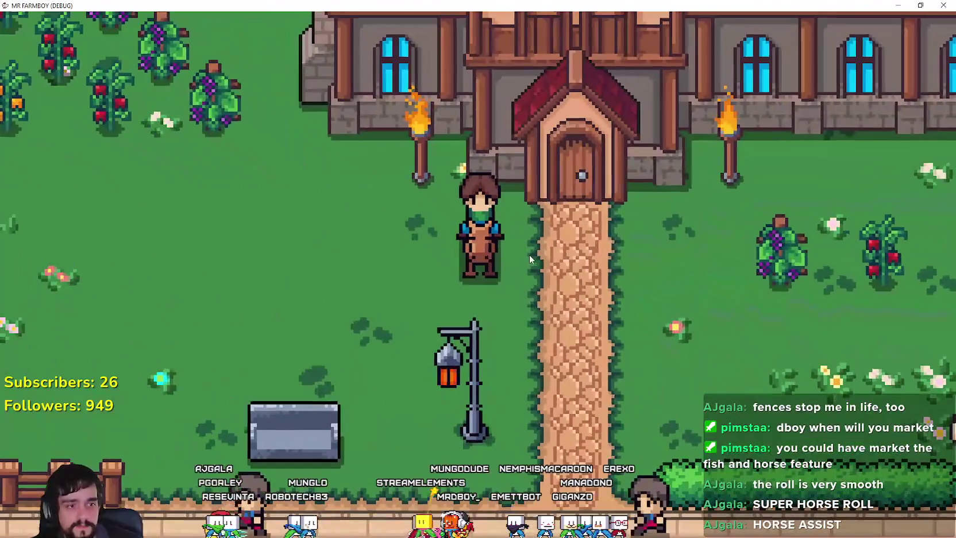
pyautogui.press('a')
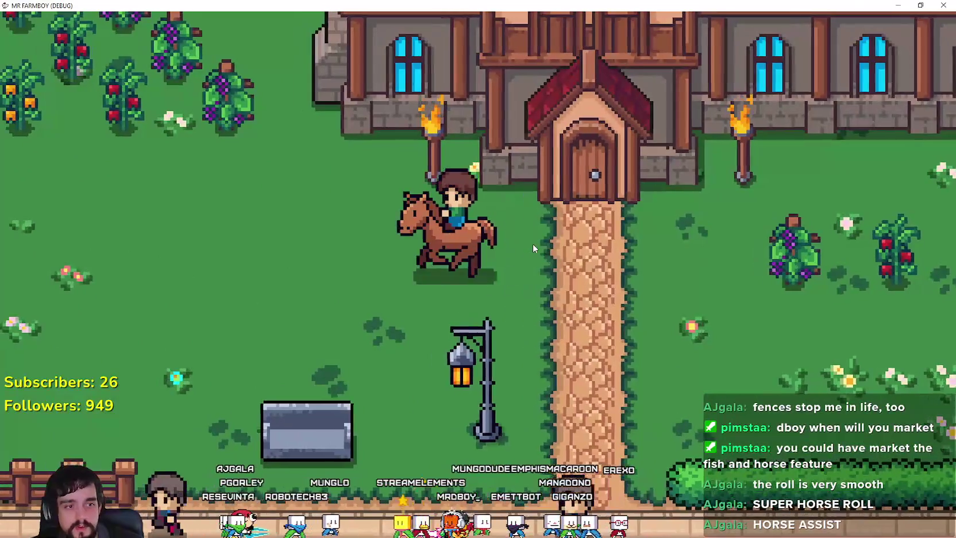
pyautogui.press('s')
pyautogui.press('w')
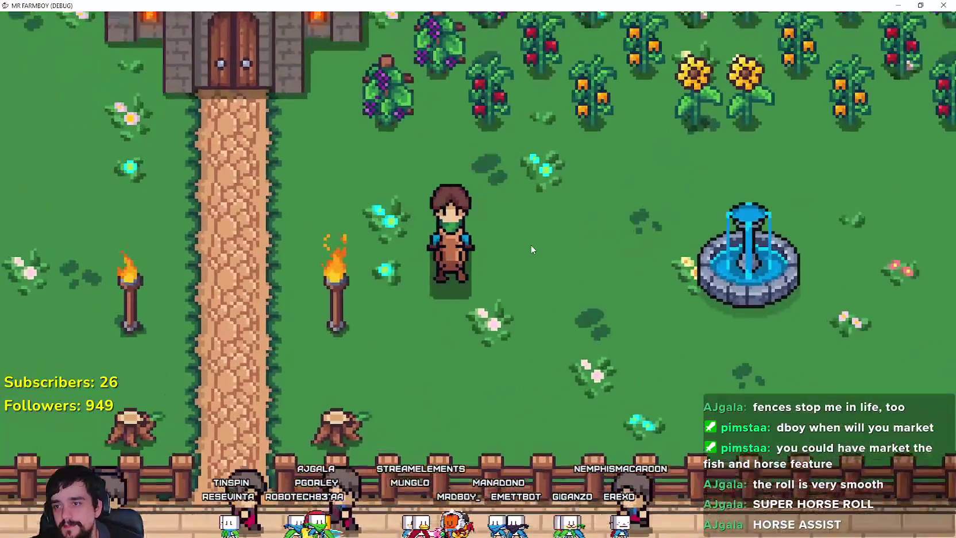
pyautogui.press('d')
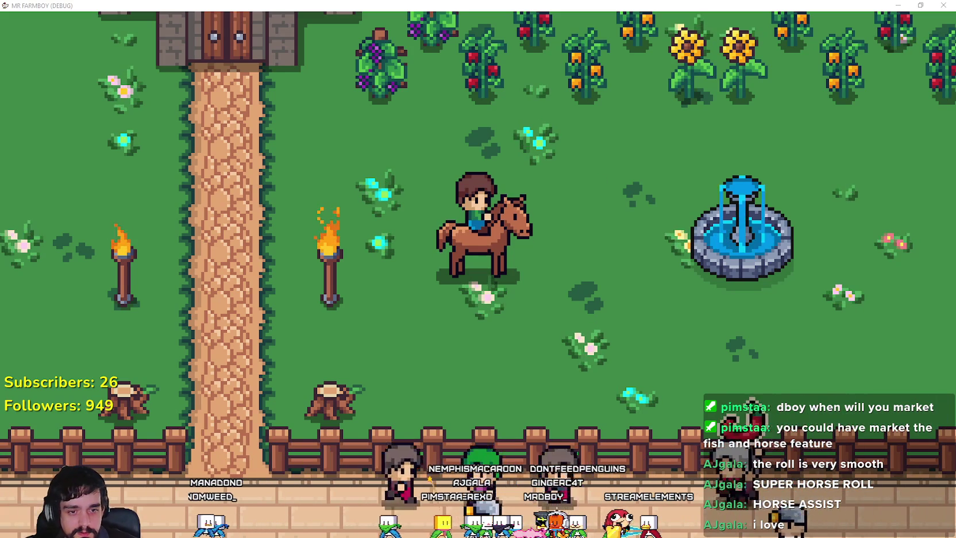
pyautogui.hotkey('alt', 'Tab')
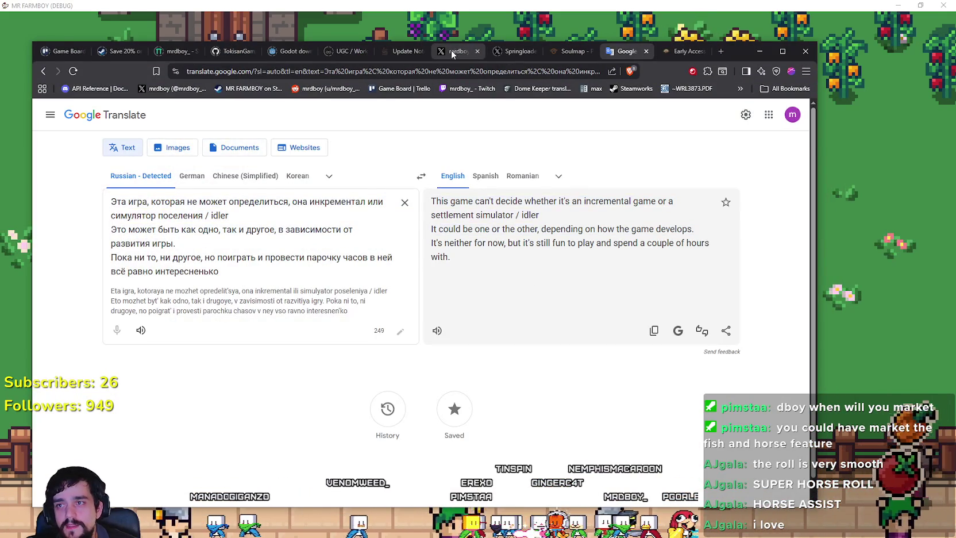
# Find the Horse post on the X profile and open it on its own page.
pyautogui.click(451, 50)
pyautogui.scroll(-8, 459, 325)
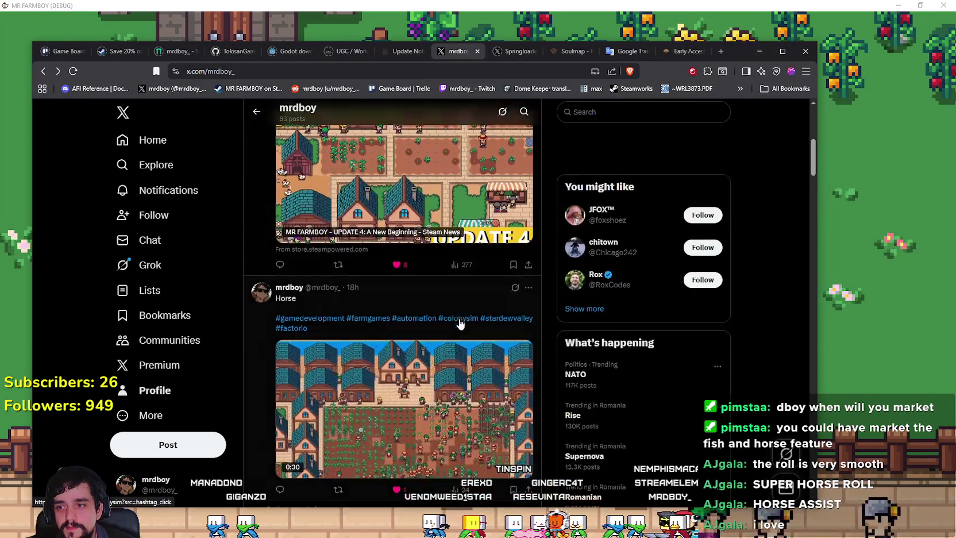
pyautogui.scroll(-3, 459, 325)
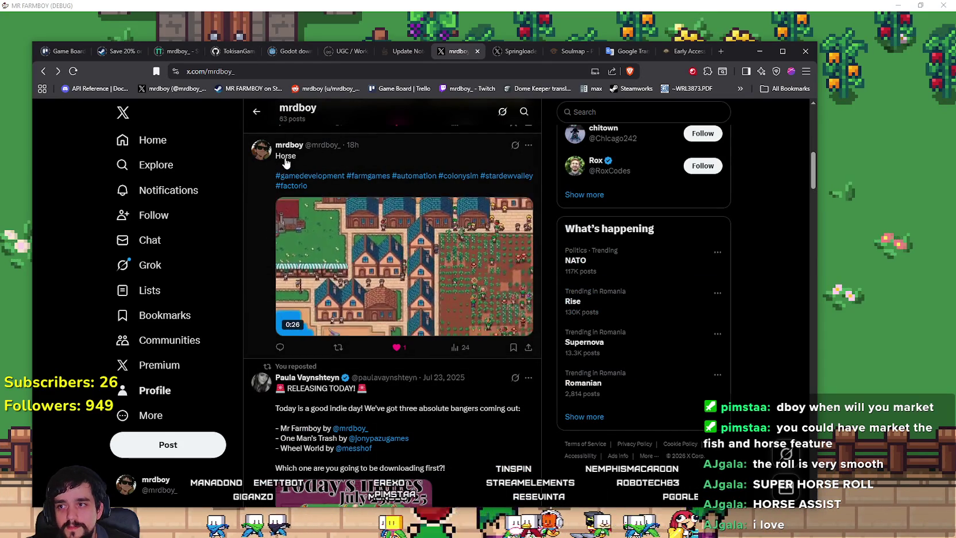
pyautogui.click(482, 290)
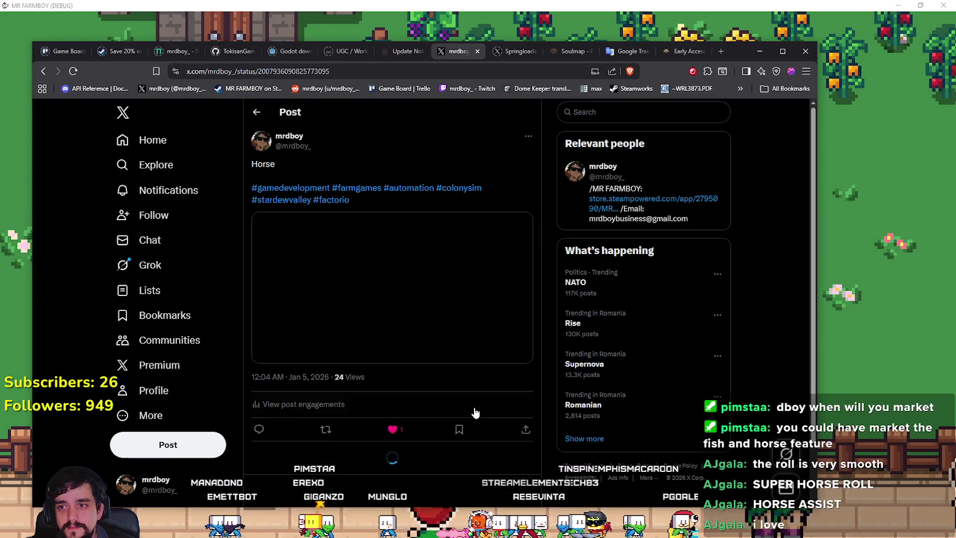
pyautogui.scroll(-3, 482, 265)
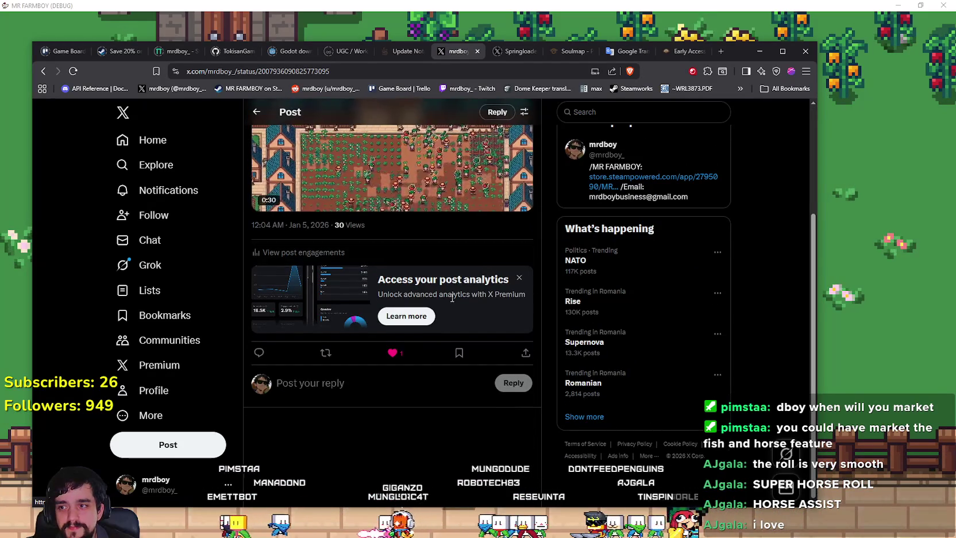
pyautogui.scroll(3, 471, 285)
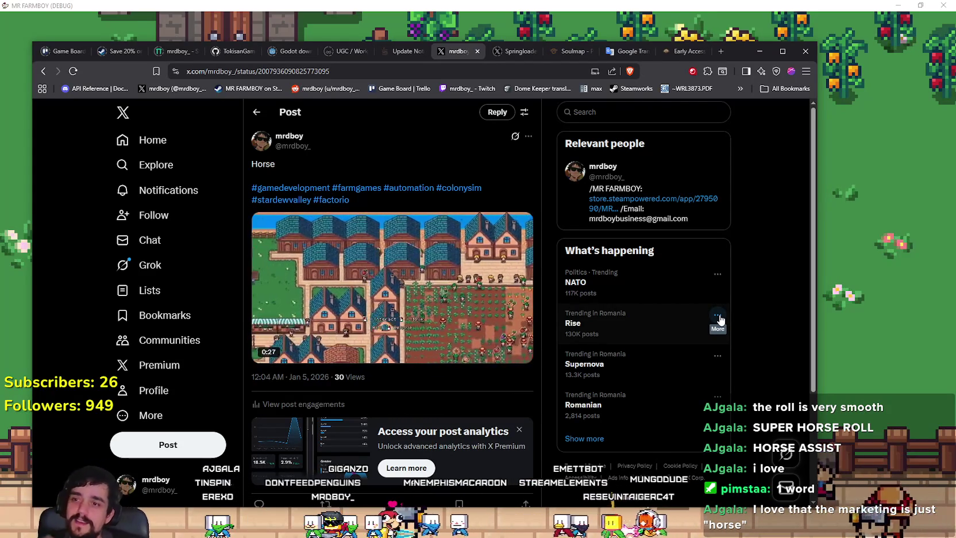
pyautogui.click(853, 263)
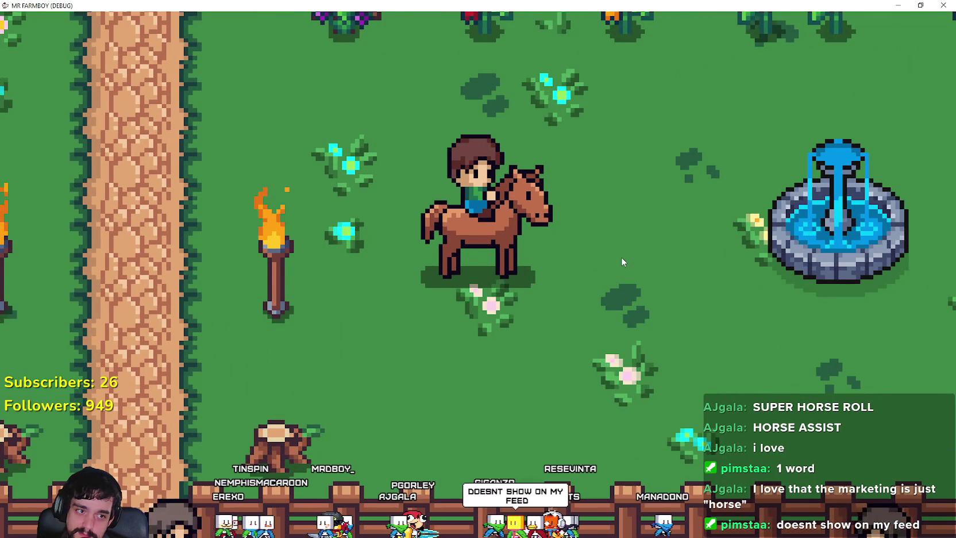
pyautogui.hotkey('alt', 'Tab')
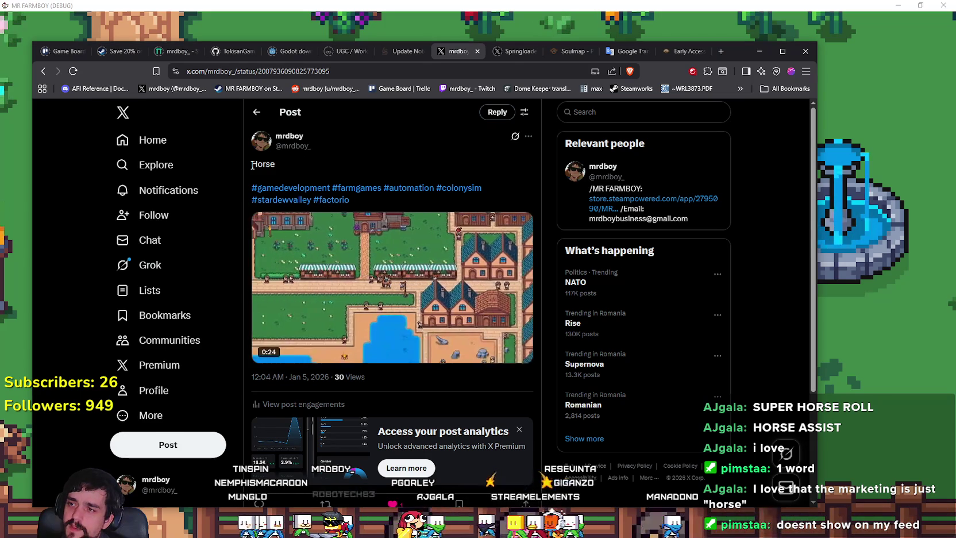
# Select the post text 'Horse', open the poster's profile, and return to the game.
pyautogui.moveTo(251, 165)
pyautogui.mouseDown()
pyautogui.moveTo(504, 201)
pyautogui.moveTo(372, 175)
pyautogui.mouseUp()
pyautogui.scroll(-2, 446, 254)
pyautogui.scroll(2, 446, 254)
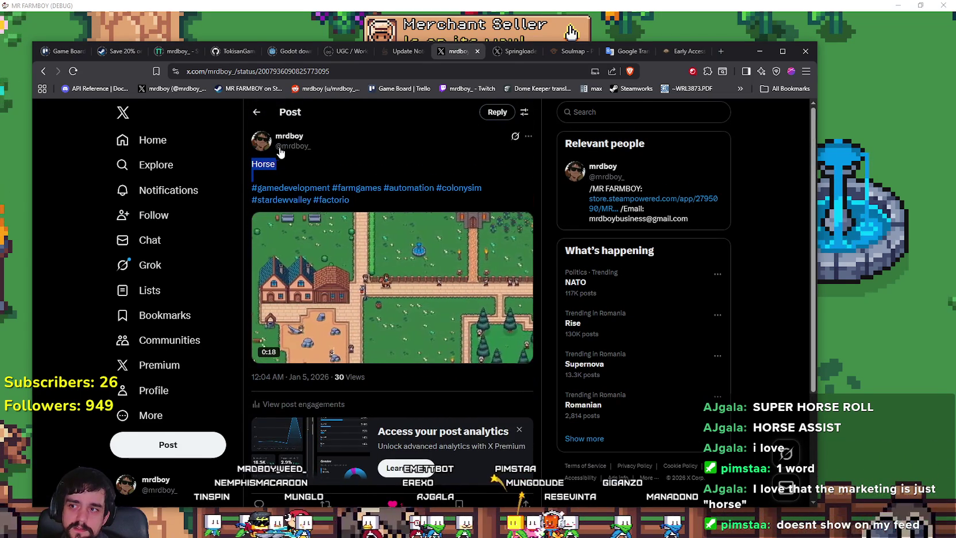
pyautogui.moveTo(283, 140)
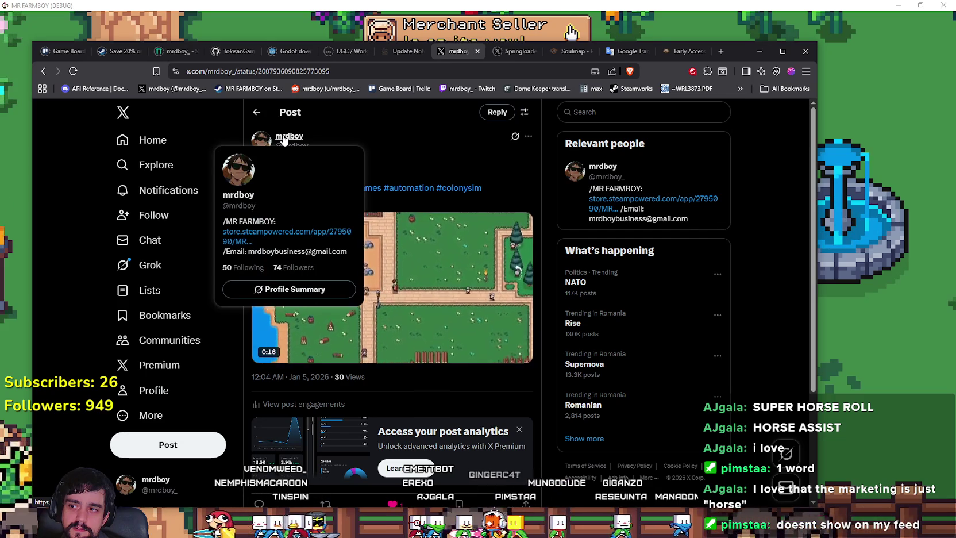
pyautogui.click(123, 391)
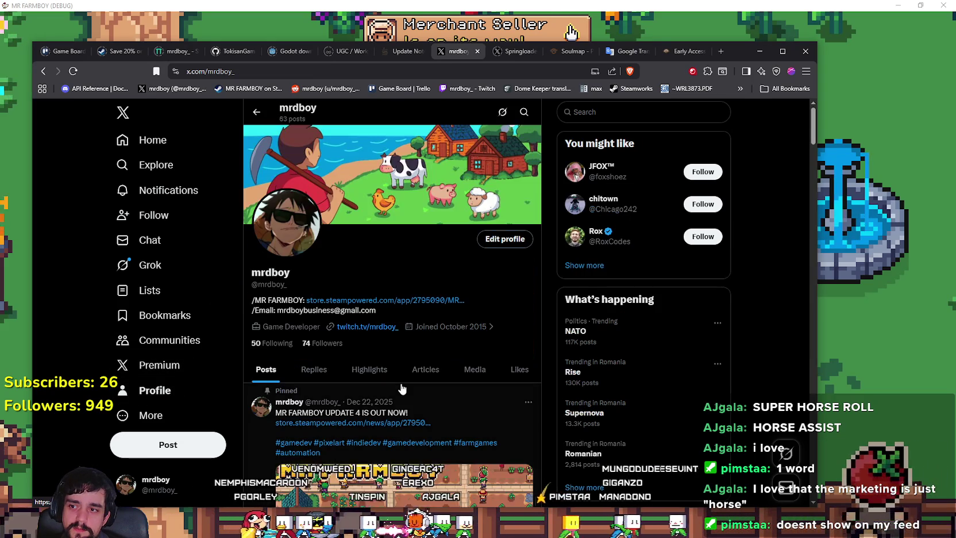
pyautogui.hotkey('alt', 'Tab')
# Dismount and remount the horse repeatedly near the fountain.
pyautogui.press('e')
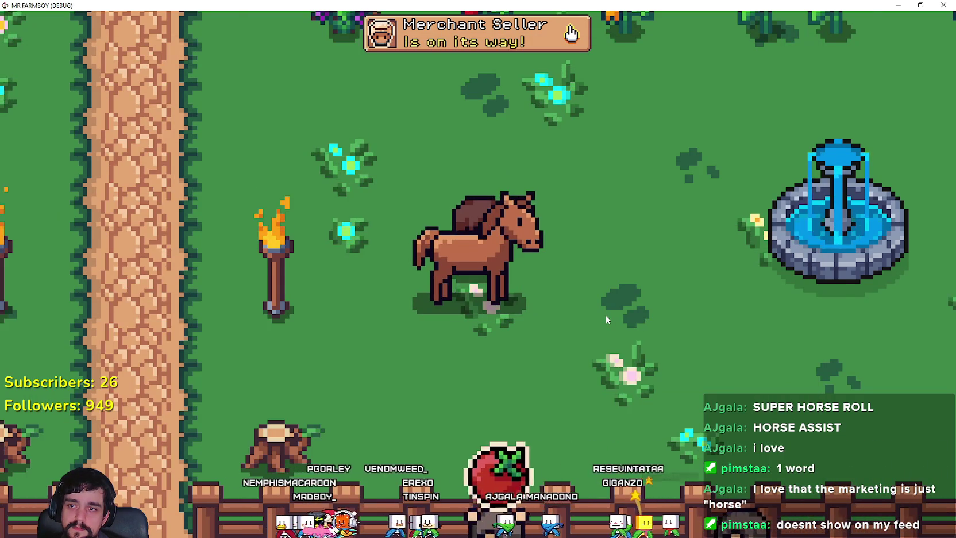
pyautogui.press('a')
pyautogui.press('s')
pyautogui.press('e')
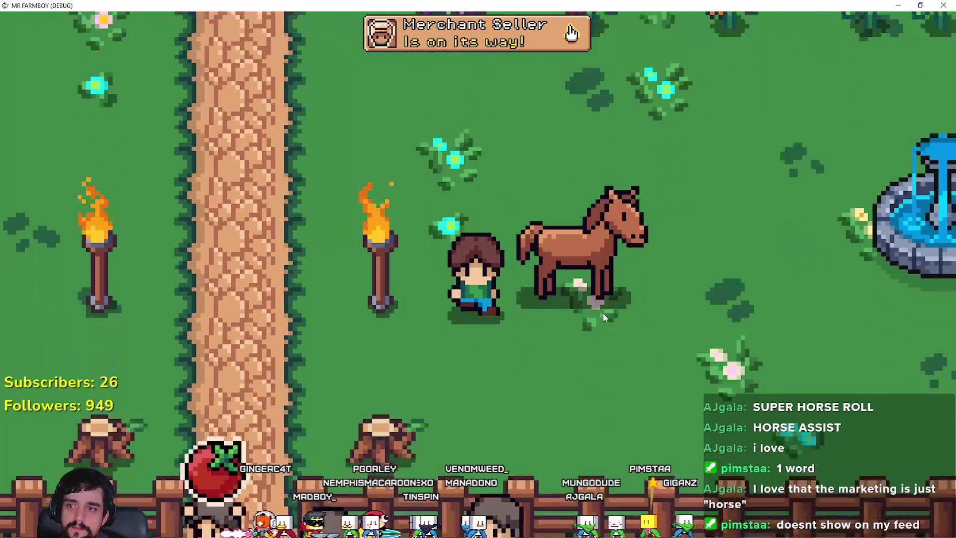
pyautogui.press('e')
pyautogui.press('e')
pyautogui.press('w')
pyautogui.press('d')
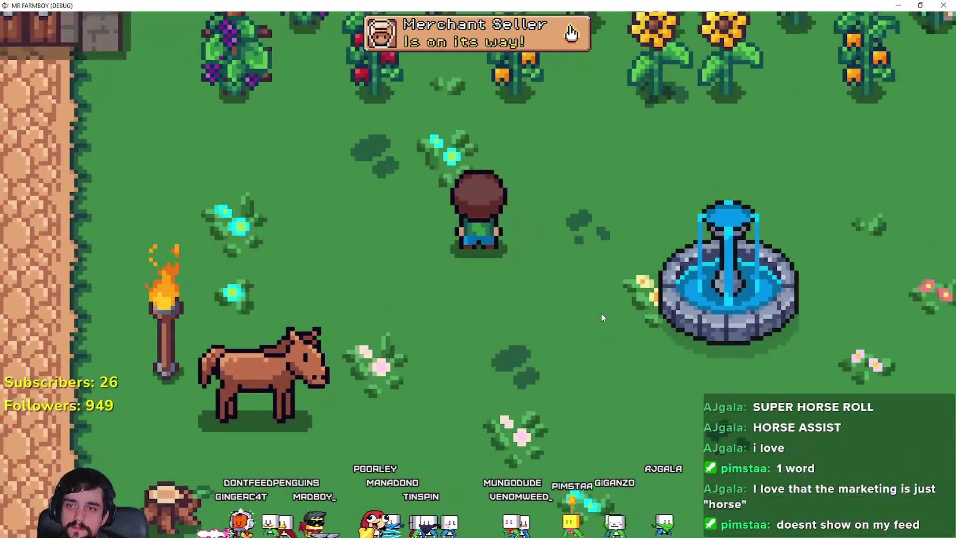
pyautogui.press('e')
pyautogui.press('e')
pyautogui.press('a')
pyautogui.press('s')
pyautogui.press('d')
pyautogui.press('a')
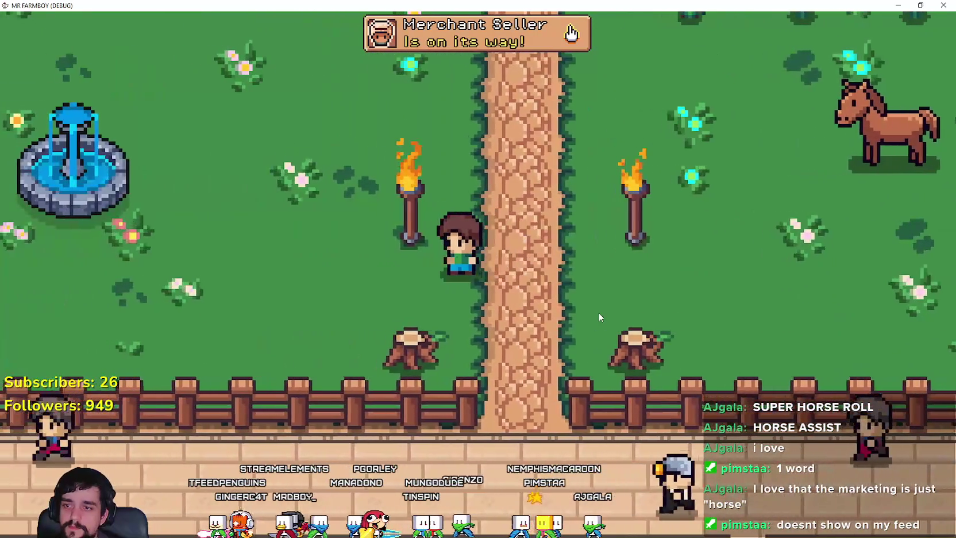
pyautogui.press('e')
# Ride back and forth, dismount, and stand the farmer mid-path facing down.
pyautogui.press('e')
pyautogui.press('d')
pyautogui.press('e')
pyautogui.press('e')
pyautogui.press('e')
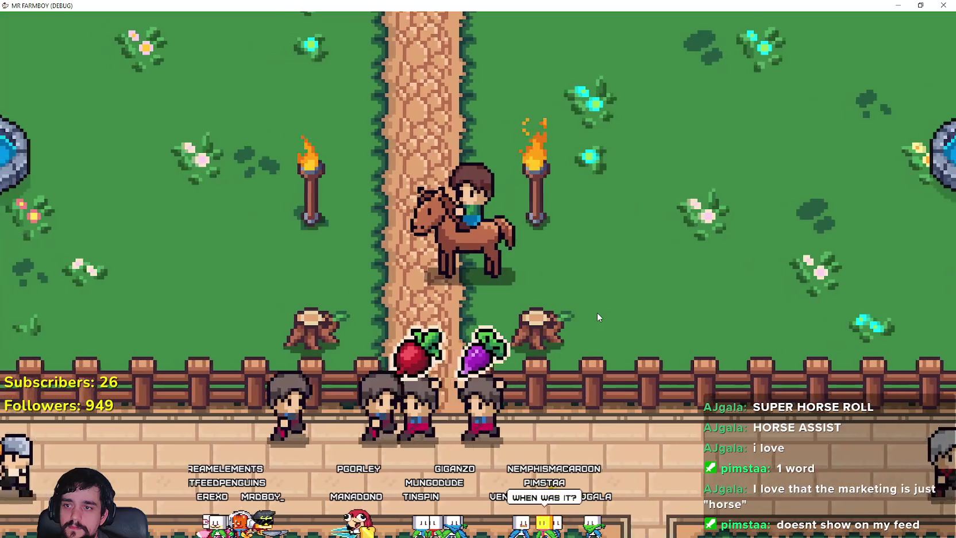
pyautogui.press('d')
pyautogui.press('a')
pyautogui.press('e')
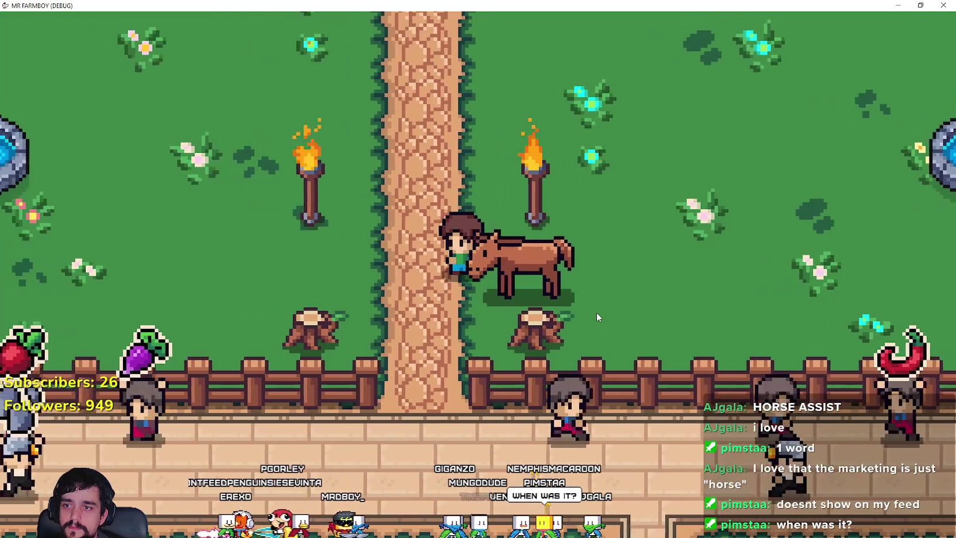
pyautogui.press('e')
pyautogui.press('e')
pyautogui.press('d')
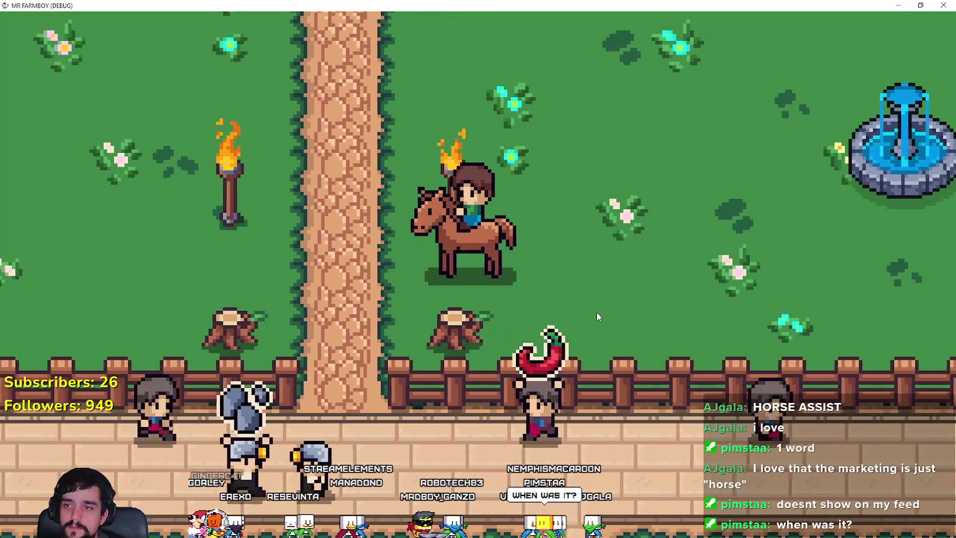
pyautogui.press('a')
pyautogui.press('a')
pyautogui.press('e')
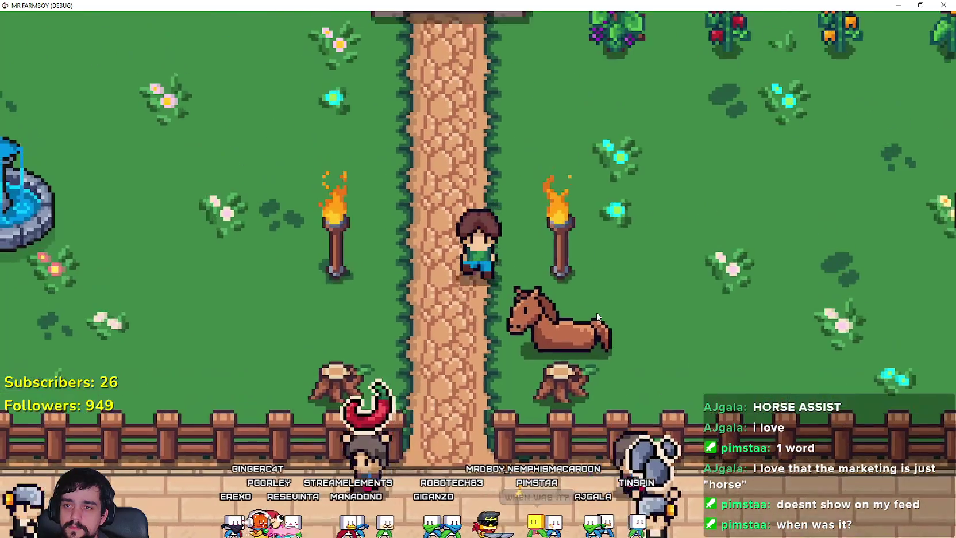
pyautogui.press('w')
pyautogui.scroll(1, 659, 316)
pyautogui.press('s')
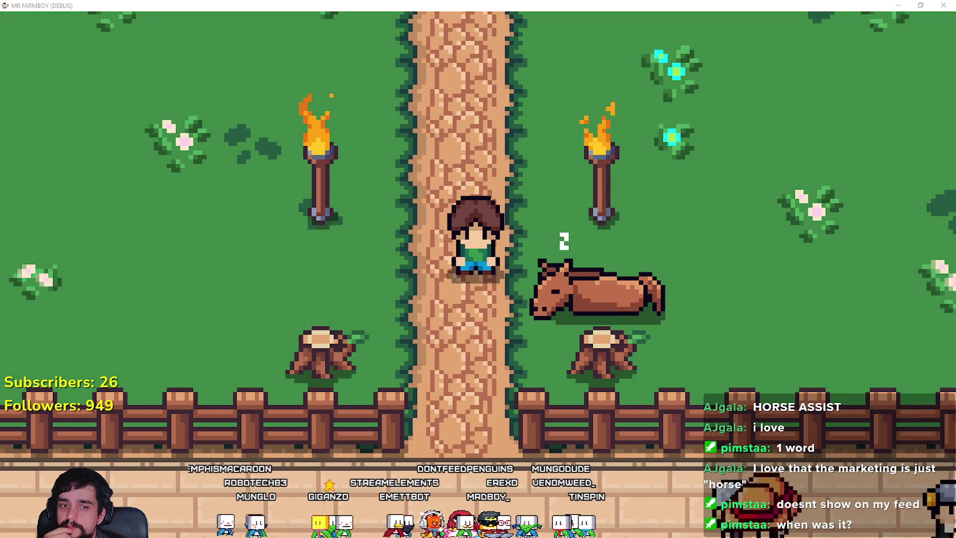
# Record the game area with a ShareX region capture and save the mp4 clip.
pyautogui.hotkey('alt', 'Tab')
pyautogui.scroll(-6, 374, 391)
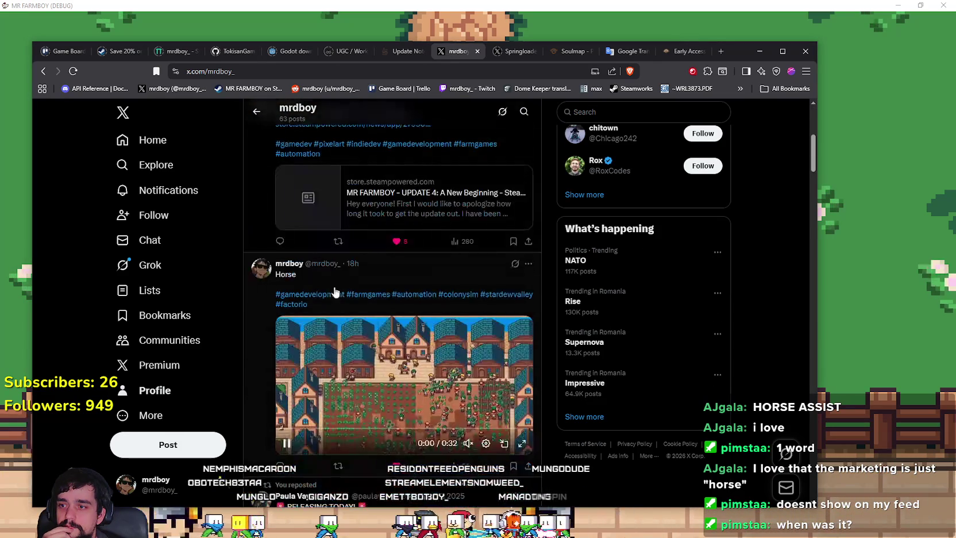
pyautogui.hotkey('alt', 'Tab')
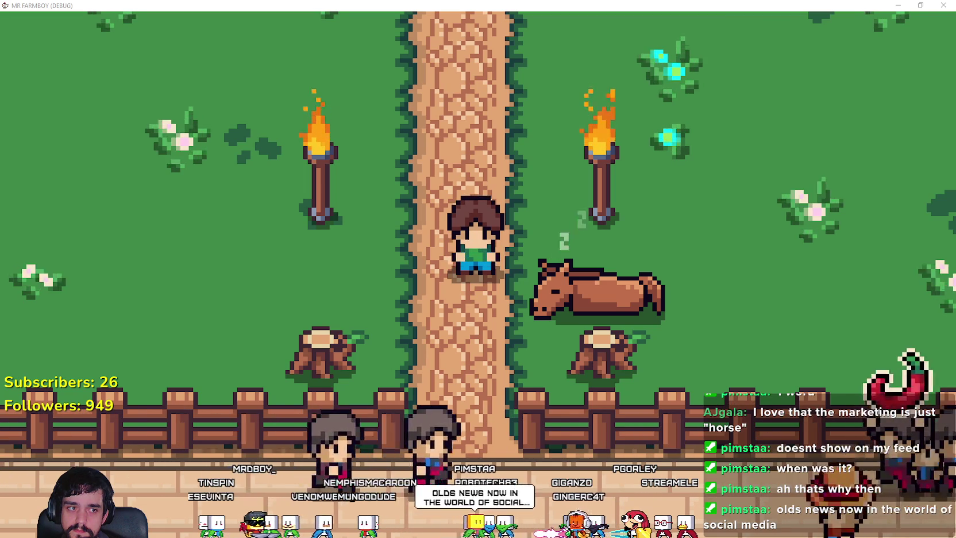
pyautogui.press('ctrl+Print')
pyautogui.moveTo(203, 65)
pyautogui.mouseDown()
pyautogui.moveTo(205, 119)
pyautogui.moveTo(672, 430)
pyautogui.moveTo(785, 478)
pyautogui.moveTo(838, 533)
pyautogui.moveTo(789, 531)
pyautogui.mouseUp()
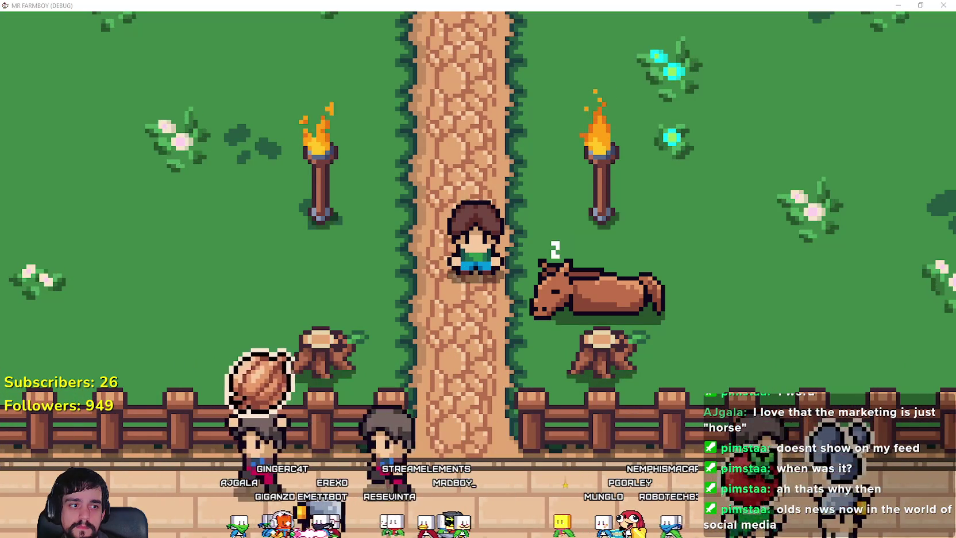
pyautogui.hotkey('alt', 'Tab')
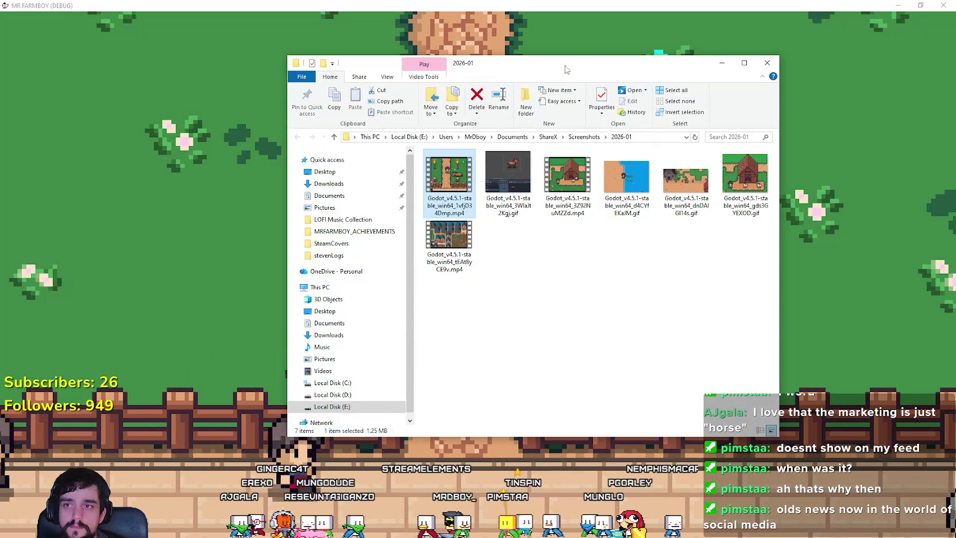
pyautogui.hotkey('alt', 'Tab')
# Take the game out of full screen and bring the X profile back up.
pyautogui.press('super+Down')
pyautogui.click(453, 115)
pyautogui.scroll(-10, 373, 345)
# Scroll back up to the pinned MR FARMBOY UPDATE 4 post and select its hashtag lines.
pyautogui.scroll(4, 376, 339)
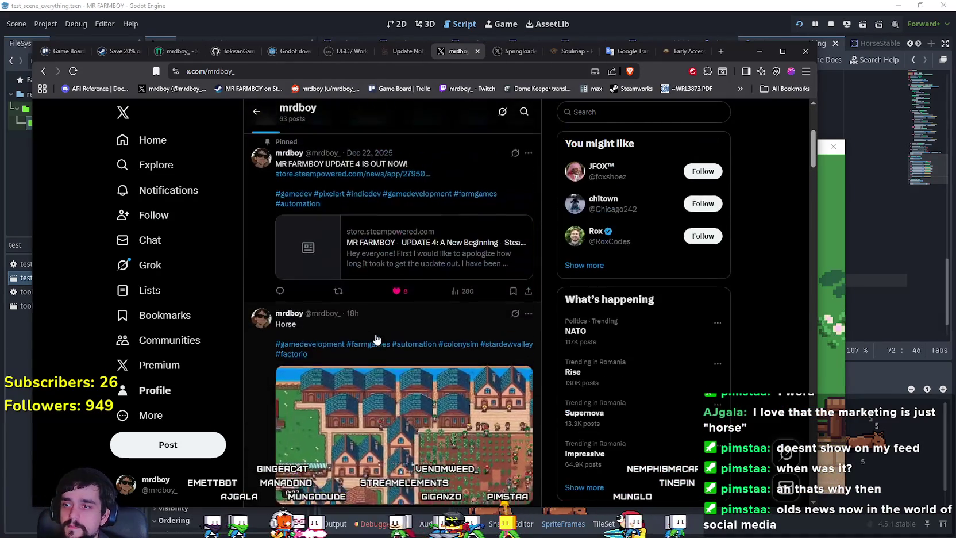
pyautogui.scroll(5, 376, 339)
pyautogui.scroll(-15, 378, 330)
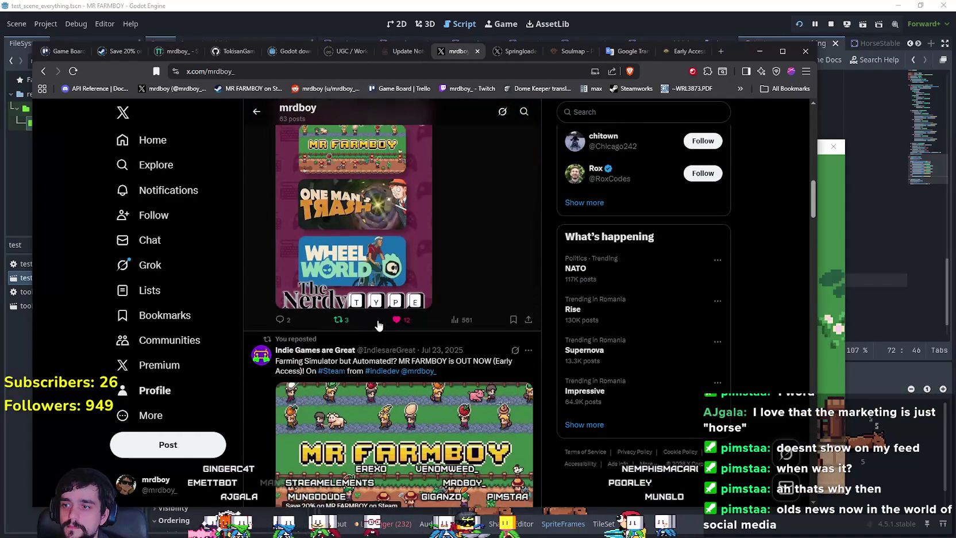
pyautogui.scroll(8, 378, 326)
pyautogui.scroll(4, 292, 378)
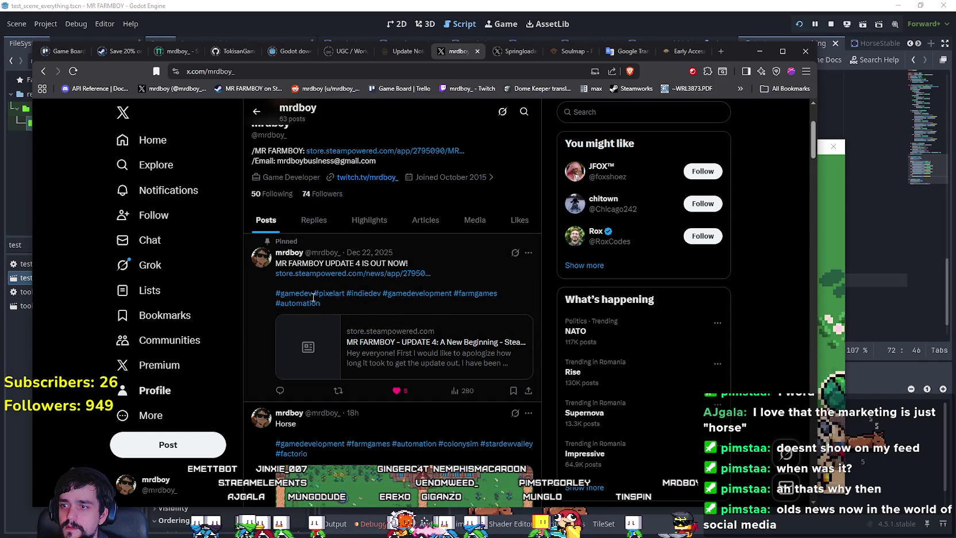
pyautogui.moveTo(274, 296); pyautogui.dragTo(276, 298)
# Start a new post, paste the copied hashtags and attach the recorded horse mp4 clip.
pyautogui.click(189, 446)
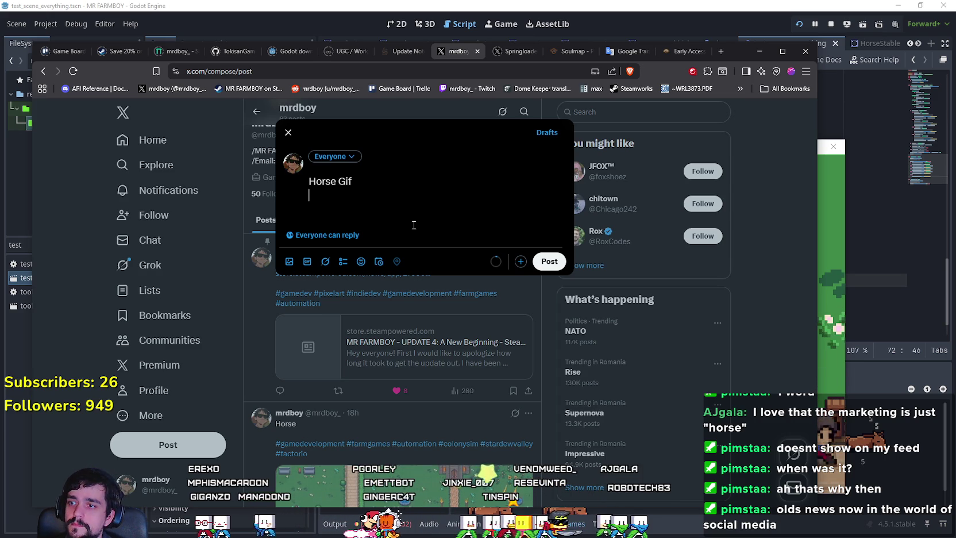
pyautogui.hotkey('ctrl', 'v')
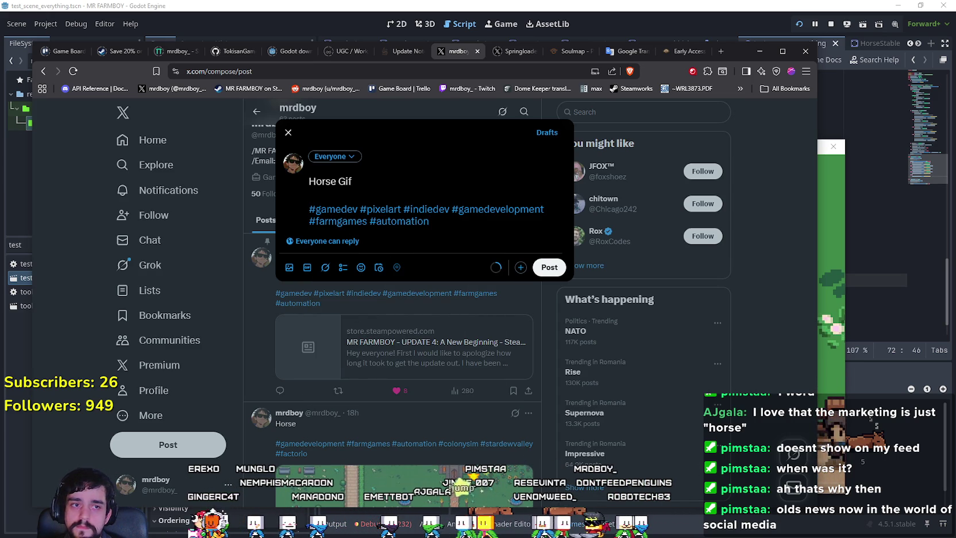
pyautogui.moveTo(427, 222); pyautogui.dragTo(428, 223)
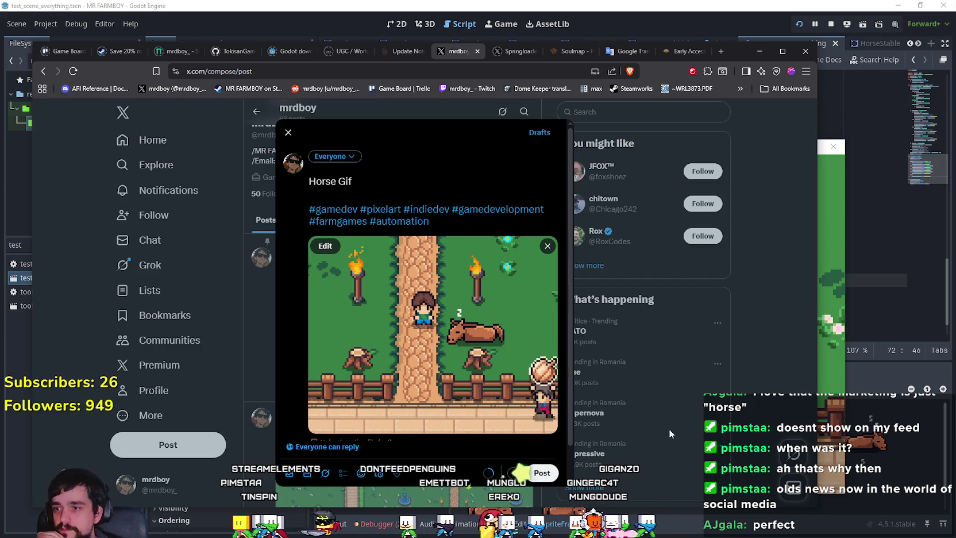
# Publish the Horse Gif post and scroll over the published result.
pyautogui.click(542, 473)
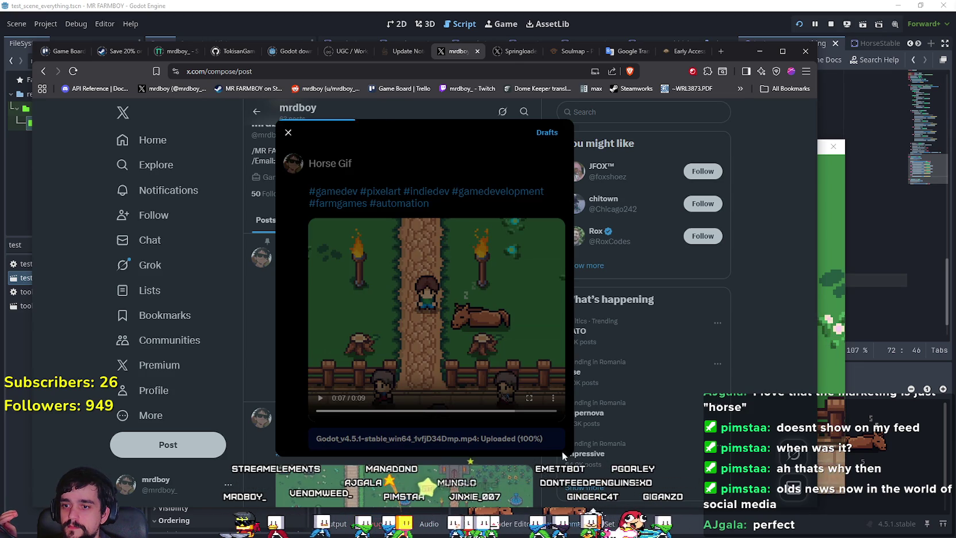
pyautogui.scroll(-4, 534, 391)
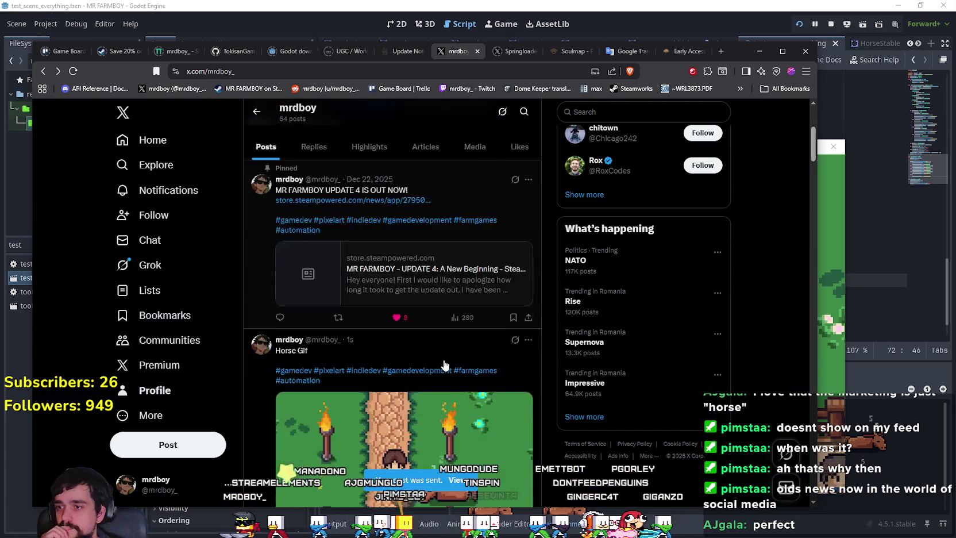
pyautogui.scroll(-2, 534, 391)
pyautogui.scroll(4, 581, 380)
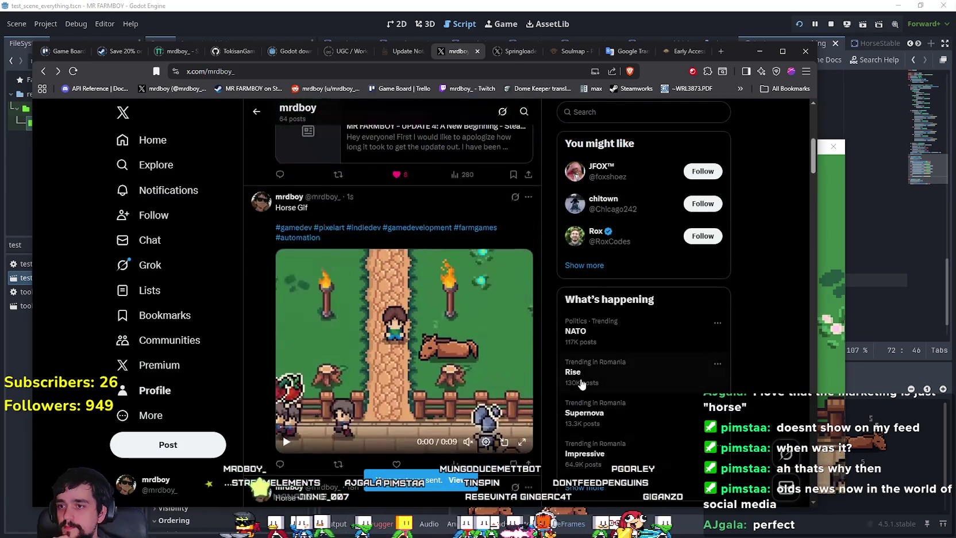
pyautogui.scroll(-2, 391, 389)
# Open the Horse Gif post on its own page and copy its web address.
pyautogui.scroll(3, 542, 400)
pyautogui.scroll(-2, 542, 400)
pyautogui.click(399, 156)
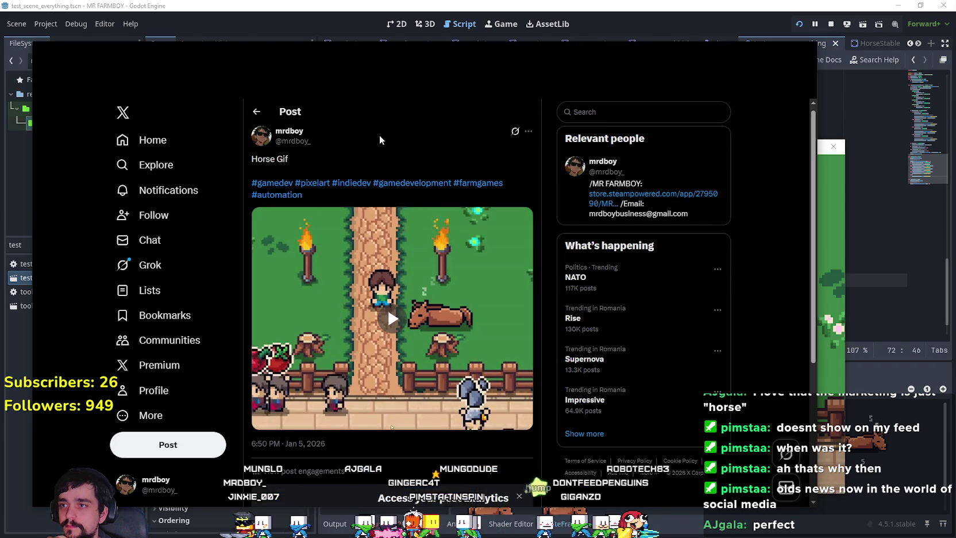
pyautogui.click(353, 71)
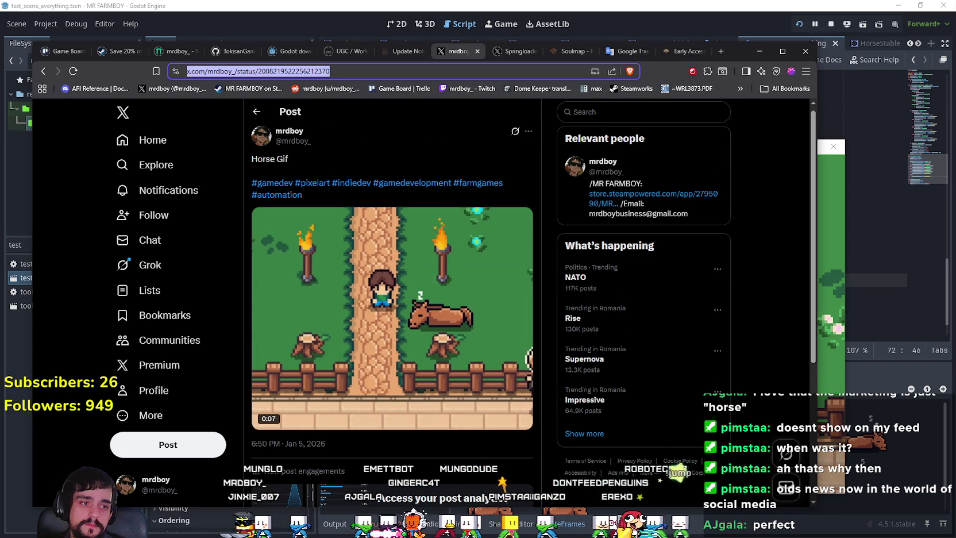
pyautogui.hotkey('alt', 'Tab')
# Return to the X profile page, then bring up the game window and switch to Steam.
pyautogui.moveTo(412, 300)
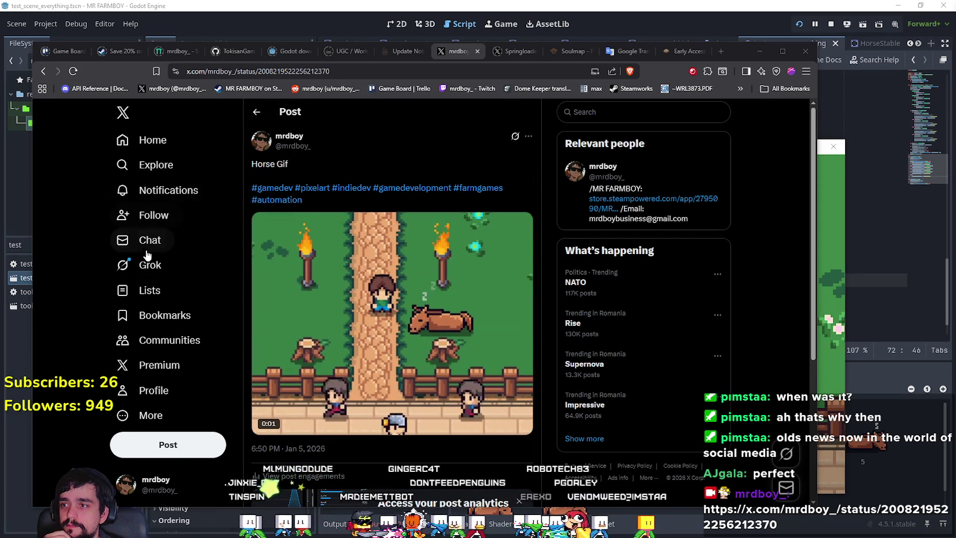
pyautogui.click(152, 389)
pyautogui.scroll(-8, 400, 332)
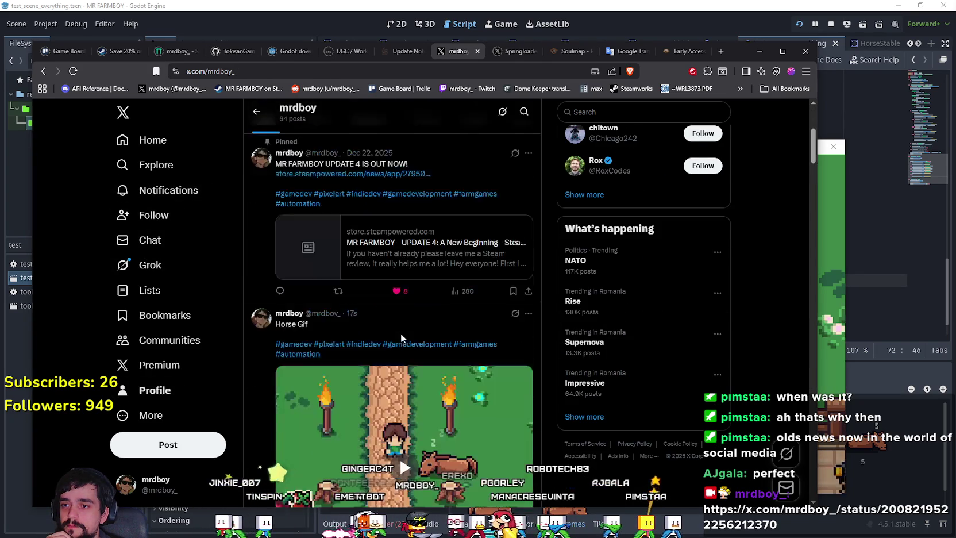
pyautogui.scroll(2, 518, 364)
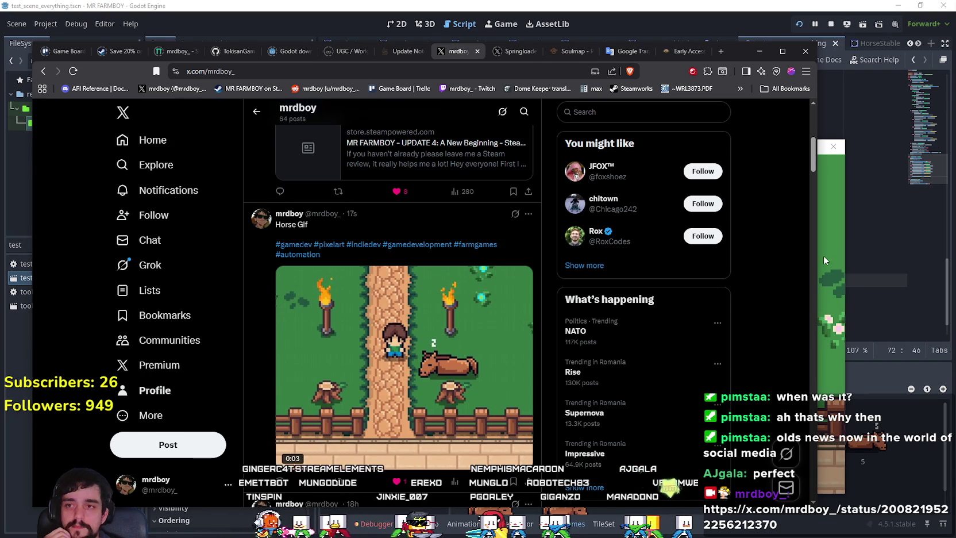
pyautogui.click(835, 197)
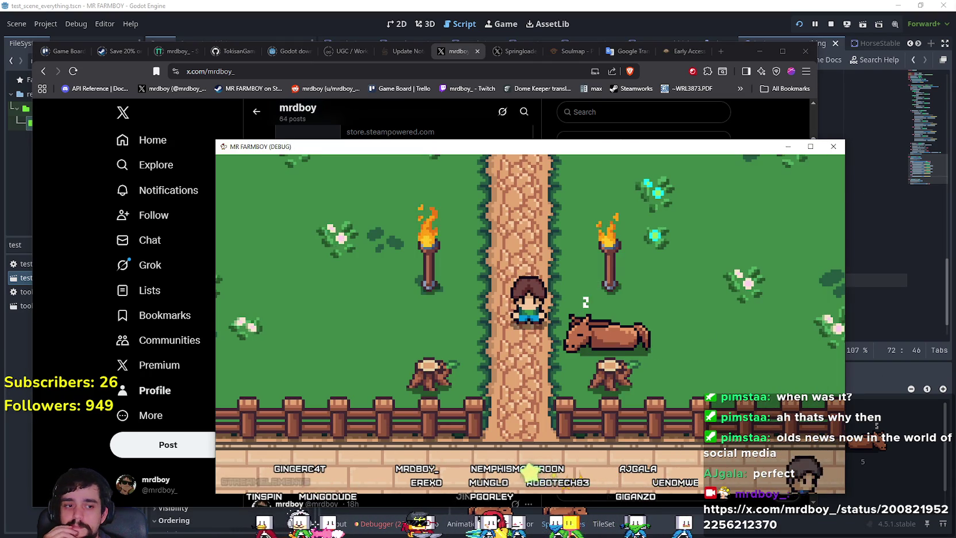
pyautogui.hotkey('alt', 'Tab')
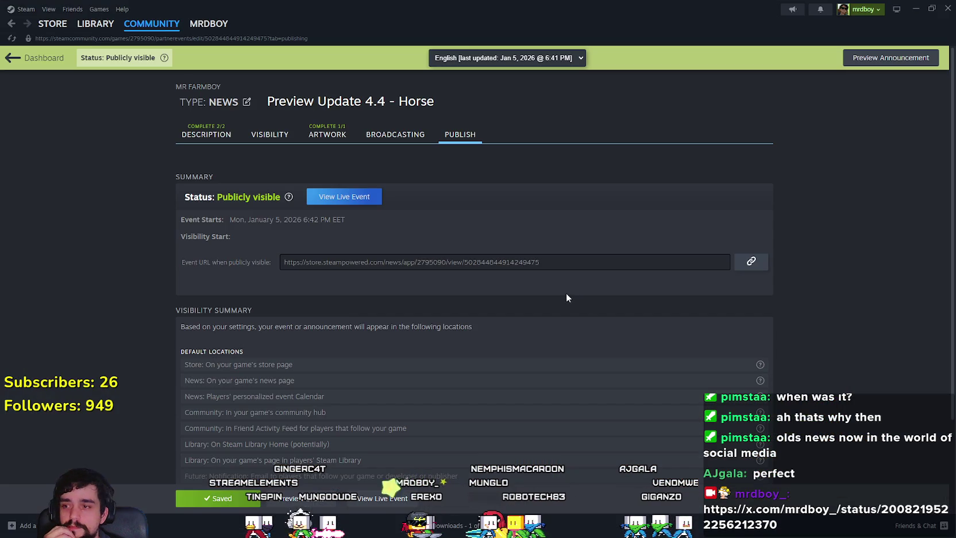
# Go from the MR FARMBOY library entry to its store page and open the Preview Update 4.4 - Horse announcement.
pyautogui.click(95, 24)
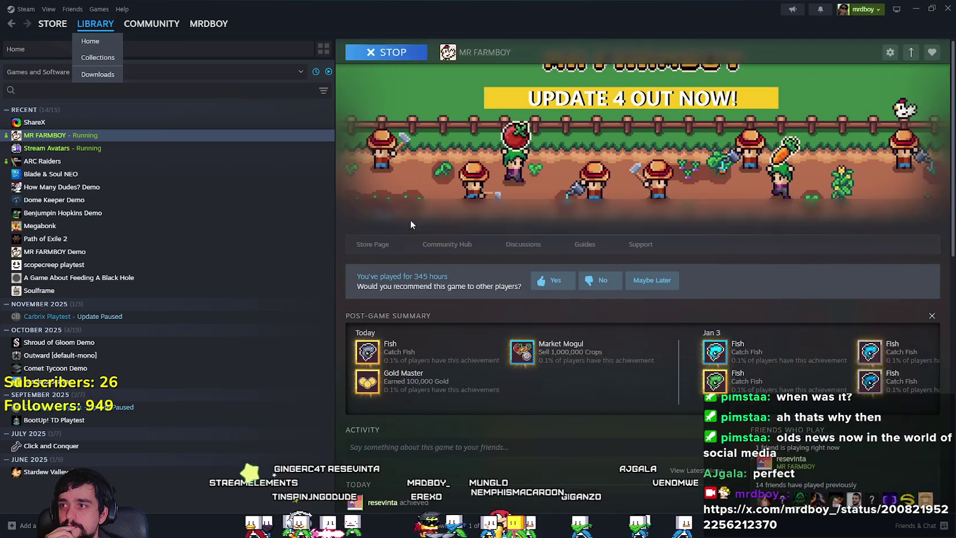
pyautogui.scroll(-3, 455, 356)
pyautogui.scroll(3, 460, 360)
pyautogui.click(374, 244)
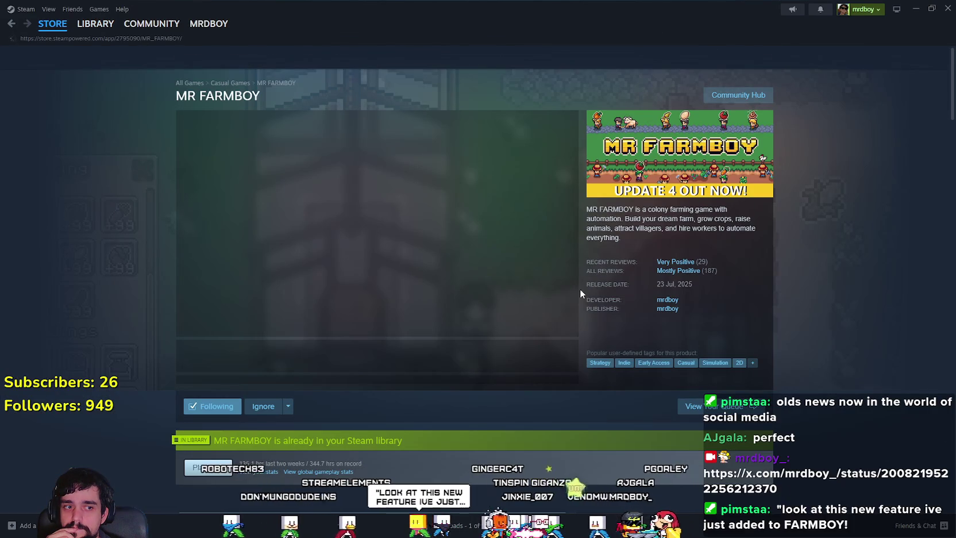
pyautogui.click(323, 356)
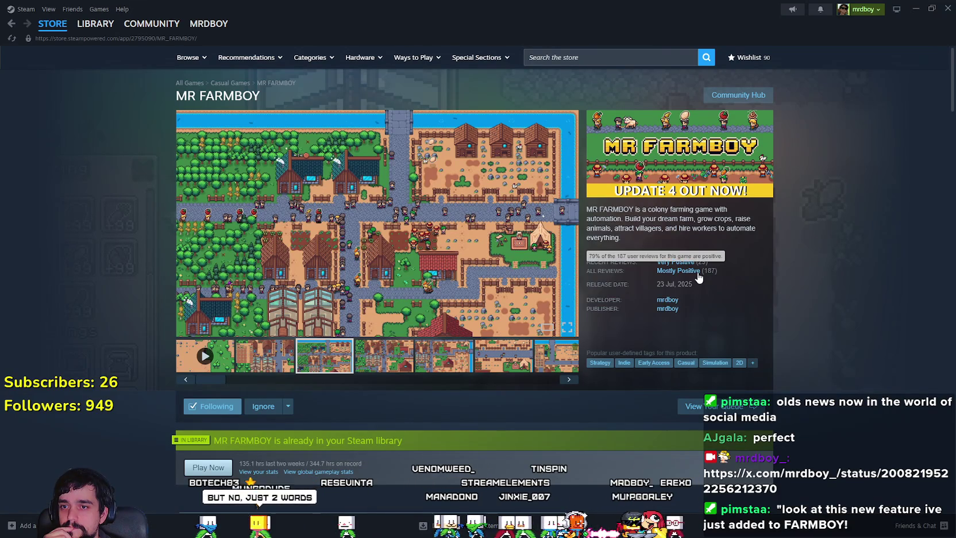
pyautogui.scroll(-10, 805, 289)
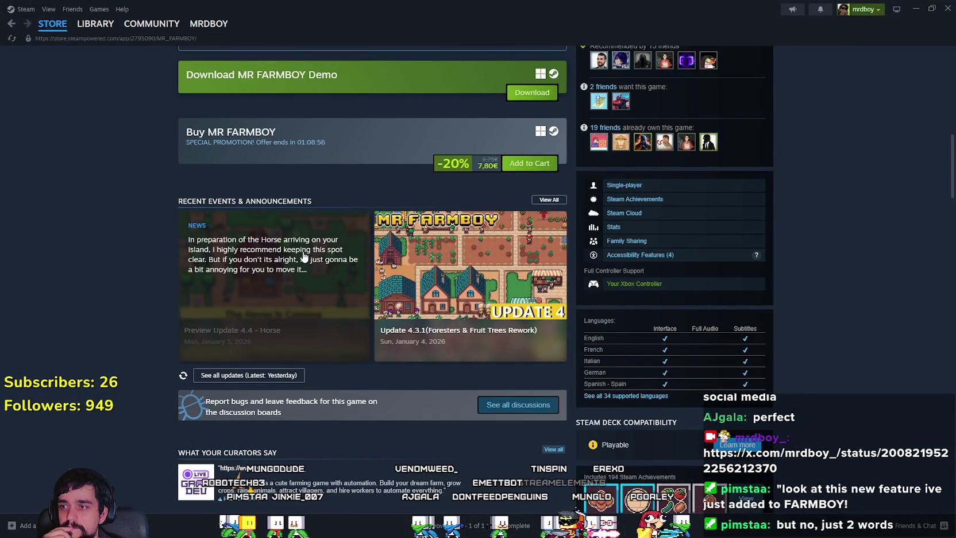
pyautogui.click(339, 310)
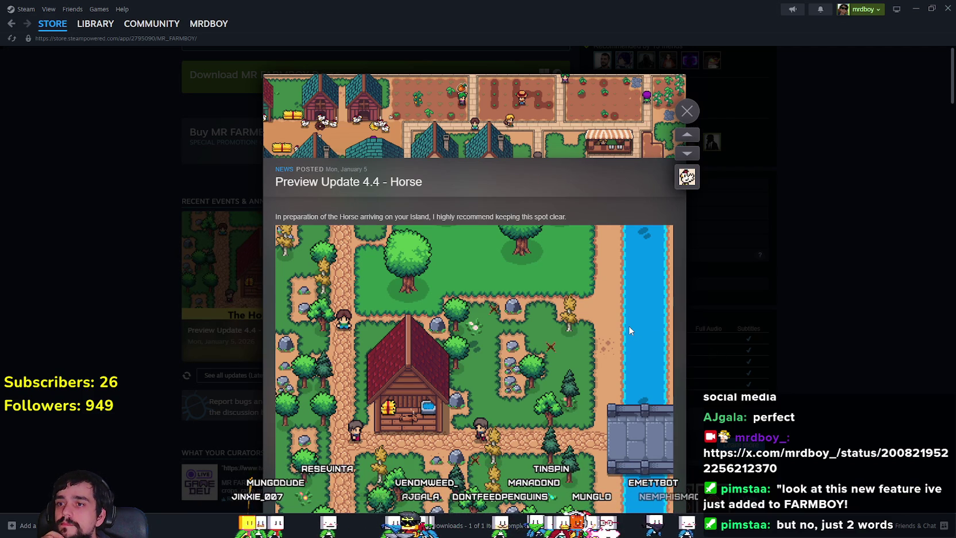
# Scroll down the Preview Update 4.4 - Horse announcement and copy its shareable link.
pyautogui.scroll(-2, 529, 296)
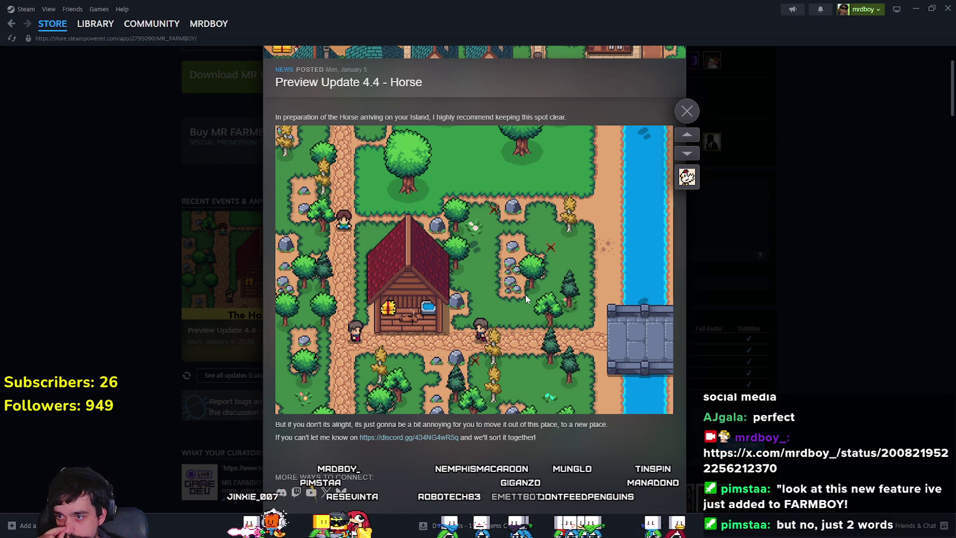
pyautogui.scroll(-3, 525, 294)
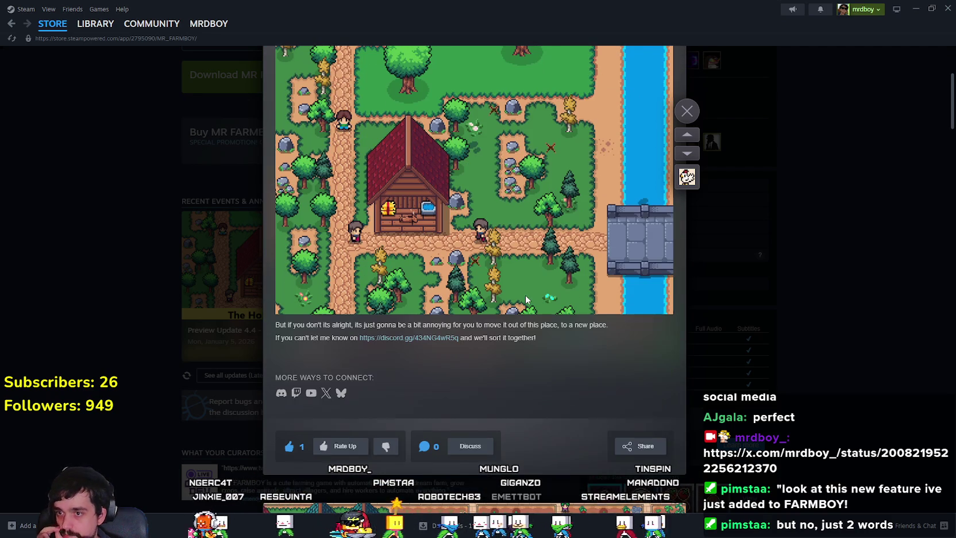
pyautogui.click(639, 448)
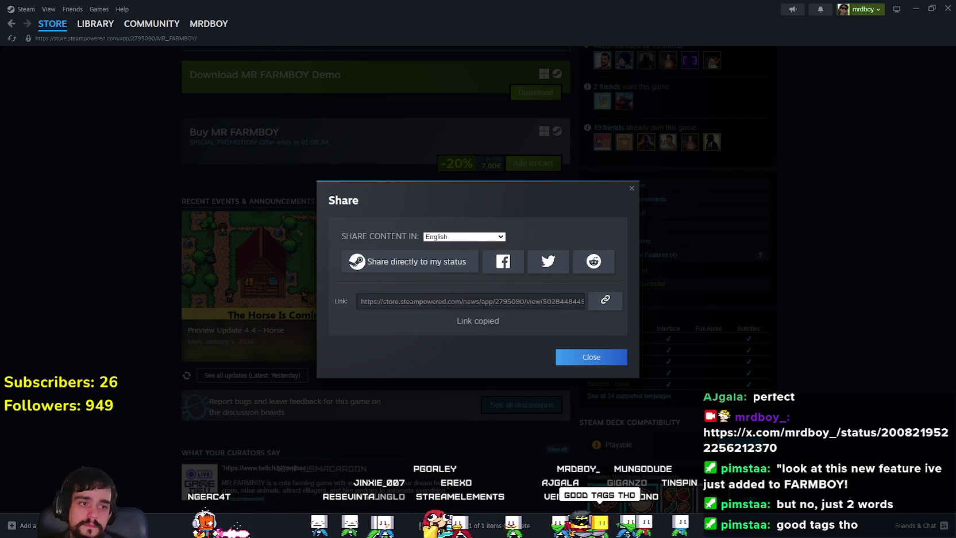
pyautogui.press('Escape')
# Close the announcement and go to MR FARMBOY in the Steam library.
pyautogui.scroll(10, 802, 301)
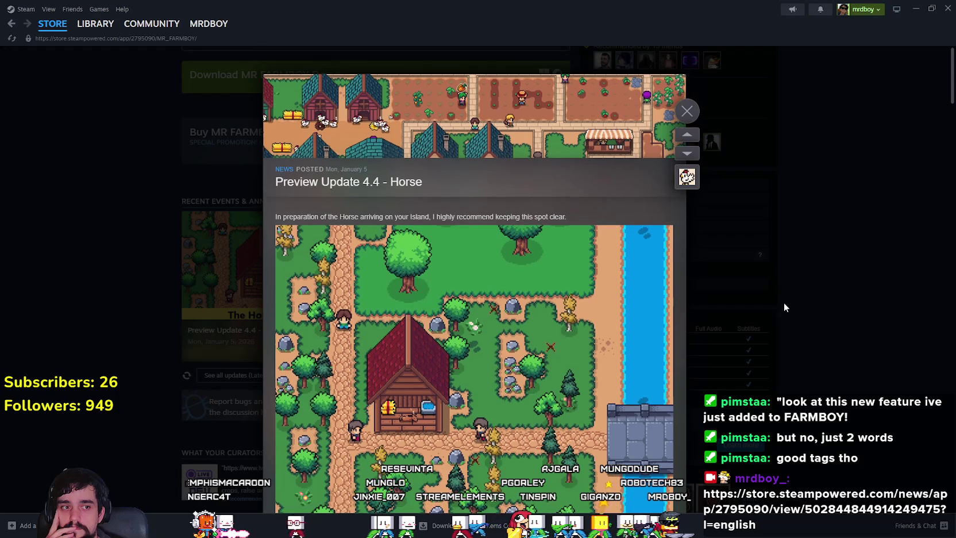
pyautogui.click(688, 112)
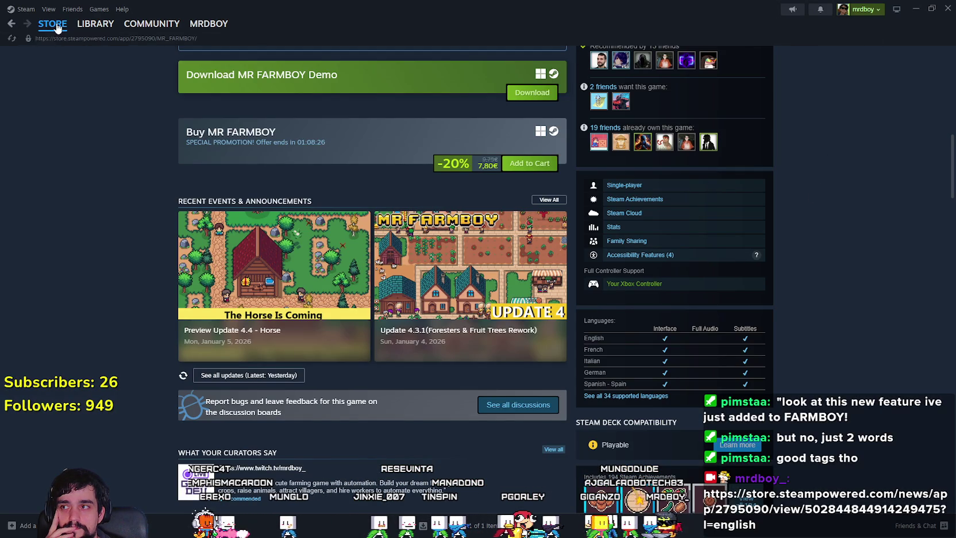
pyautogui.click(97, 24)
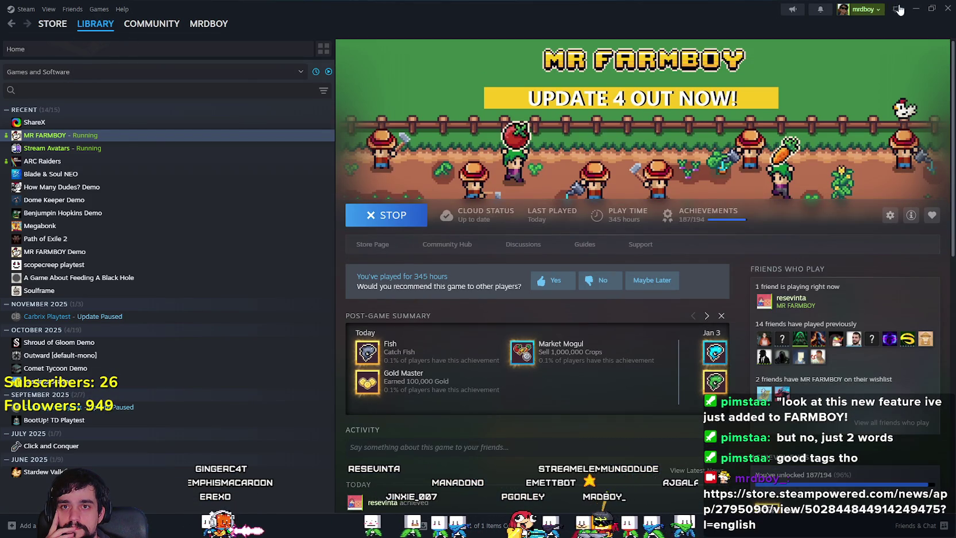
# Minimize Steam and scroll through the X profile feed showing the new Horse Gif post.
pyautogui.click(911, 8)
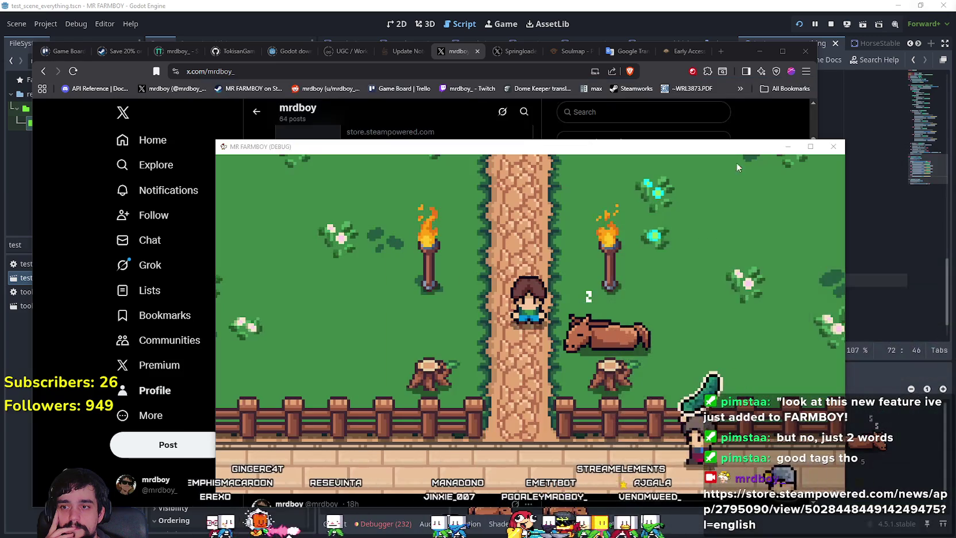
pyautogui.click(547, 126)
pyautogui.scroll(-2, 386, 461)
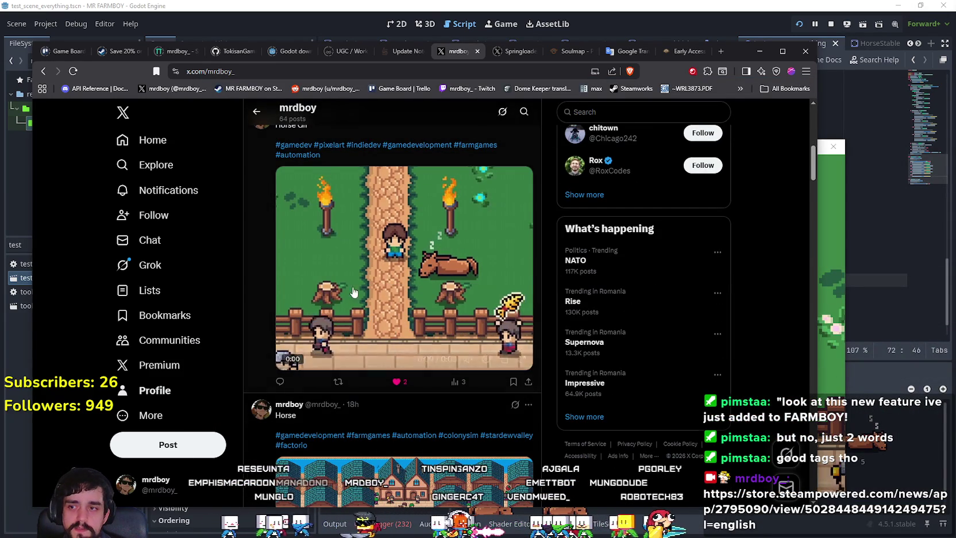
pyautogui.scroll(3, 499, 343)
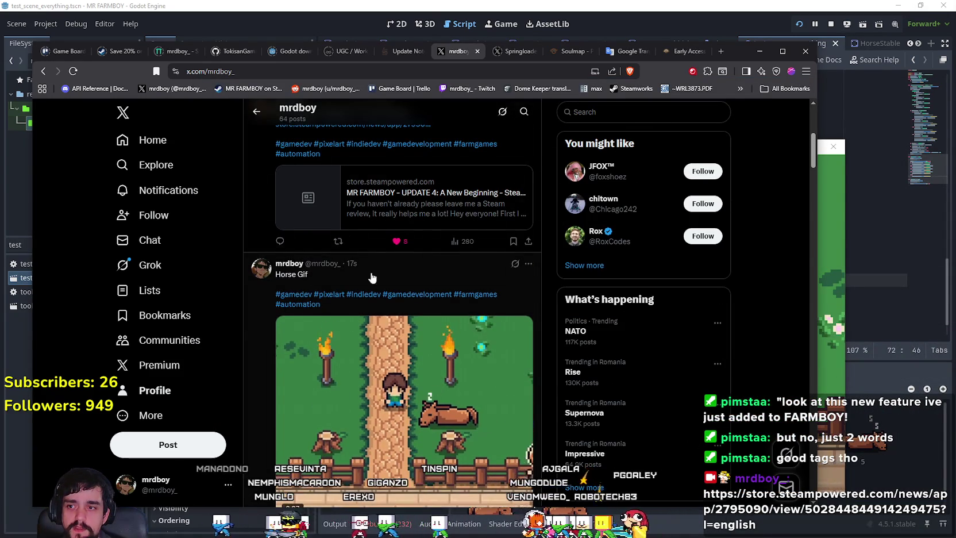
pyautogui.scroll(-3, 472, 376)
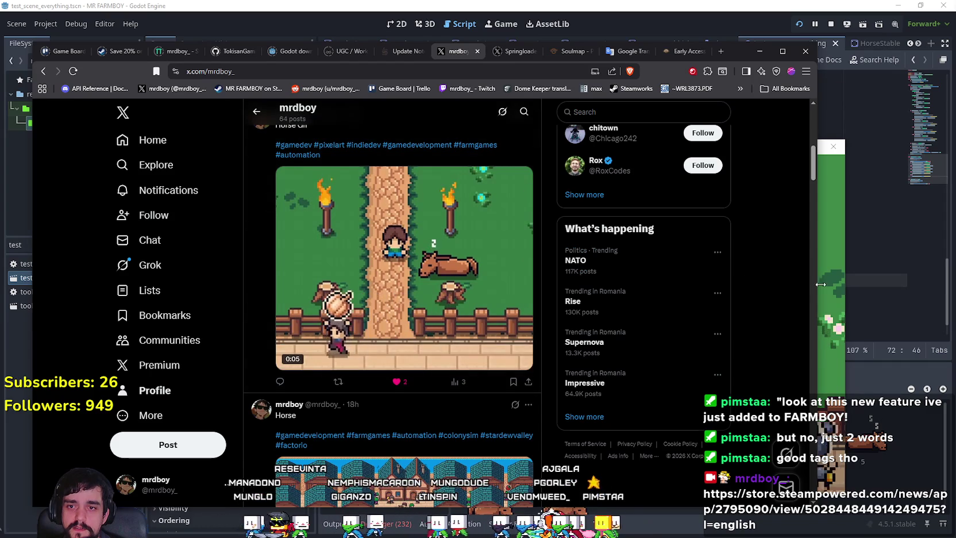
# Bring the MR FARMBOY game window forward, mount the horse with E, and make the window fill the screen.
pyautogui.click(831, 282)
pyautogui.moveTo(711, 152); pyautogui.dragTo(712, 140)
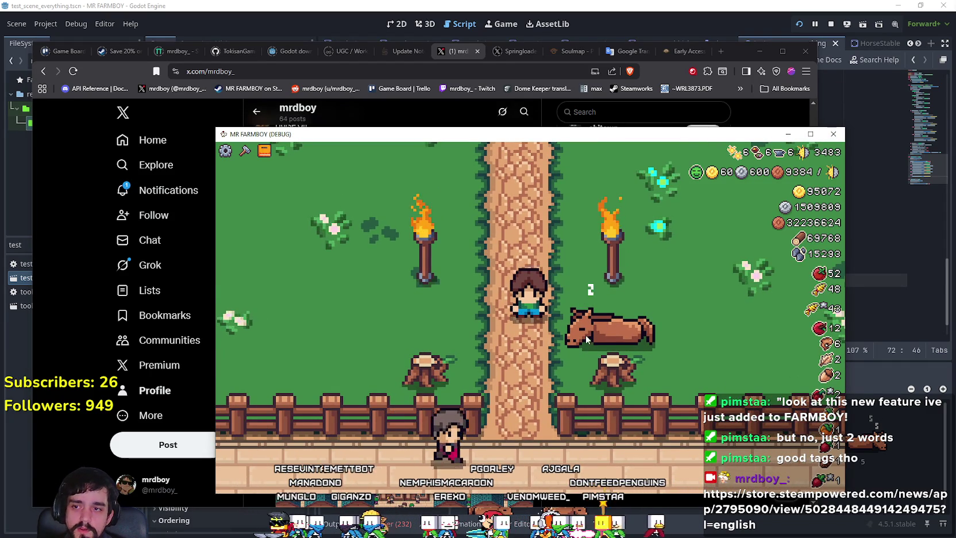
pyautogui.press('e')
pyautogui.click(810, 134)
# Dismount and walk the player around the house, past the fountain toward the crop rows.
pyautogui.press('e')
pyautogui.press('w')
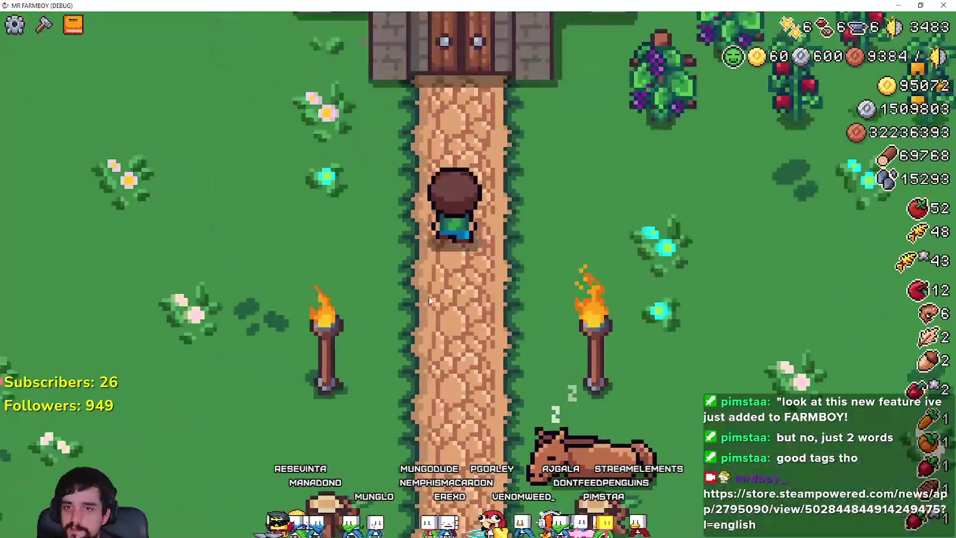
pyautogui.press('a')
pyautogui.press('s')
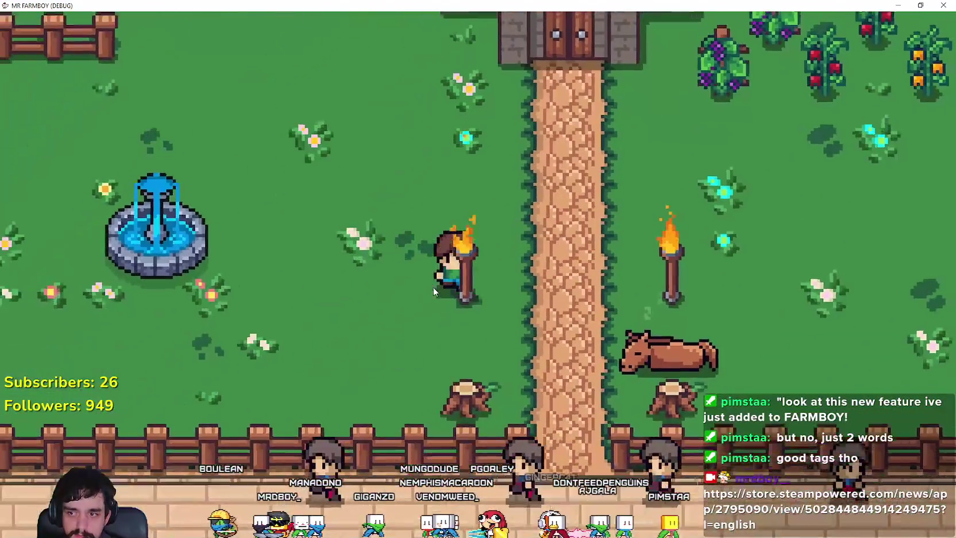
pyautogui.press('d')
pyautogui.press('w')
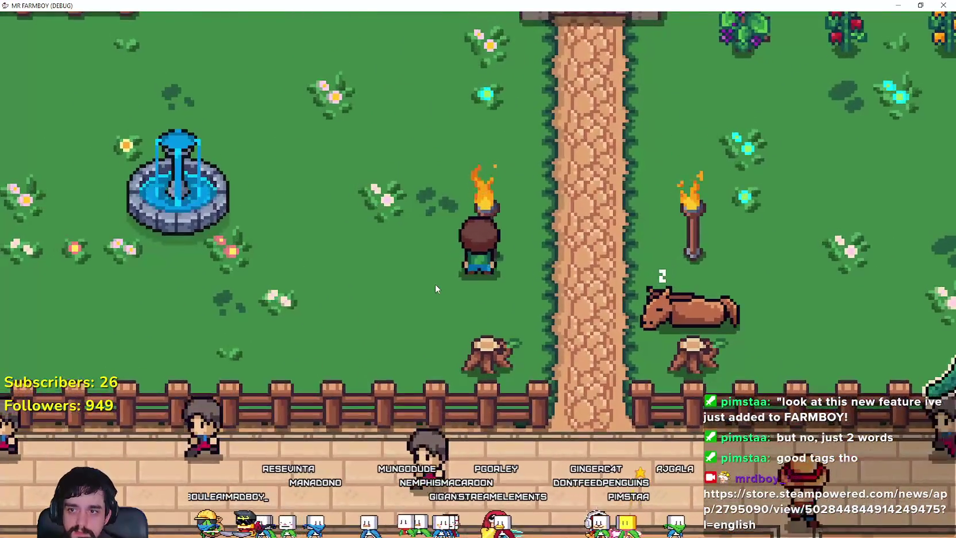
pyautogui.press('d')
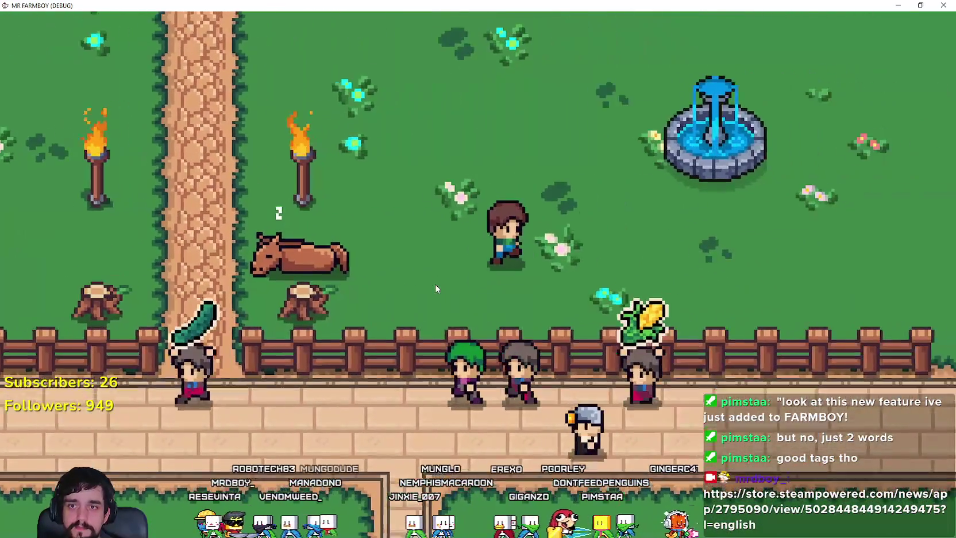
pyautogui.press('w')
pyautogui.press('d')
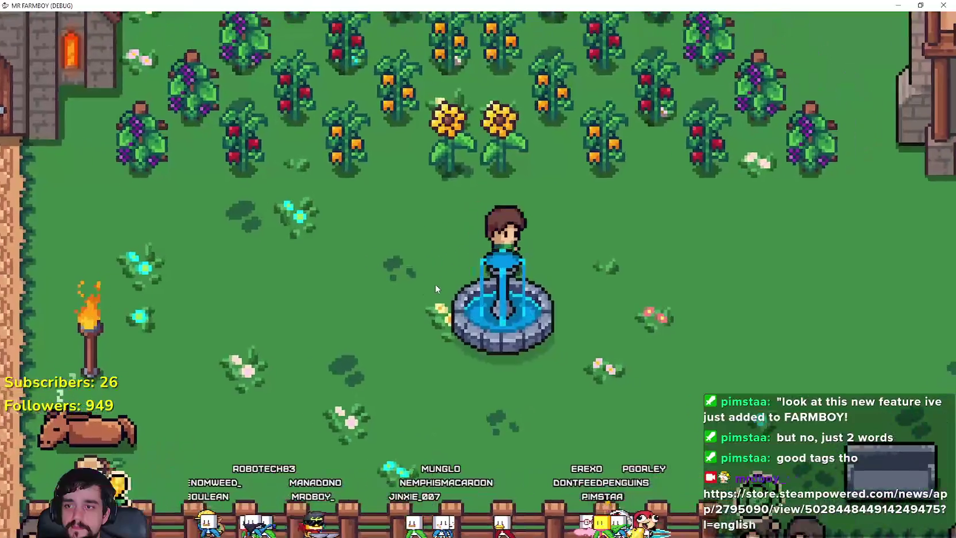
# Walk the player along the fence road, then switch through the browser back to the Godot editor.
pyautogui.press('s')
pyautogui.press('d')
pyautogui.press('a')
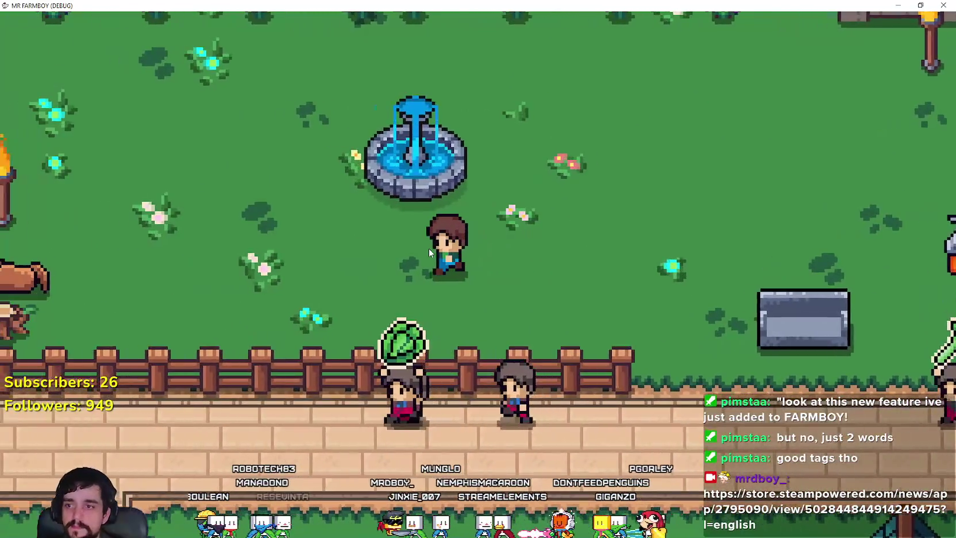
pyautogui.press('s')
pyautogui.press('a')
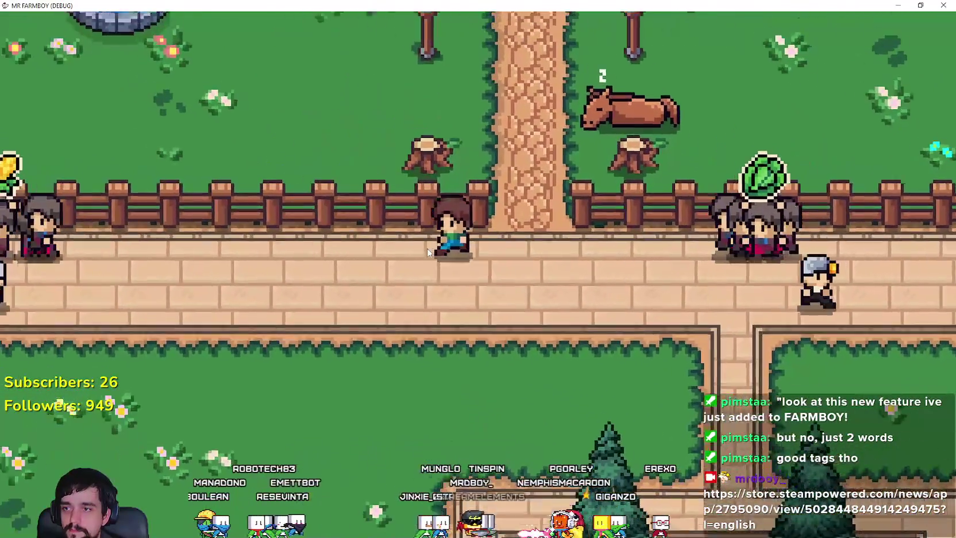
pyautogui.press('w')
pyautogui.press('a')
pyautogui.press('s')
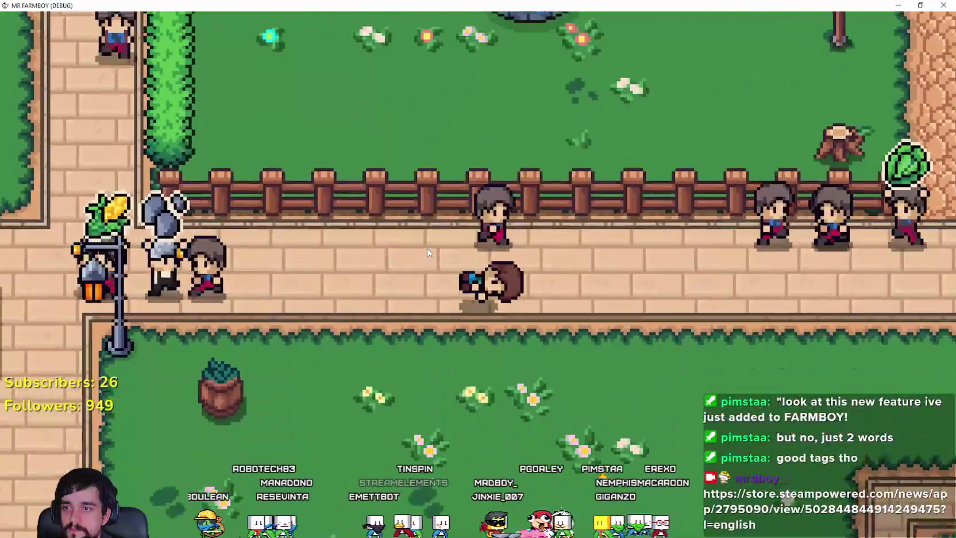
pyautogui.hotkey('alt', 'Tab')
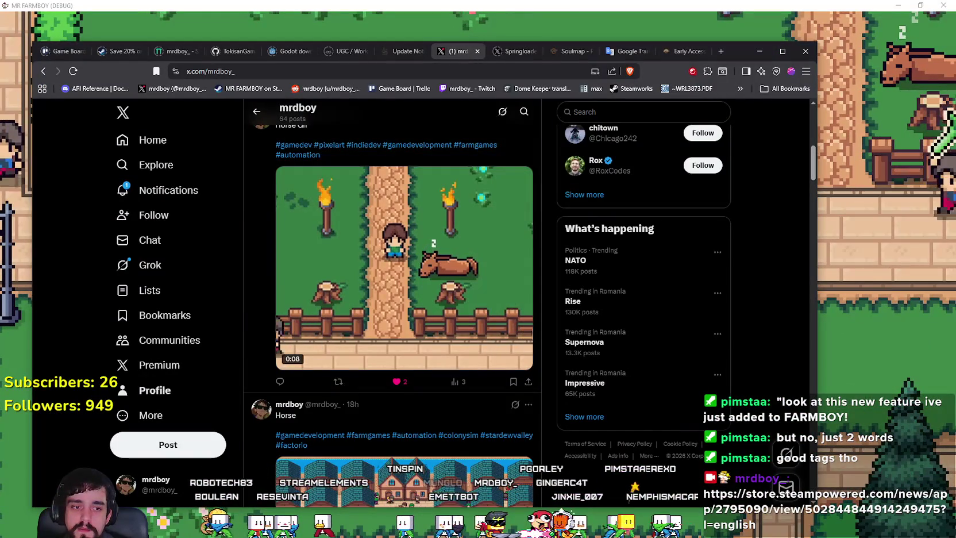
pyautogui.hotkey('alt', 'Tab')
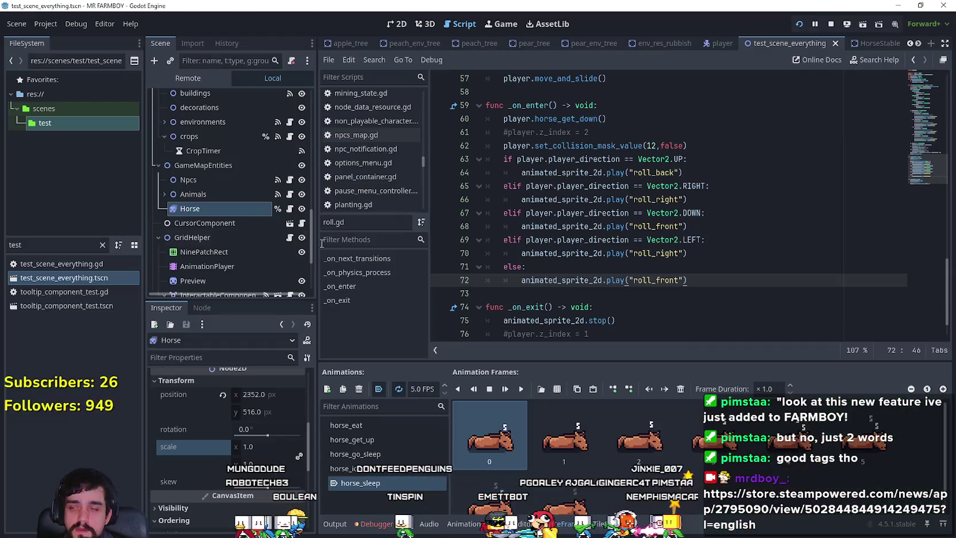
# Move to the empty line below the function, then open the Horse node's script.
pyautogui.click(623, 259)
pyautogui.press('Down')
pyautogui.press('Down')
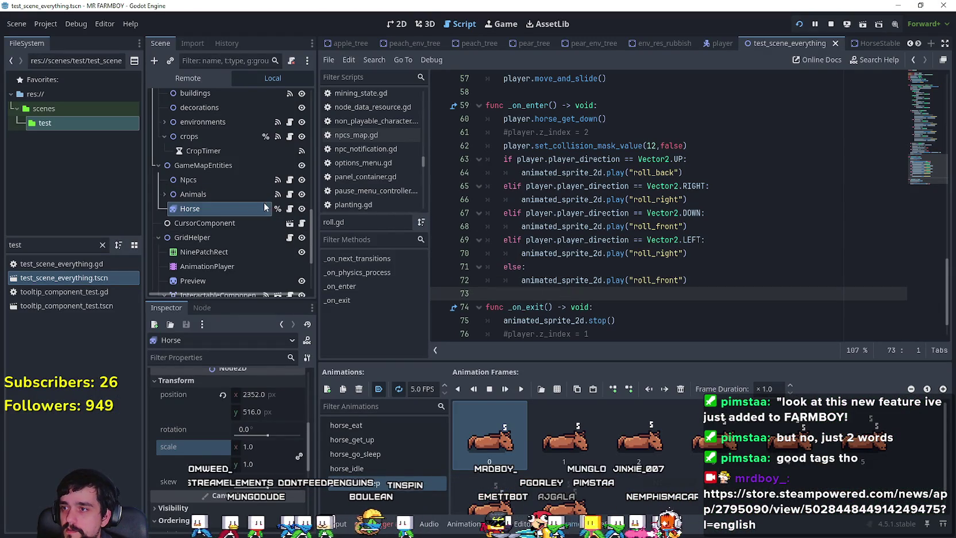
pyautogui.click(289, 209)
pyautogui.scroll(5, 173, 153)
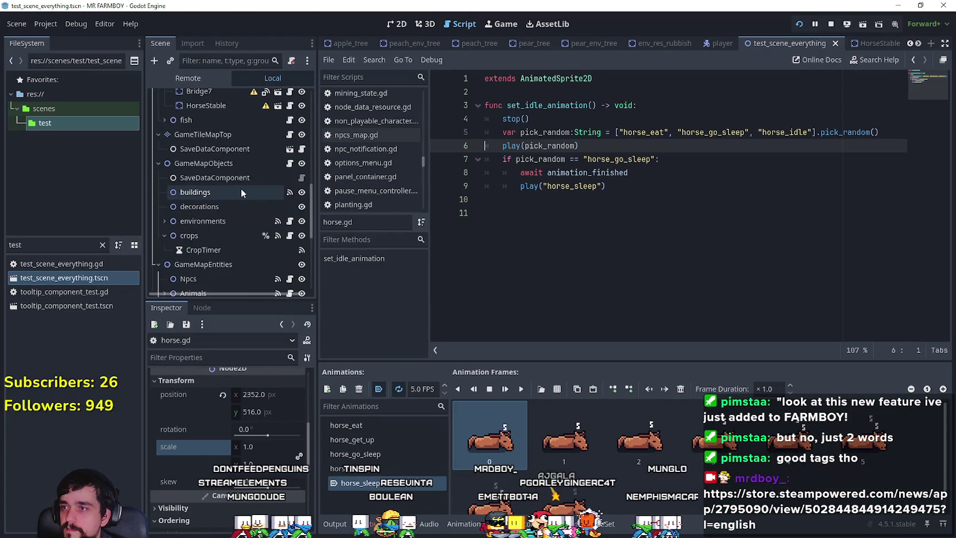
# In the player scene, expand the collision grids and enable collision mask bit 12 on the Player.
pyautogui.click(712, 43)
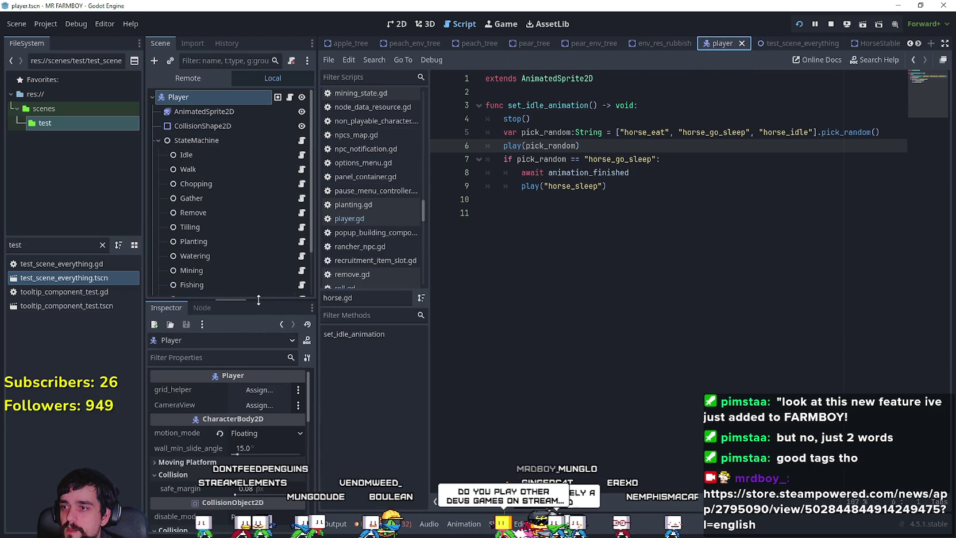
pyautogui.moveTo(258, 299); pyautogui.dragTo(259, 176)
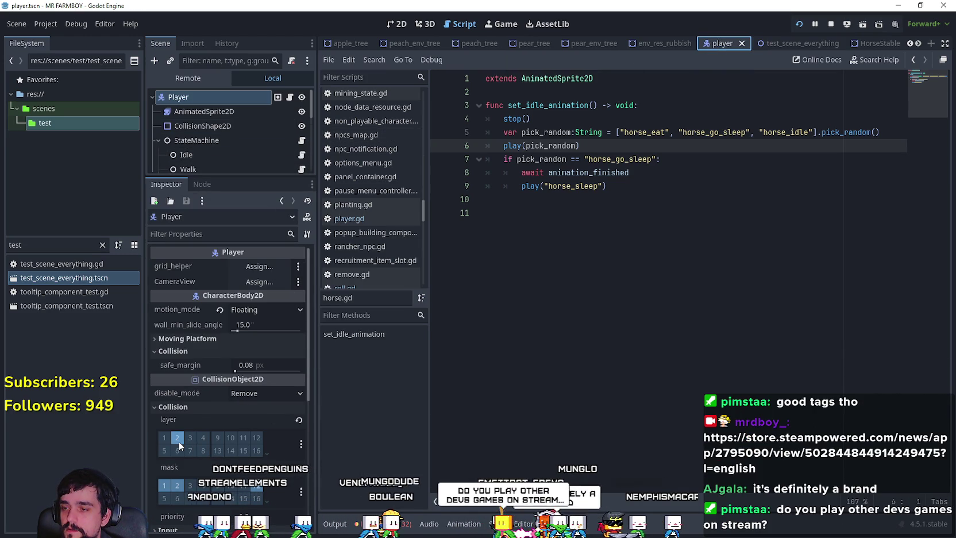
pyautogui.click(267, 500)
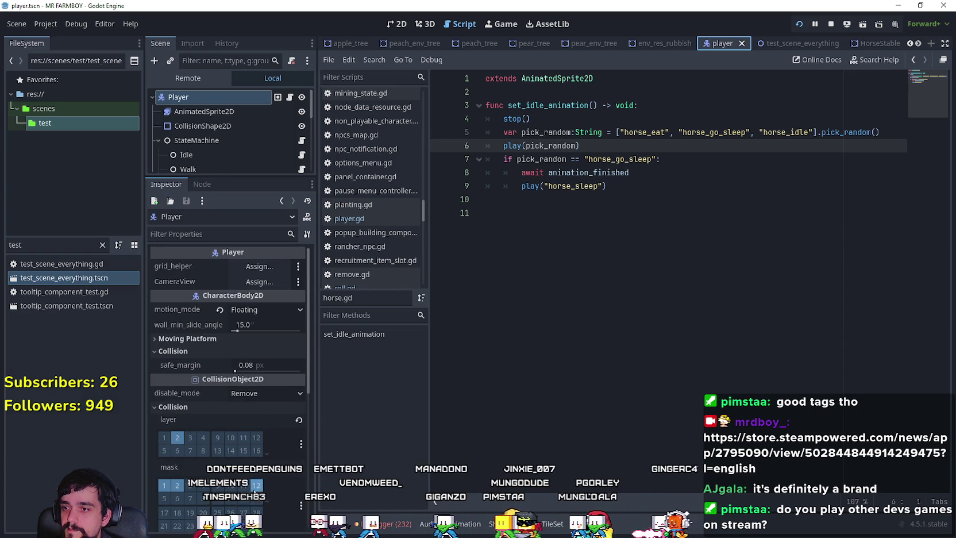
pyautogui.click(266, 450)
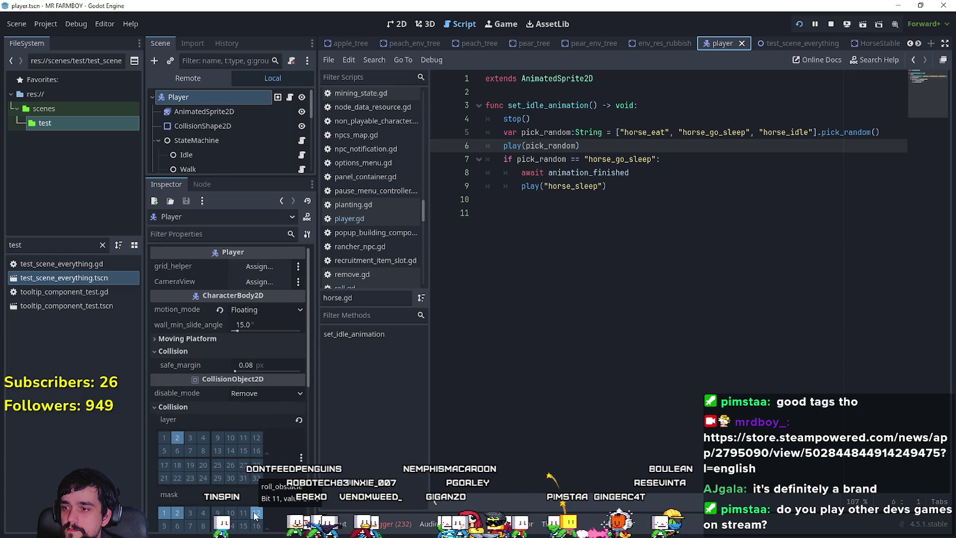
pyautogui.click(255, 515)
# Review lines 29–36 of the horse_set function in the player script.
pyautogui.click(290, 97)
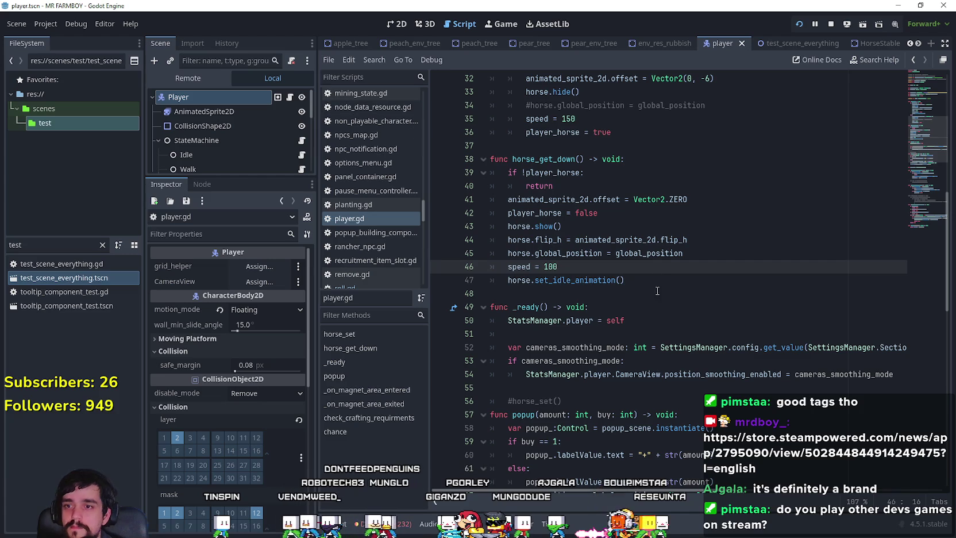
pyautogui.scroll(4, 652, 270)
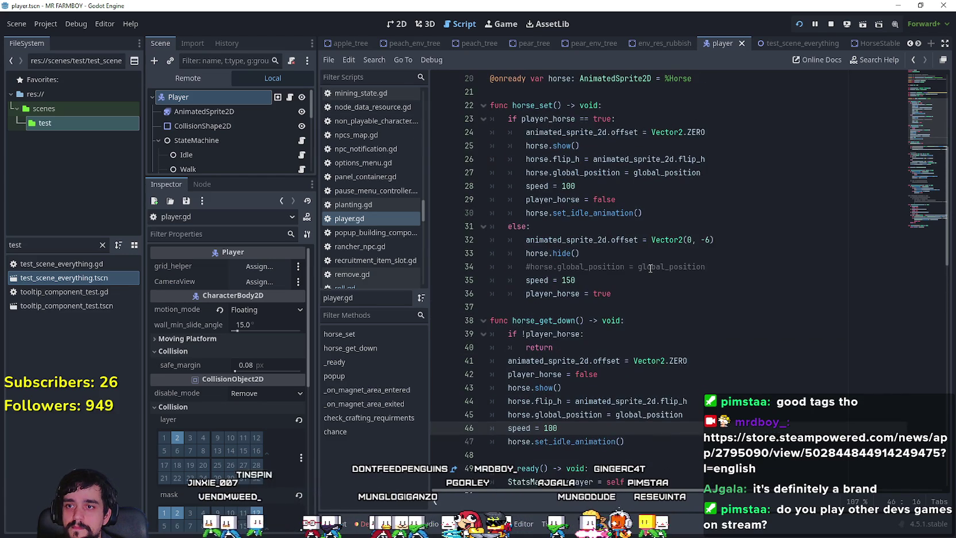
pyautogui.click(687, 200)
pyautogui.click(692, 226)
pyautogui.click(700, 293)
pyautogui.scroll(-4, 701, 293)
pyautogui.scroll(-3, 224, 153)
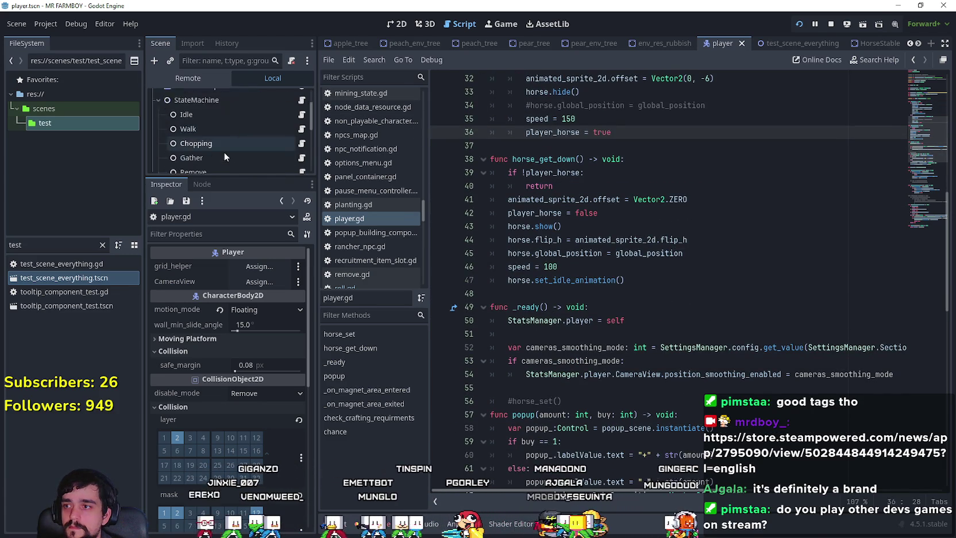
# Set a breakpoint on the collision mask line of the roll state script, then run the game windowed with F5 and F11.
pyautogui.moveTo(241, 178); pyautogui.dragTo(245, 280)
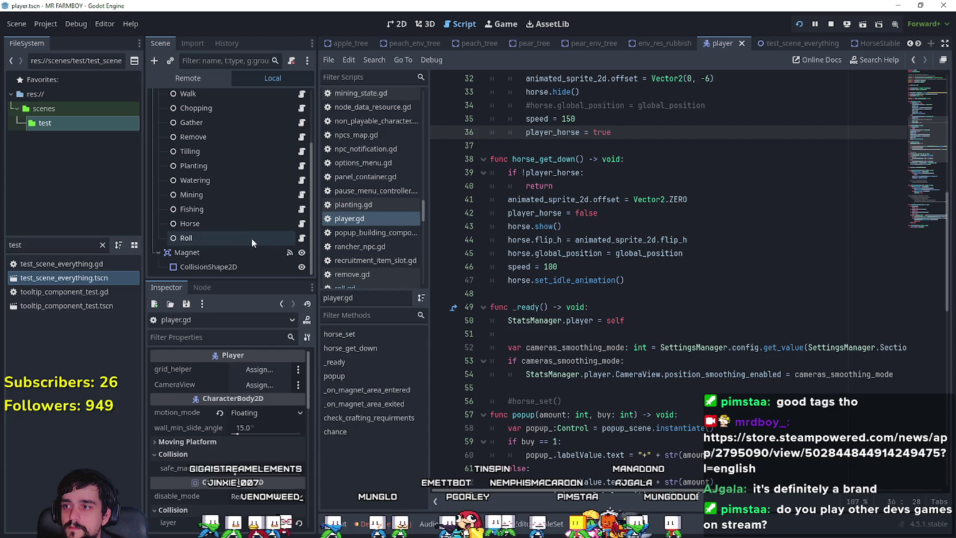
pyautogui.click(301, 238)
pyautogui.click(186, 238)
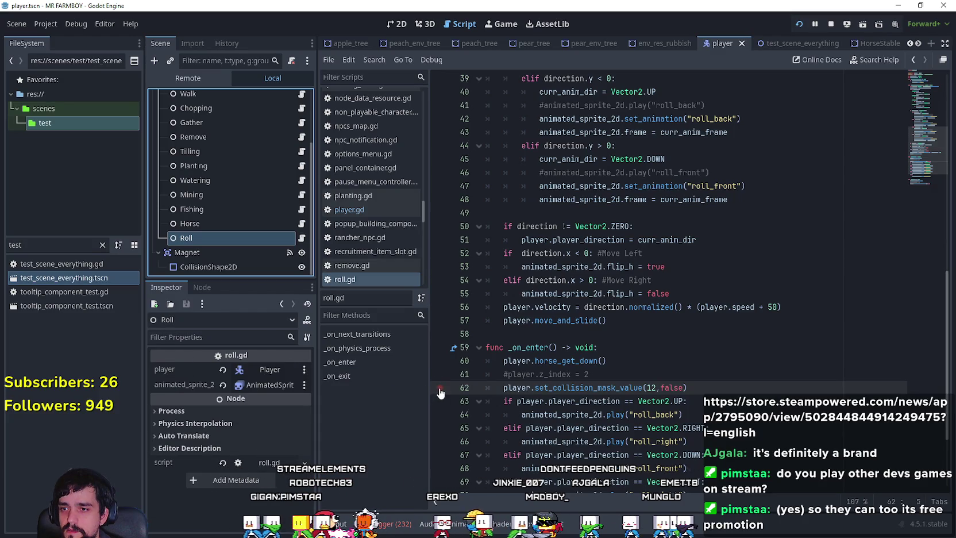
pyautogui.click(603, 377)
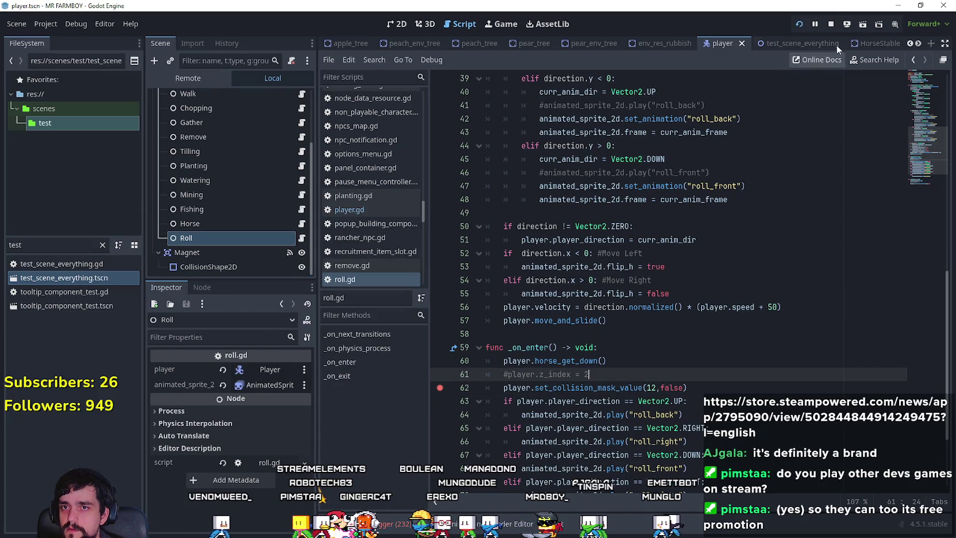
pyautogui.press('F5')
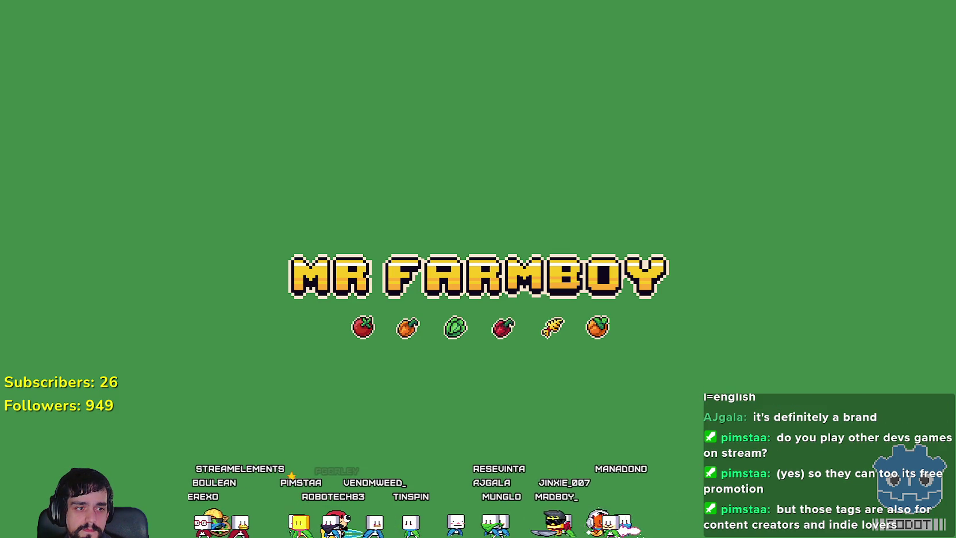
pyautogui.press('F11')
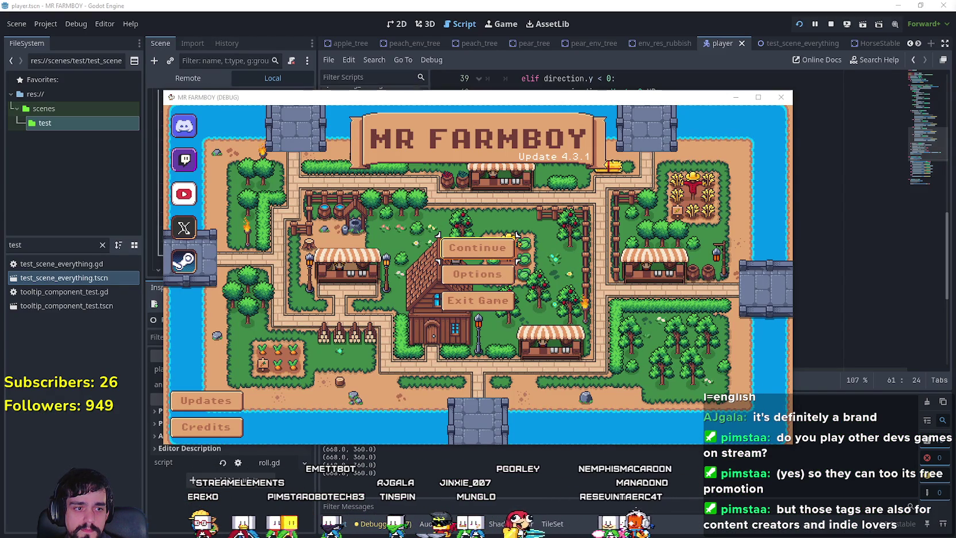
# Continue to the save list, load Save 10, then switch to the X profile in the browser.
pyautogui.click(505, 247)
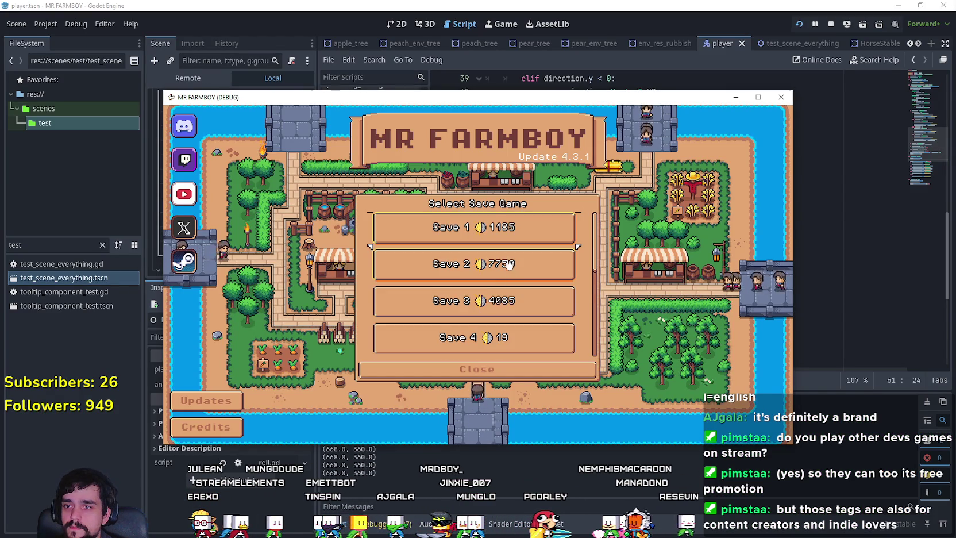
pyautogui.scroll(-4, 507, 263)
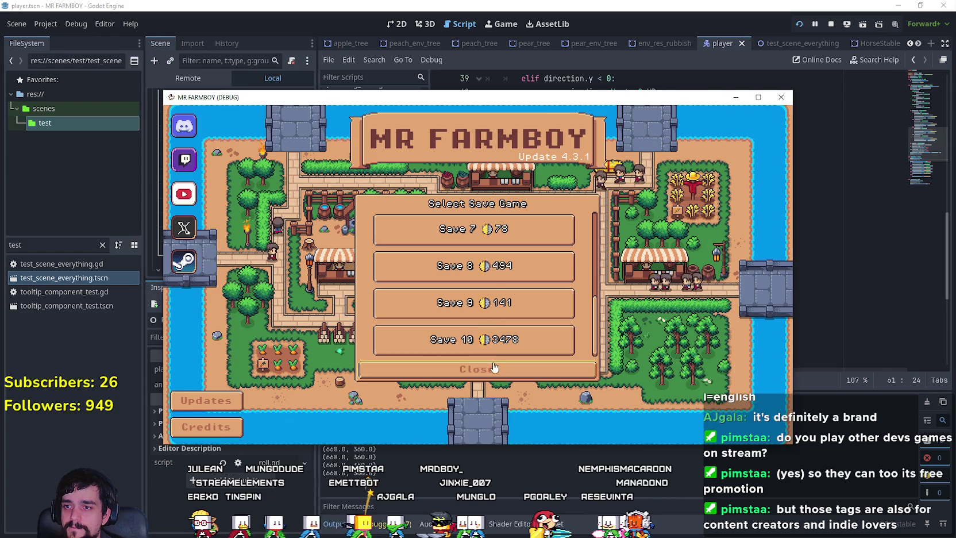
pyautogui.click(474, 336)
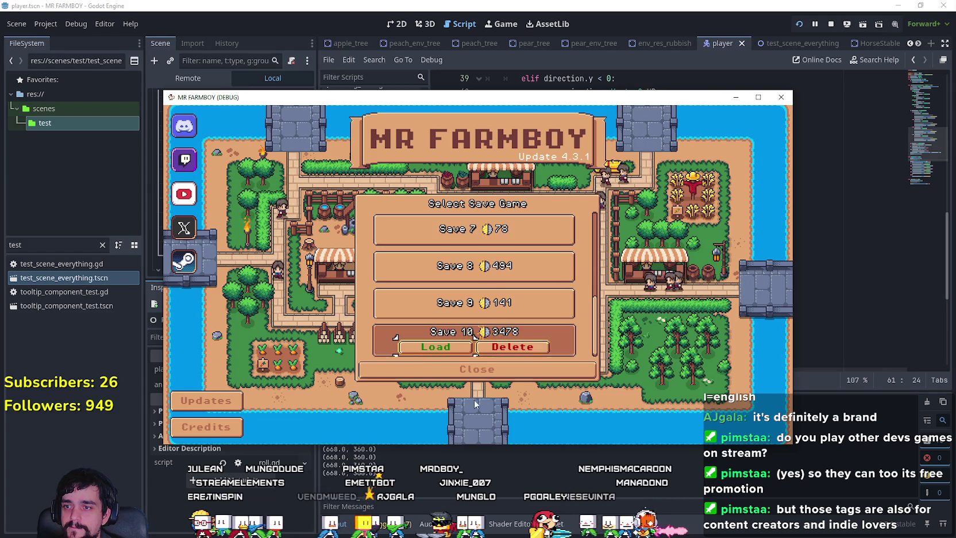
pyautogui.click(448, 351)
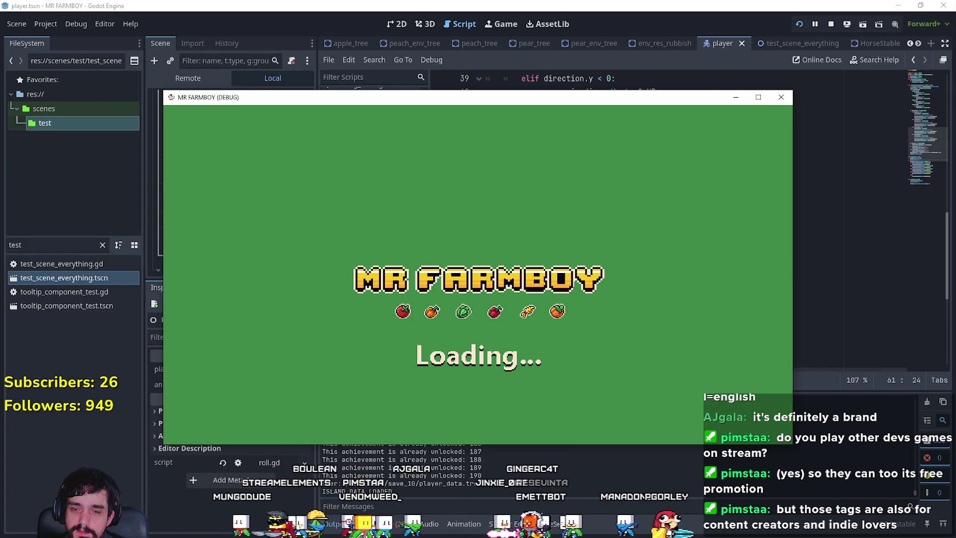
pyautogui.hotkey('alt', 'Tab')
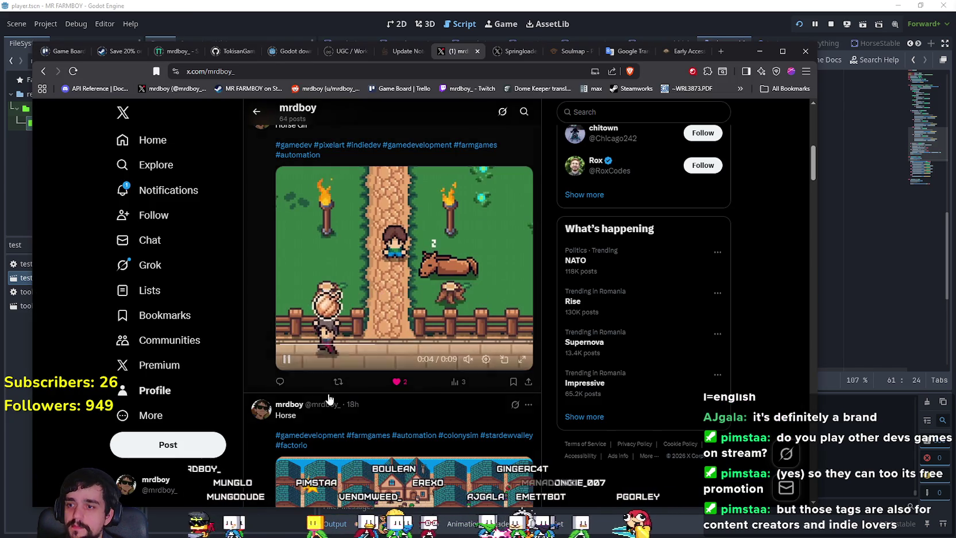
# Delete the Horse Gif post from the profile.
pyautogui.scroll(1, 382, 305)
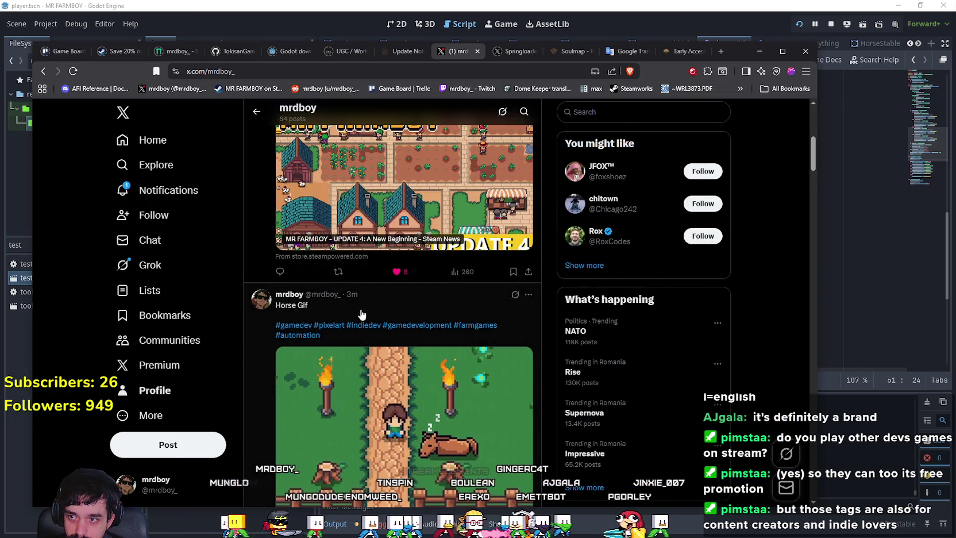
pyautogui.scroll(5, 402, 287)
pyautogui.scroll(-5, 464, 339)
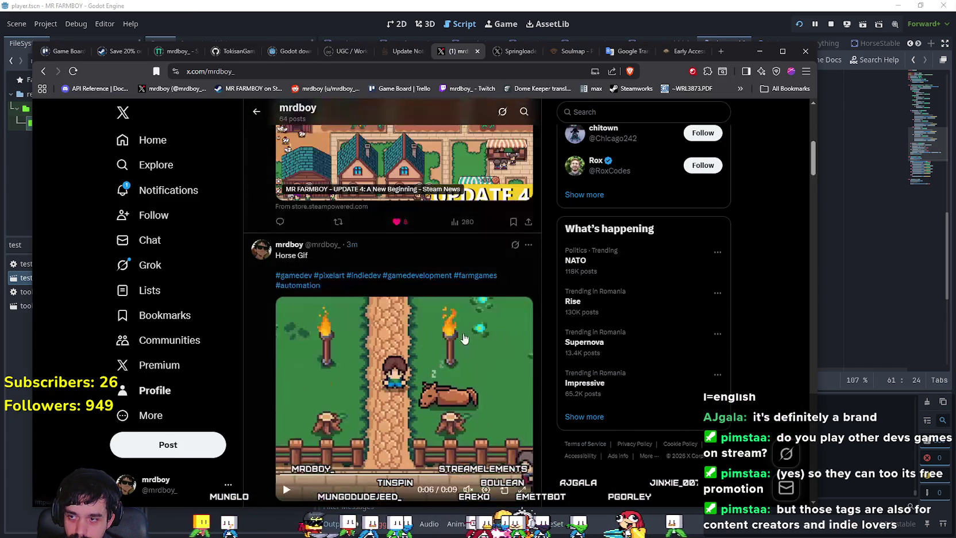
pyautogui.click(528, 245)
pyautogui.click(443, 251)
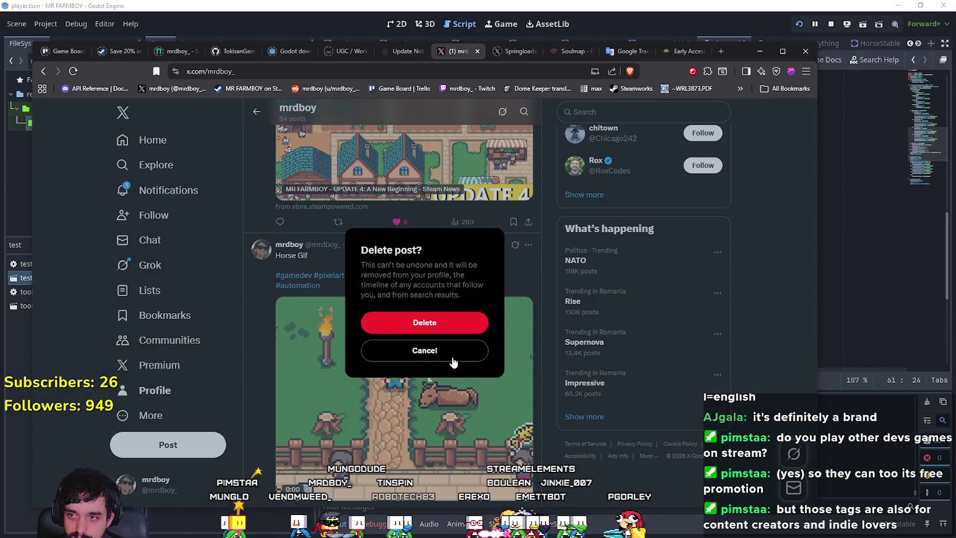
pyautogui.click(454, 323)
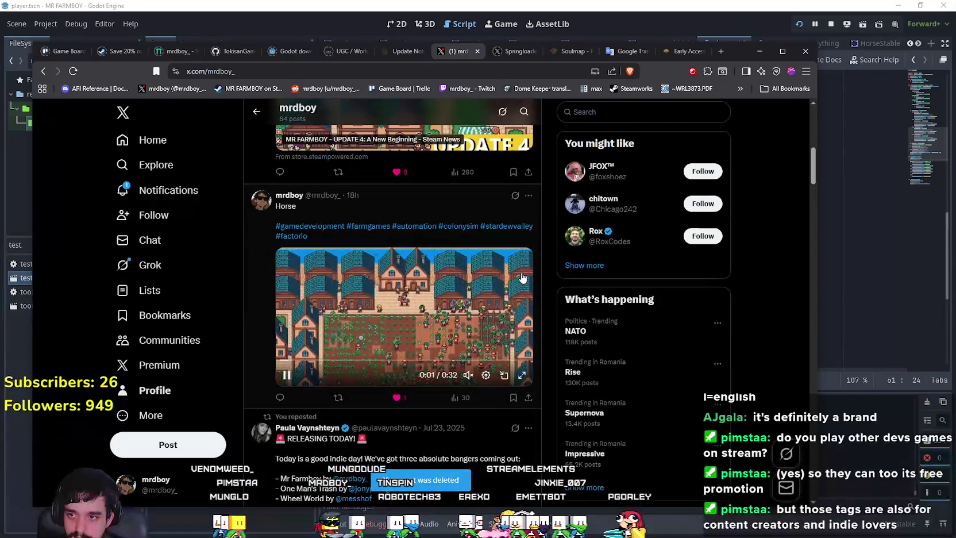
# Delete the earlier Horse post, then start a new post with the N shortcut.
pyautogui.click(528, 194)
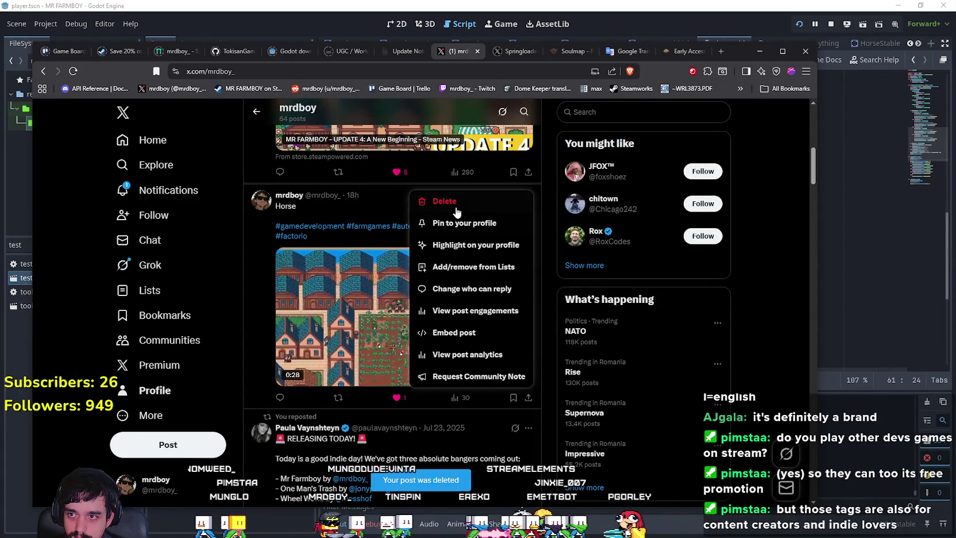
pyautogui.click(444, 200)
pyautogui.click(428, 320)
pyautogui.scroll(3, 324, 311)
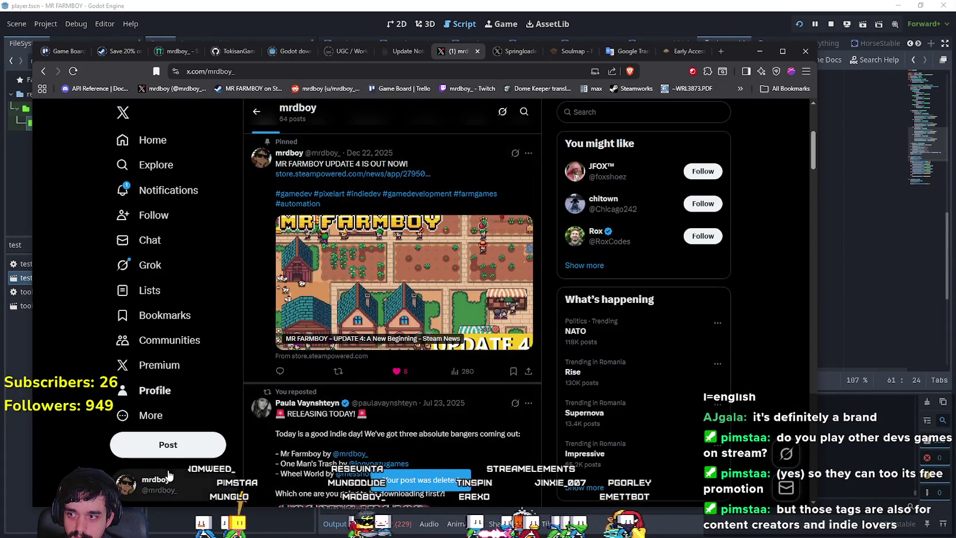
pyautogui.press('n')
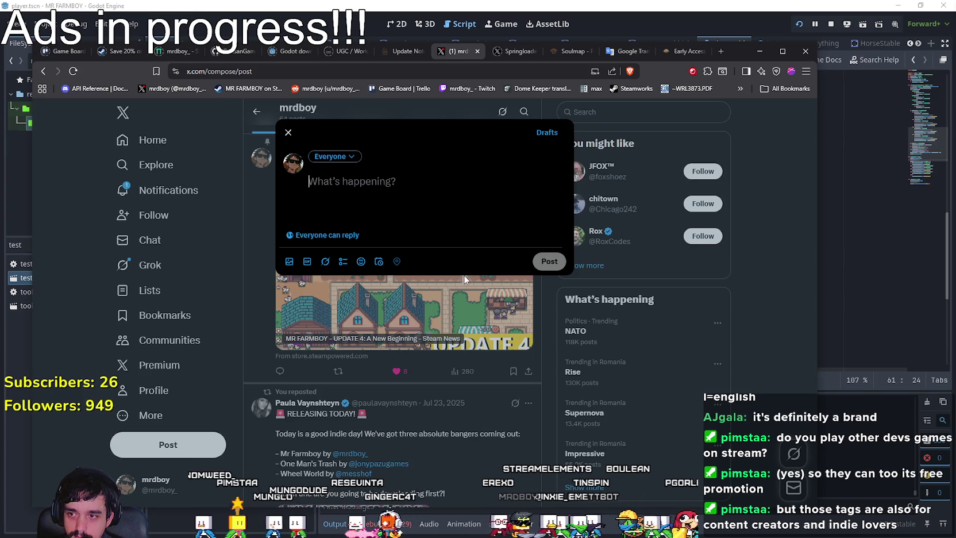
# Reopen the horse clip draft and delete the blank line after the horse emoji.
pyautogui.click(445, 397)
pyautogui.press('n')
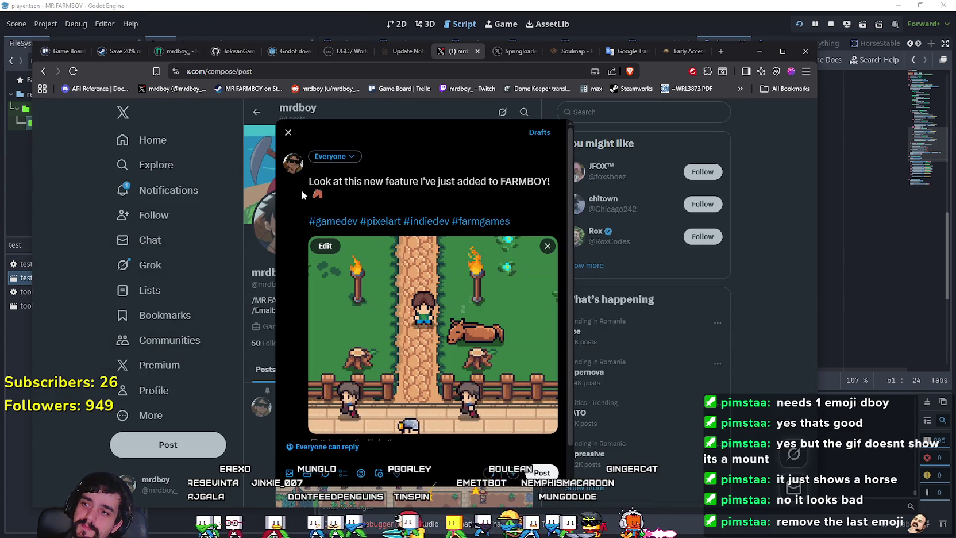
pyautogui.click(330, 212)
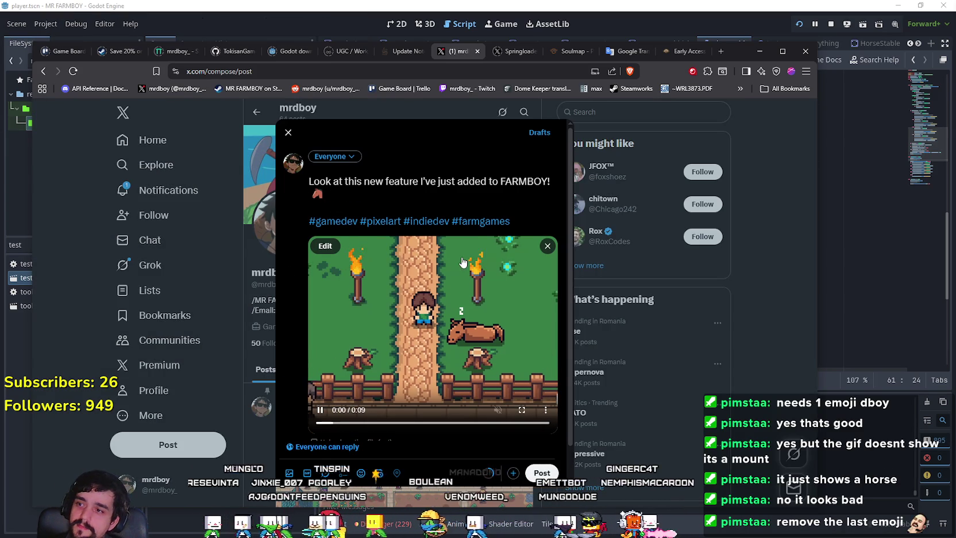
pyautogui.press('BackSpace')
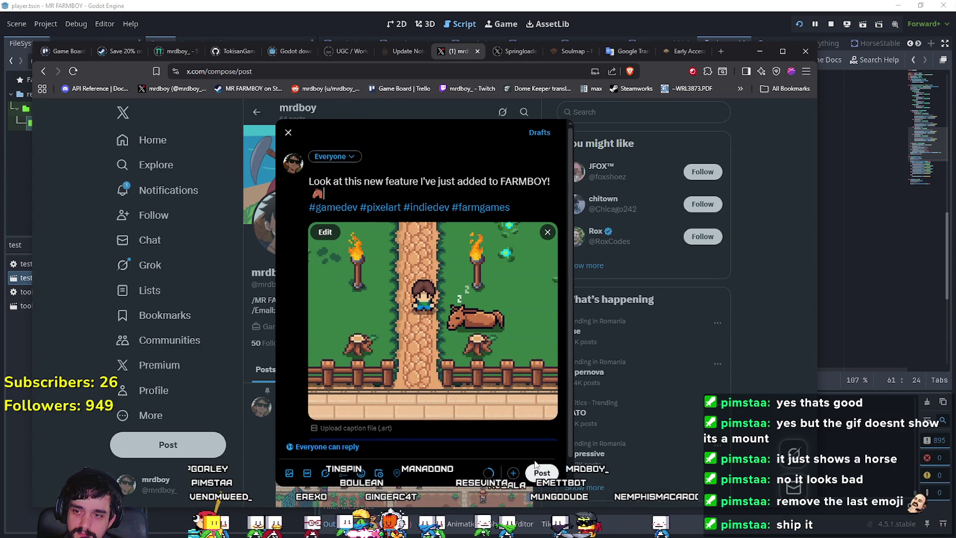
# Publish the FARMBOY feature post with its horse clip, then like it.
pyautogui.click(535, 475)
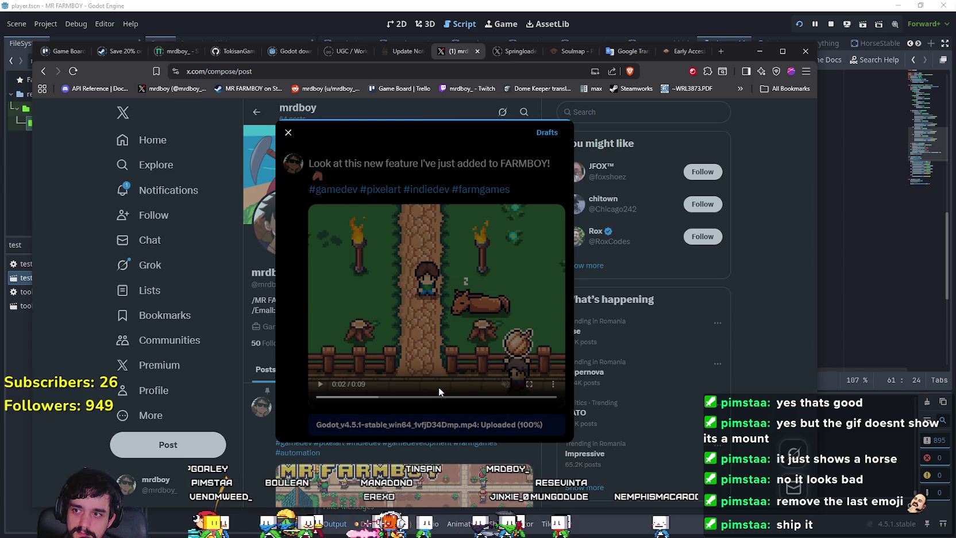
pyautogui.scroll(-10, 440, 393)
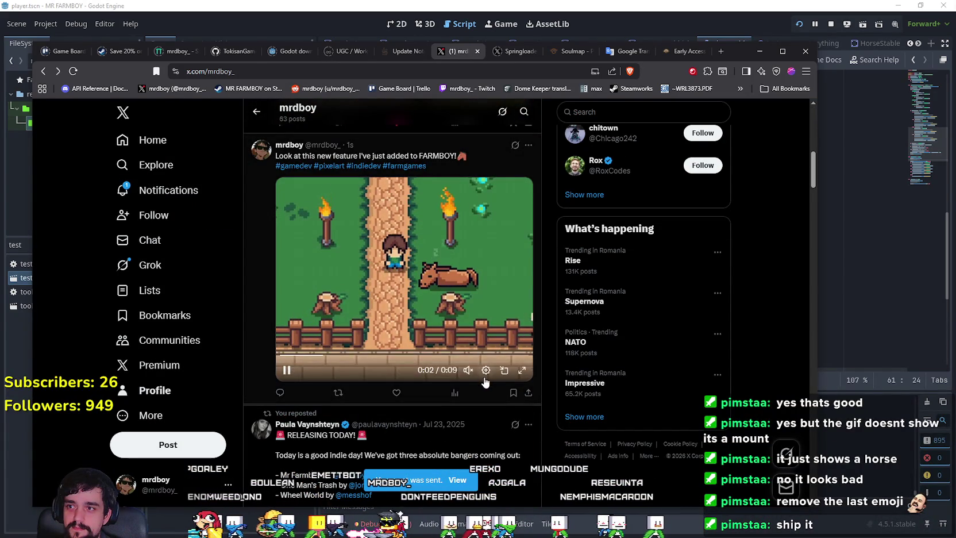
pyautogui.click(396, 394)
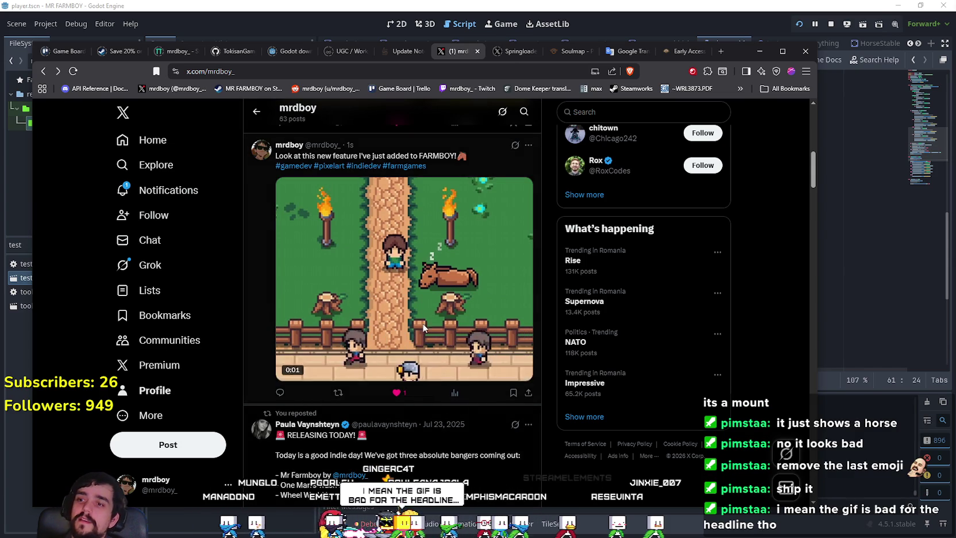
# Open the new horse post, copy its URL, then go to Notifications via the profile.
pyautogui.click(483, 164)
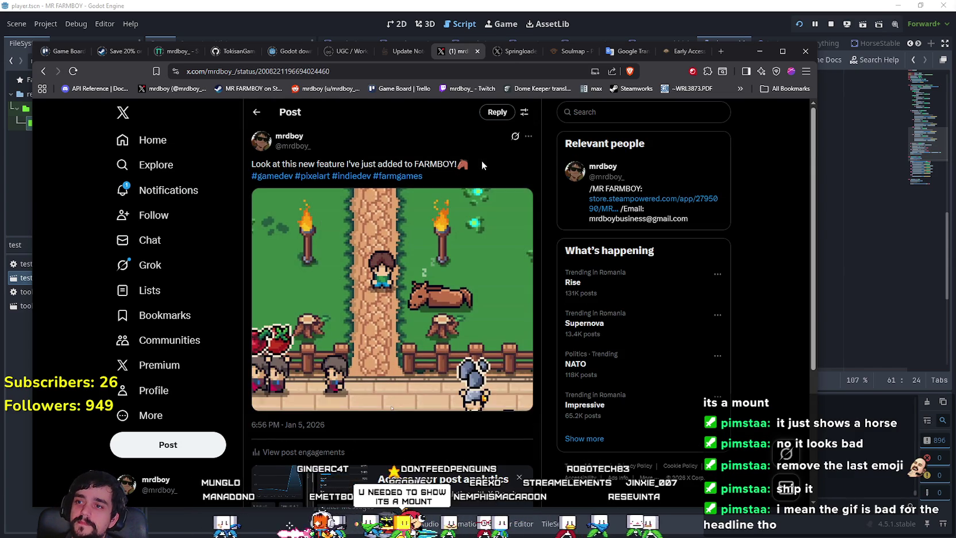
pyautogui.click(259, 71)
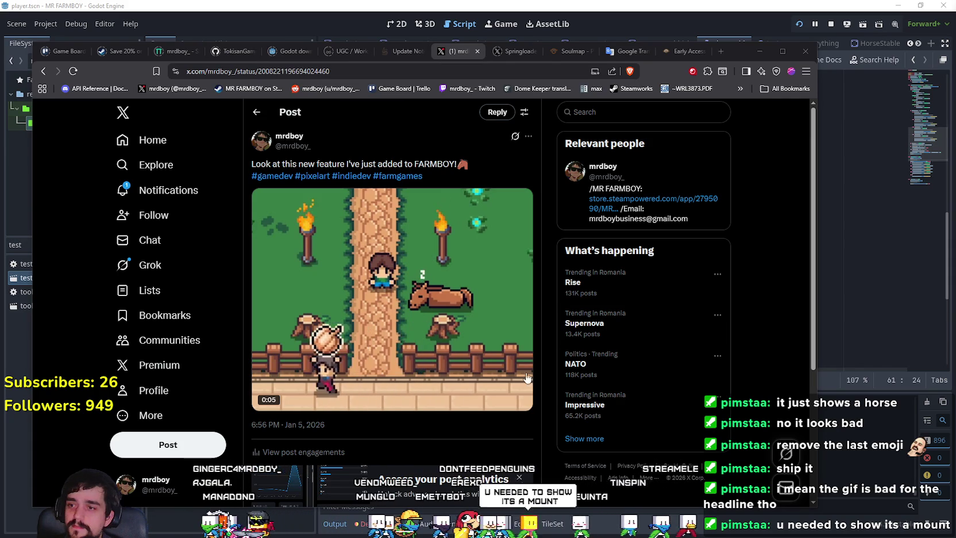
pyautogui.moveTo(468, 396)
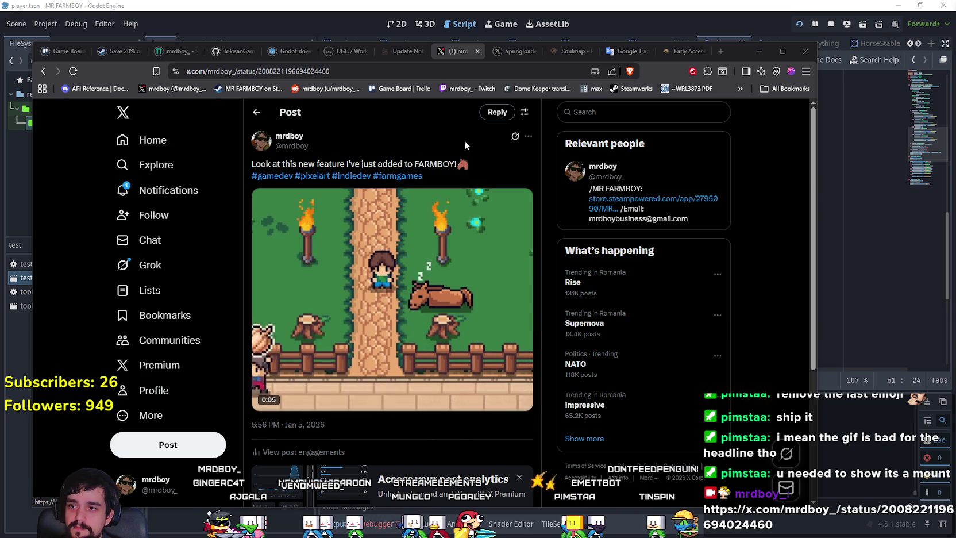
pyautogui.scroll(-4, 395, 426)
pyautogui.scroll(4, 395, 426)
pyautogui.scroll(-3, 336, 333)
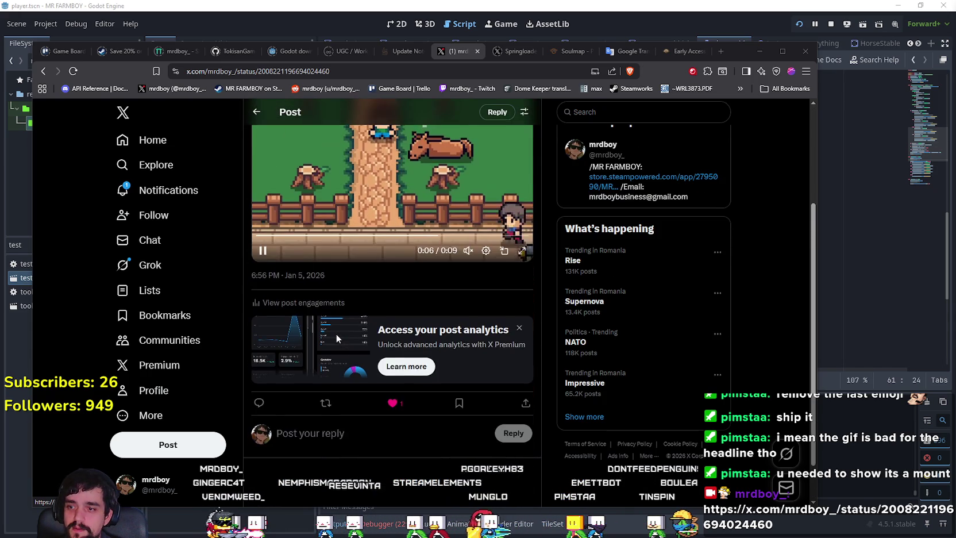
pyautogui.scroll(-1, 336, 333)
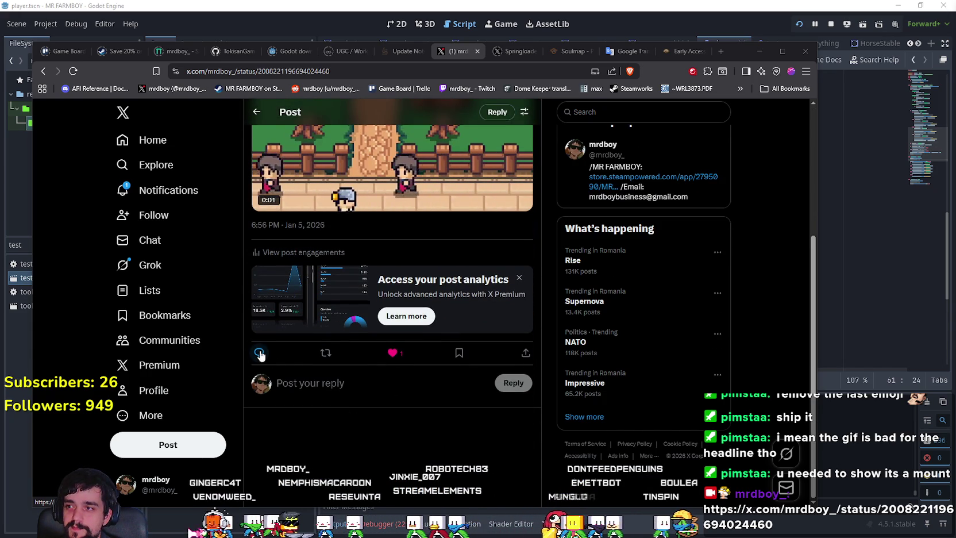
pyautogui.click(164, 393)
pyautogui.click(131, 189)
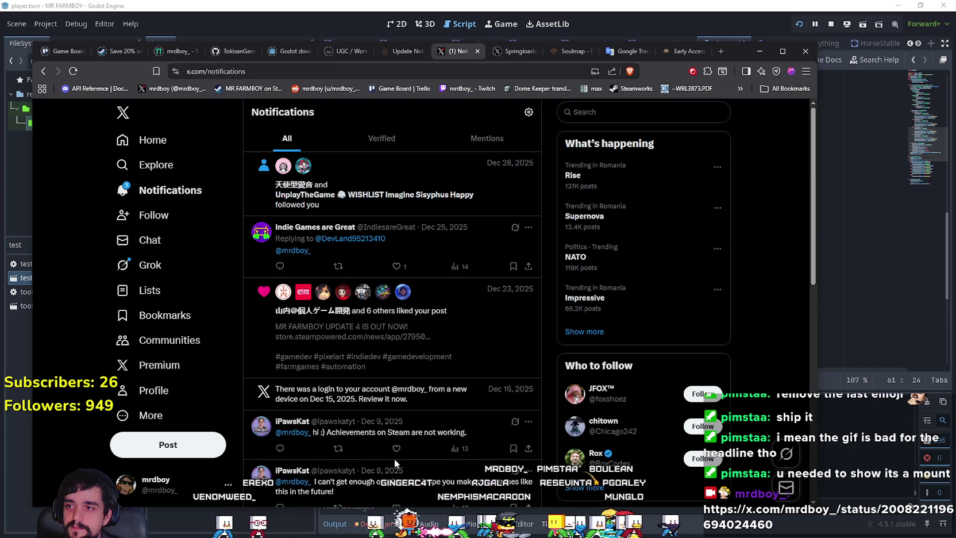
# Open the newest reply notification and like the 'omg a new mount?!' reply.
pyautogui.moveTo(285, 167)
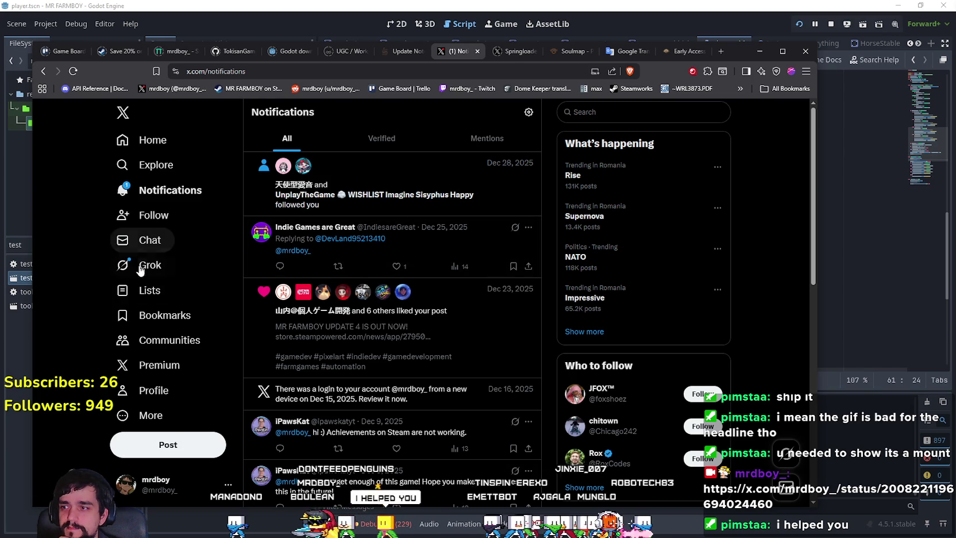
pyautogui.click(163, 394)
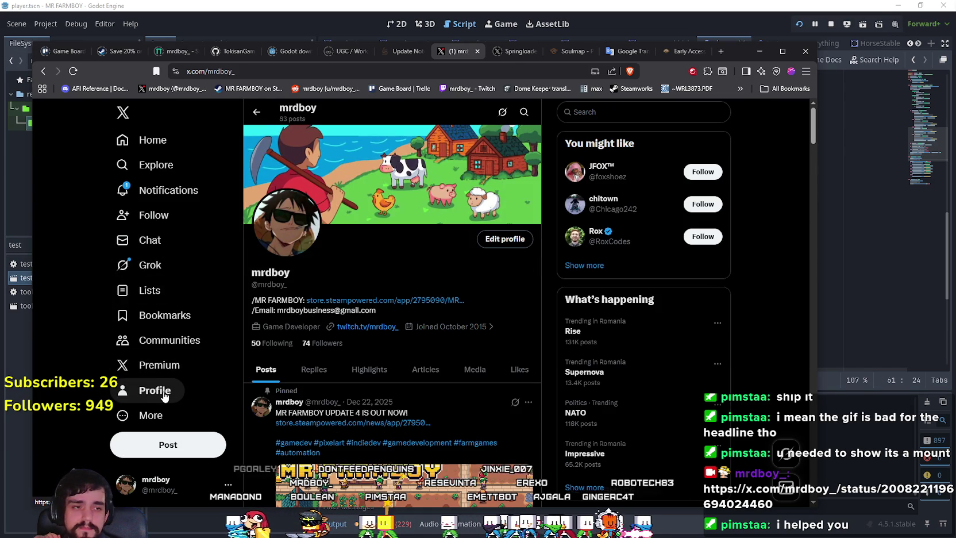
pyautogui.click(138, 191)
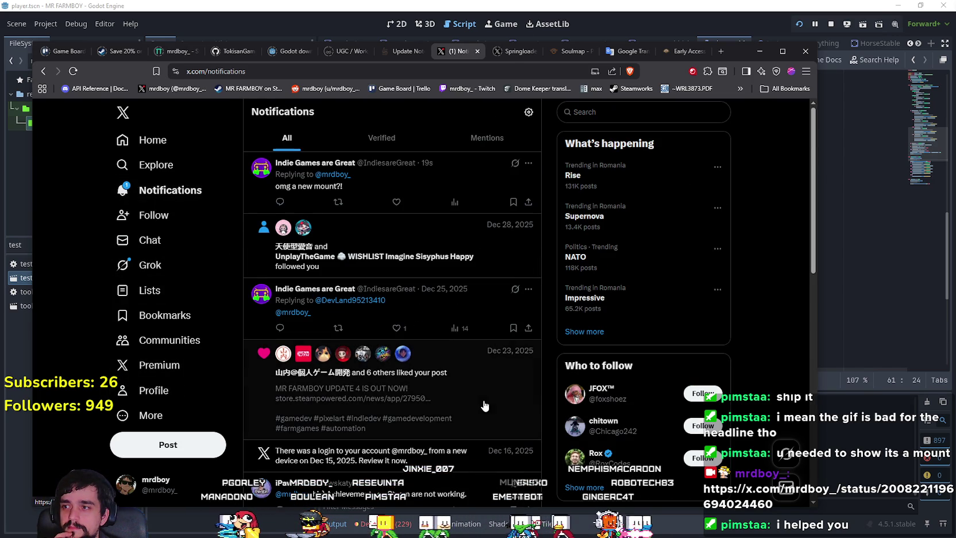
pyautogui.click(431, 197)
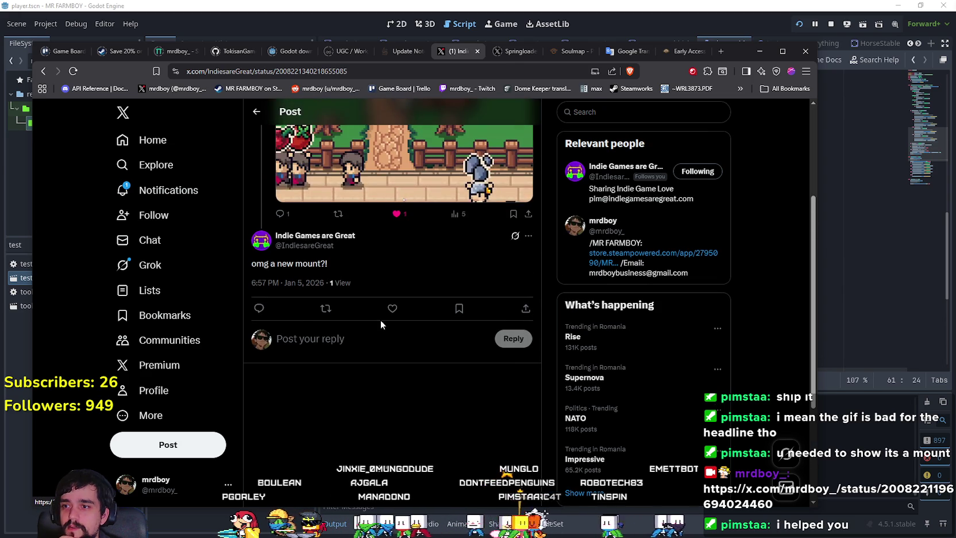
pyautogui.click(392, 308)
pyautogui.scroll(2, 398, 408)
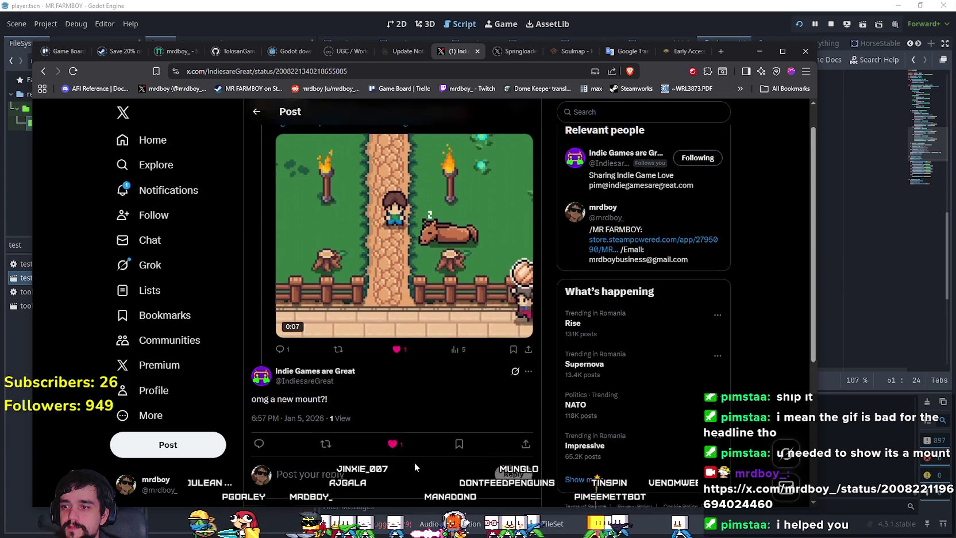
pyautogui.scroll(1, 415, 463)
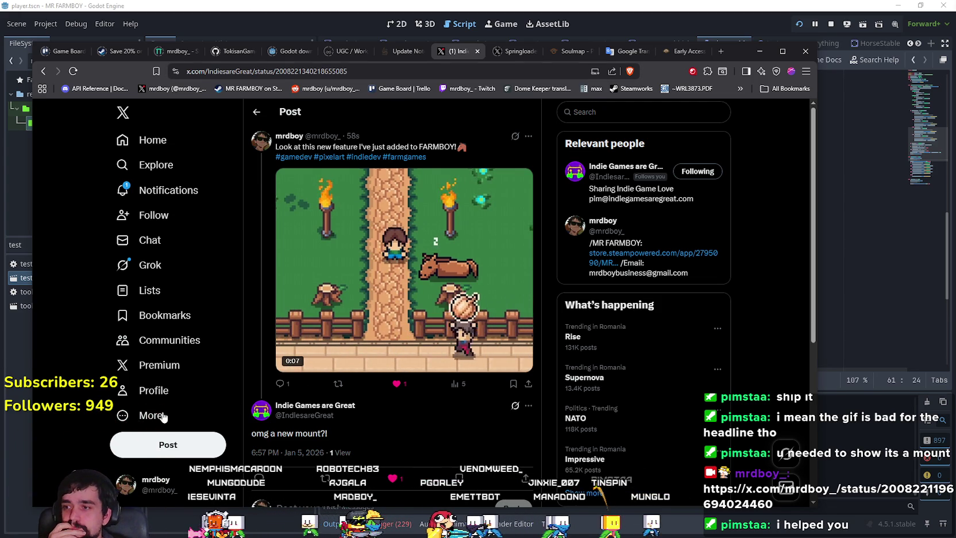
# Scroll your own profile down to the FARMBOY horse clip post.
pyautogui.click(147, 390)
pyautogui.scroll(-5, 458, 349)
pyautogui.scroll(-3, 457, 350)
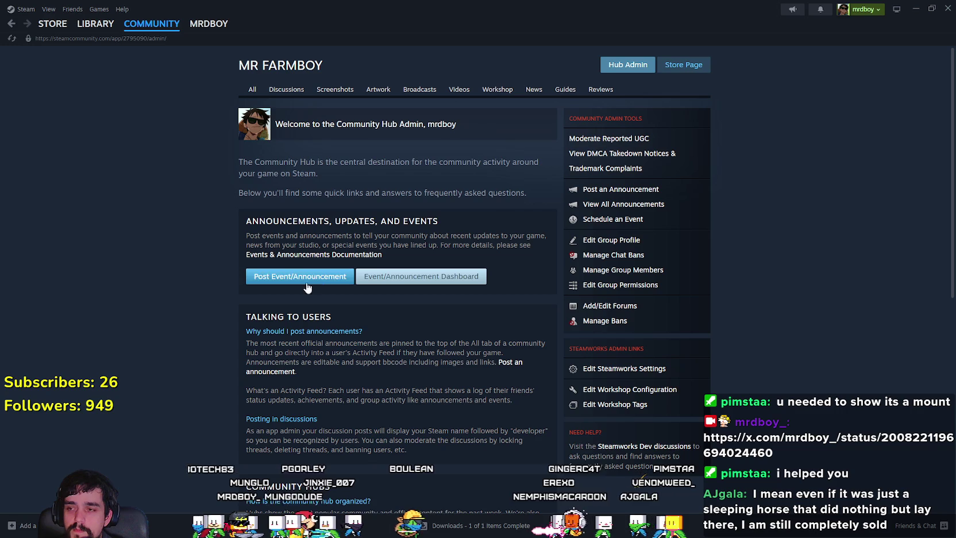
# Locate Preview Update 4.4 - Horse in the Event/Announcement dashboard list.
pyautogui.click(427, 280)
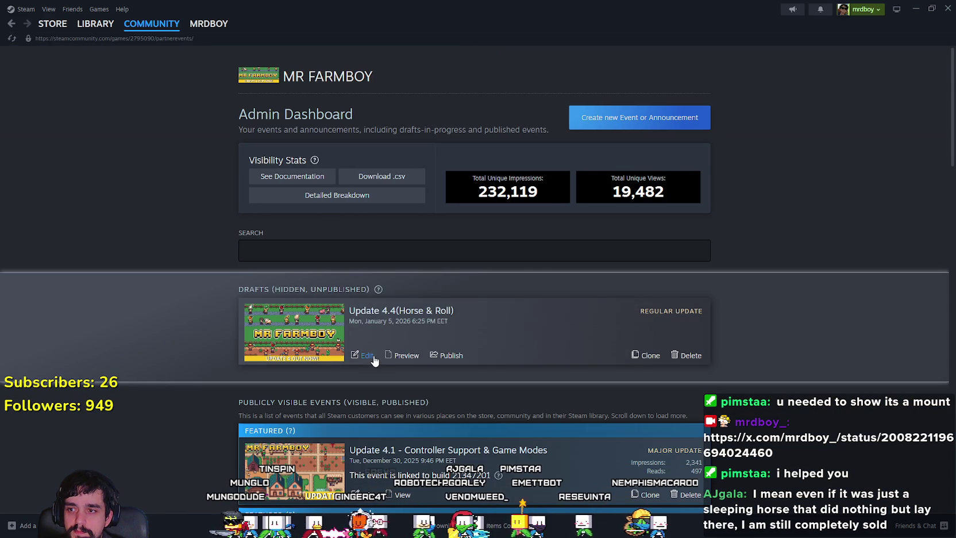
pyautogui.click(367, 356)
pyautogui.scroll(-4, 545, 317)
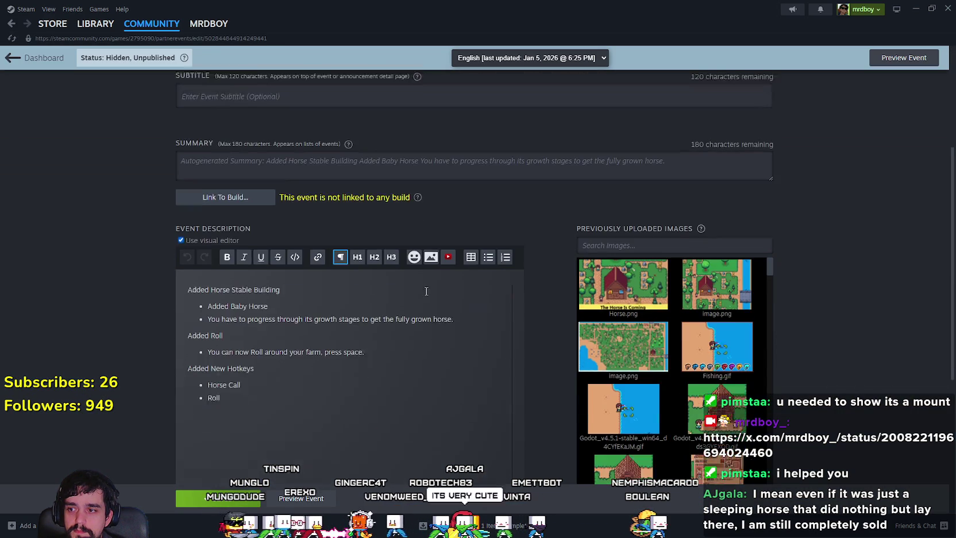
pyautogui.scroll(2, 227, 285)
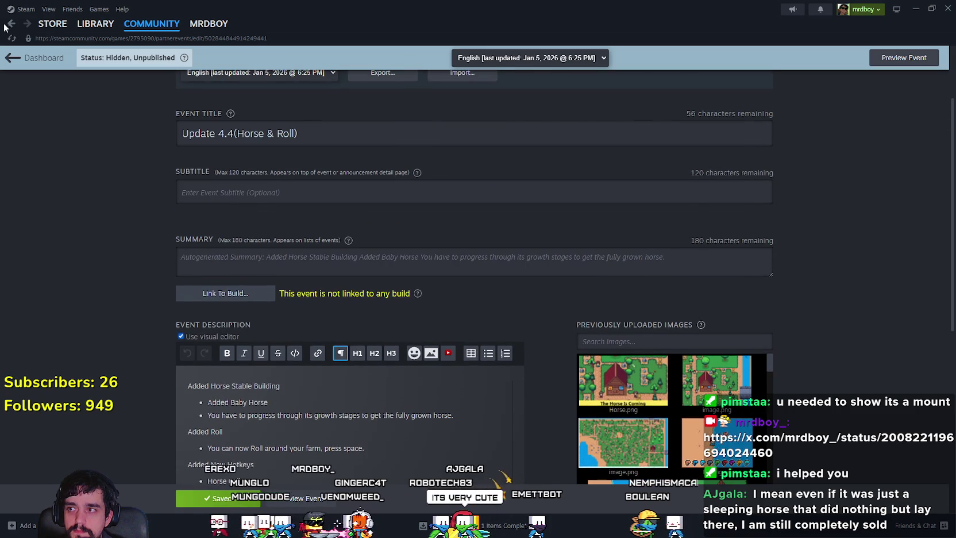
pyautogui.hotkey('alt', 'Left')
pyautogui.scroll(-3, 397, 340)
pyautogui.scroll(-3, 397, 341)
pyautogui.scroll(4, 528, 324)
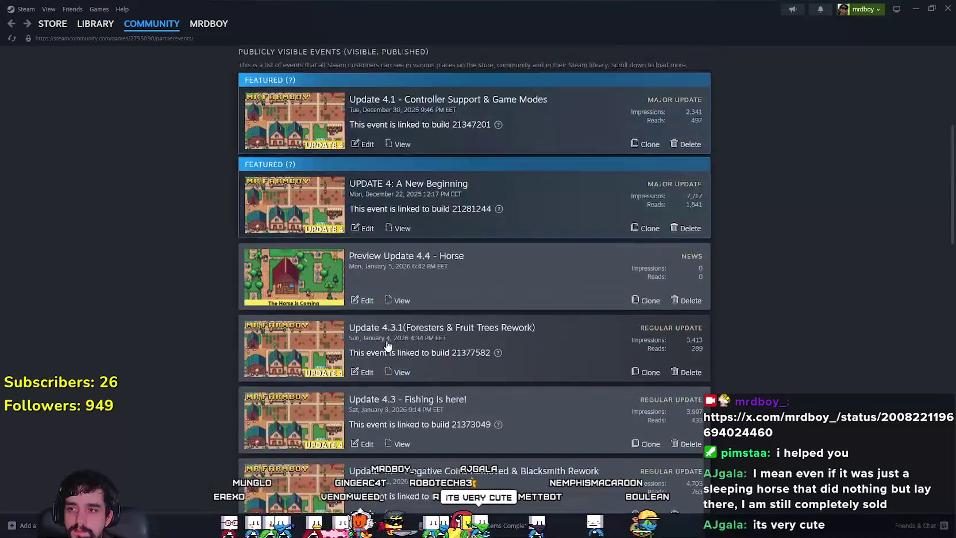
pyautogui.scroll(-6, 528, 324)
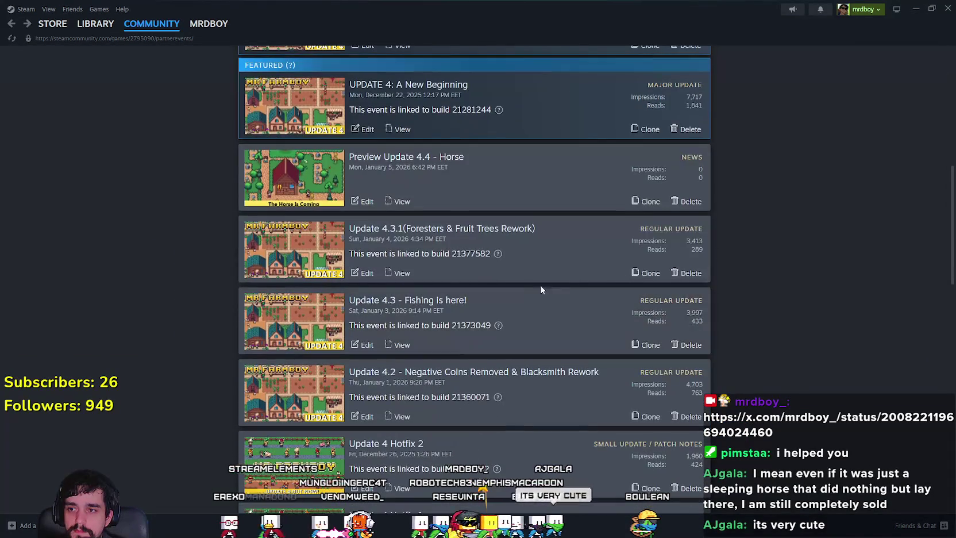
pyautogui.scroll(6, 474, 388)
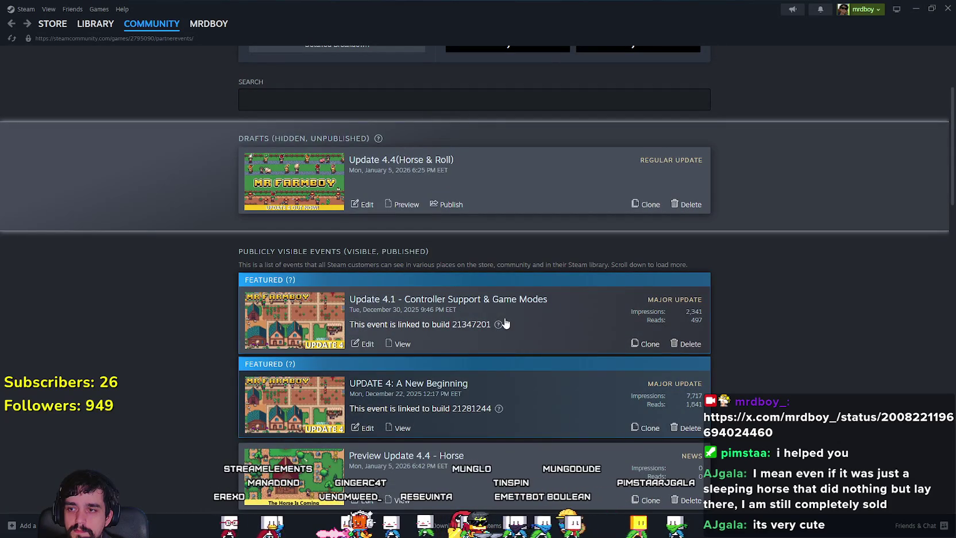
pyautogui.scroll(3, 503, 326)
pyautogui.scroll(-6, 298, 313)
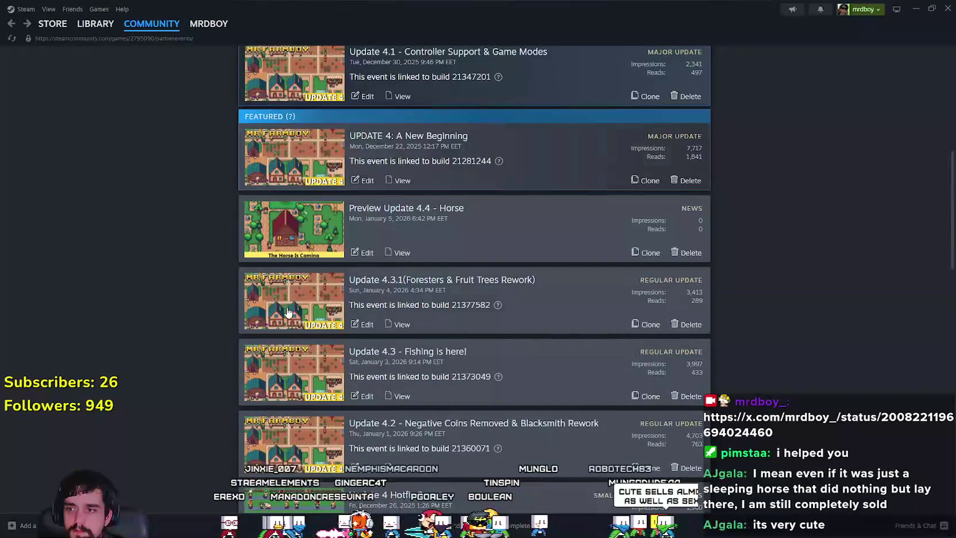
# Edit Preview Update 4.4 - Horse, add an empty line above the text, and drop the clip in.
pyautogui.click(365, 253)
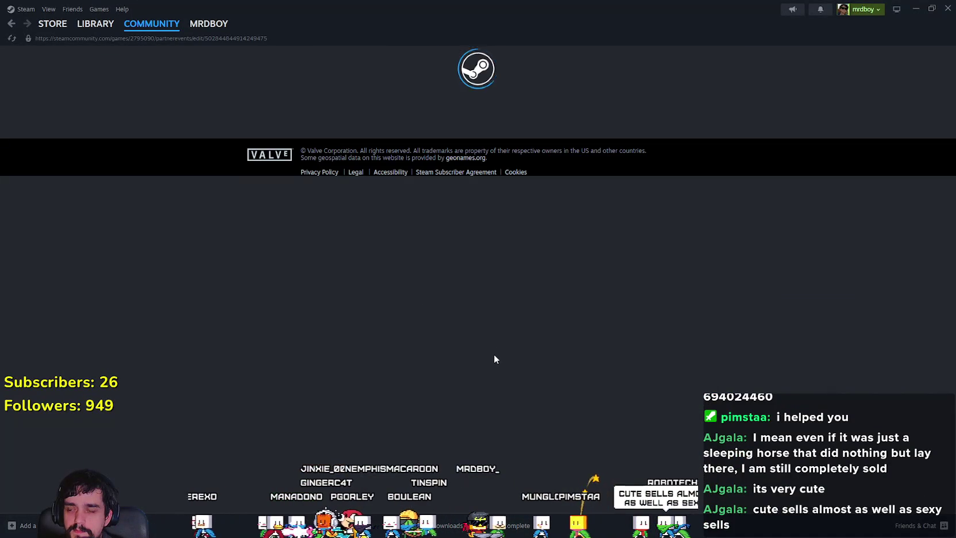
pyautogui.scroll(-4, 470, 339)
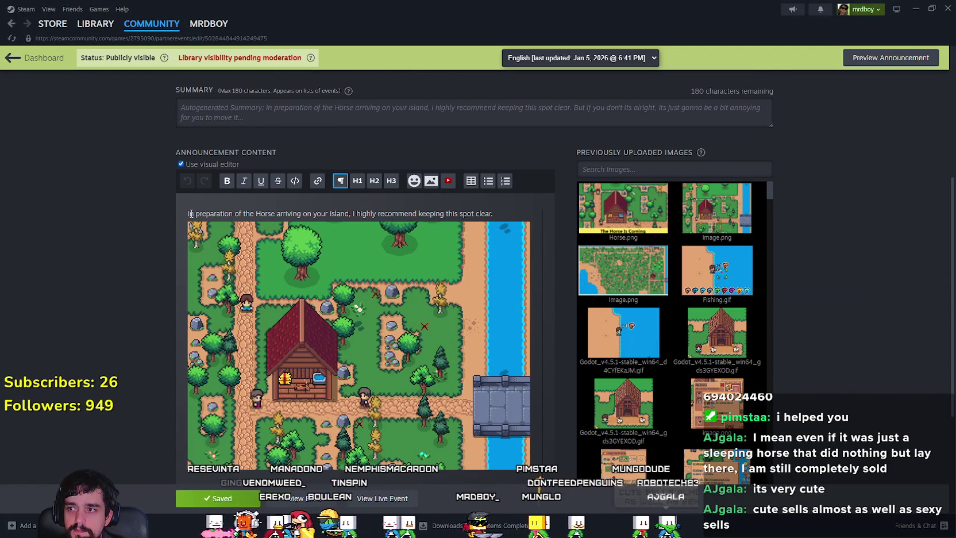
pyautogui.moveTo(238, 270)
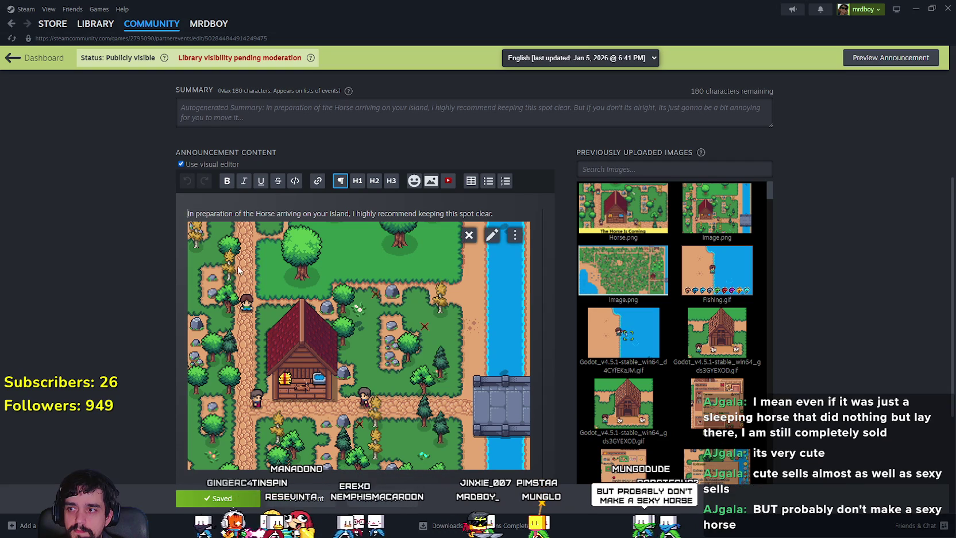
pyautogui.press('Return')
pyautogui.click(203, 218)
pyautogui.hotkey('ctrl', 'v')
pyautogui.hotkey('ctrl', 'z')
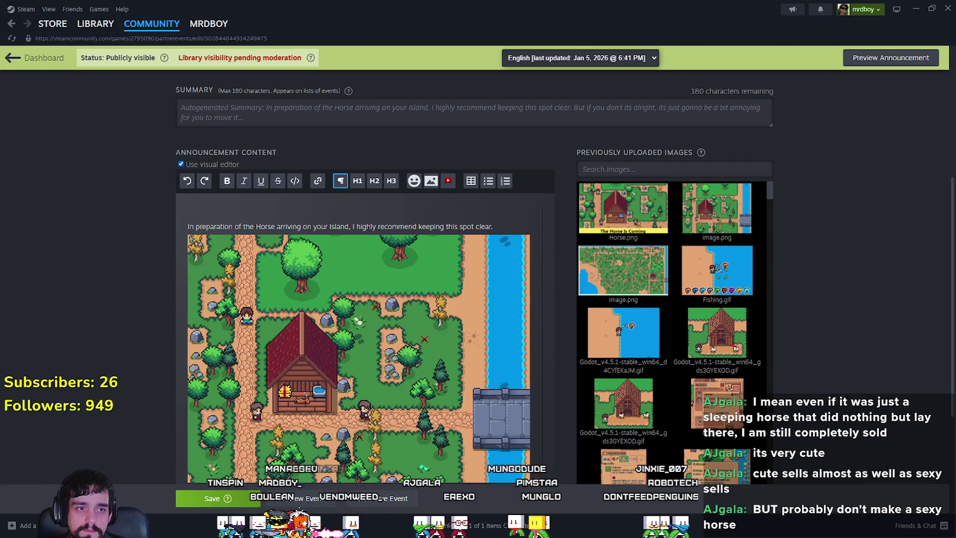
pyautogui.moveTo(0, 212); pyautogui.dragTo(206, 217)
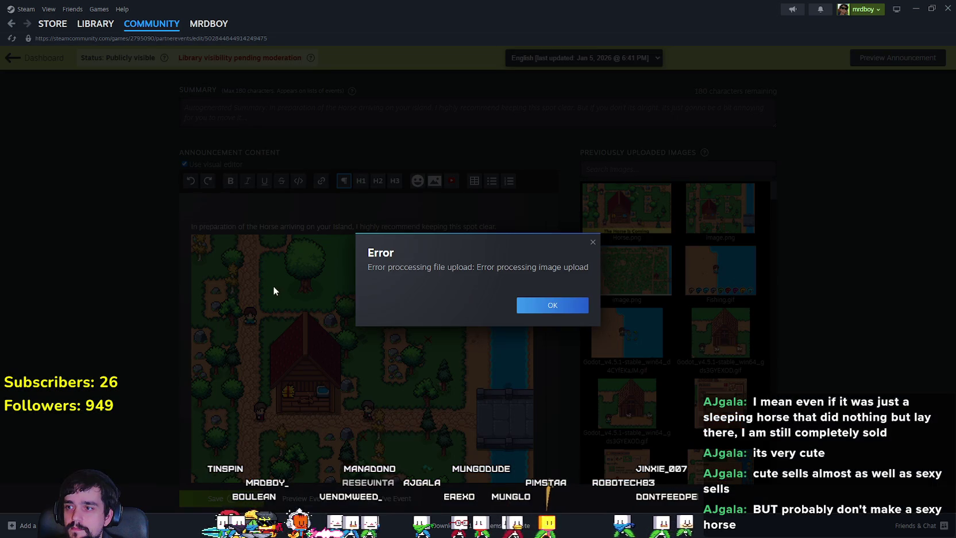
# Dismiss the 'Error processing image upload' message with OK.
pyautogui.click(565, 306)
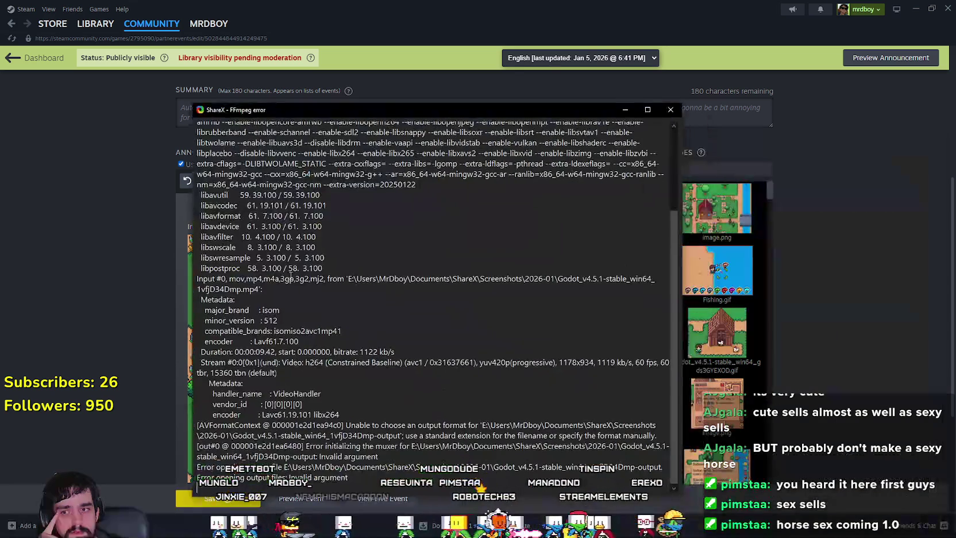
# Read the ShareX FFmpeg error log, close it, and bring the video converter over the editor.
pyautogui.scroll(4, 297, 341)
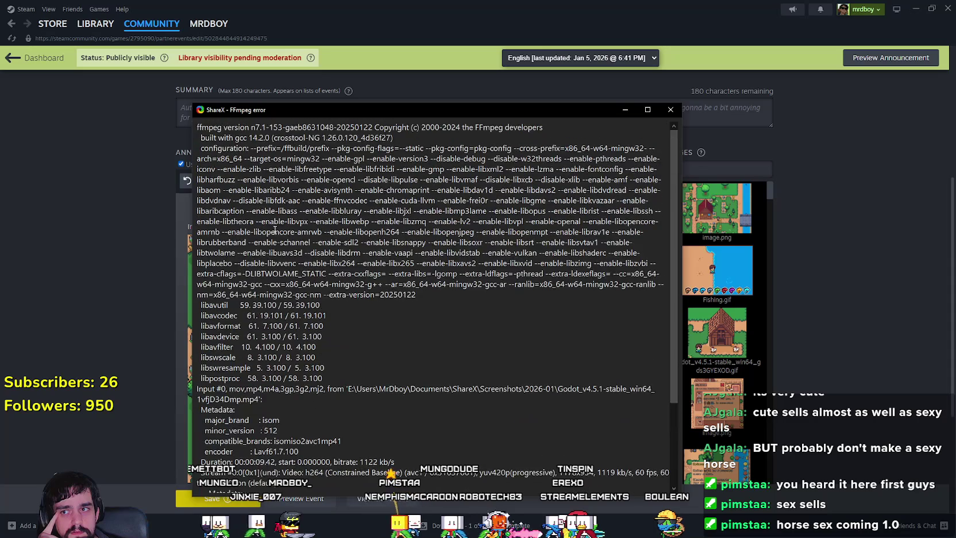
pyautogui.scroll(-4, 308, 349)
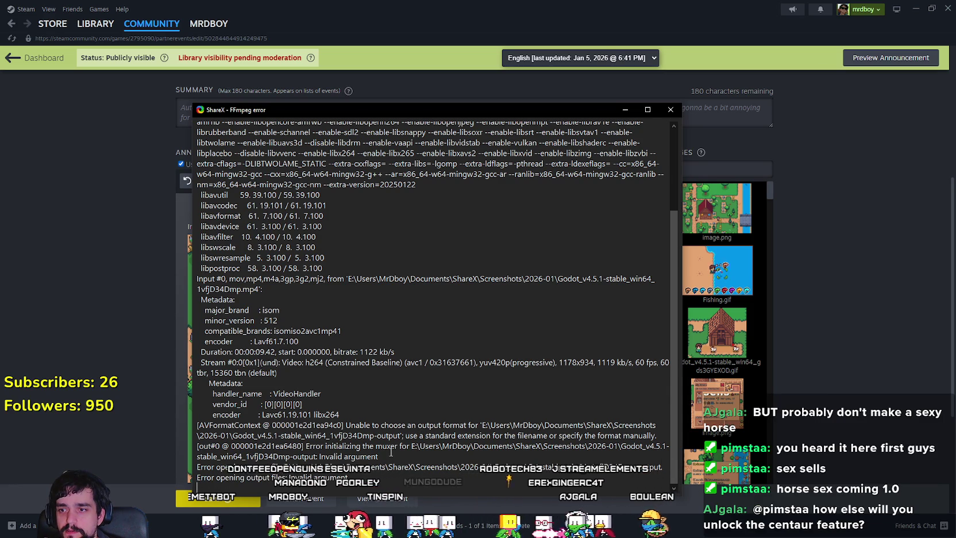
pyautogui.click(670, 109)
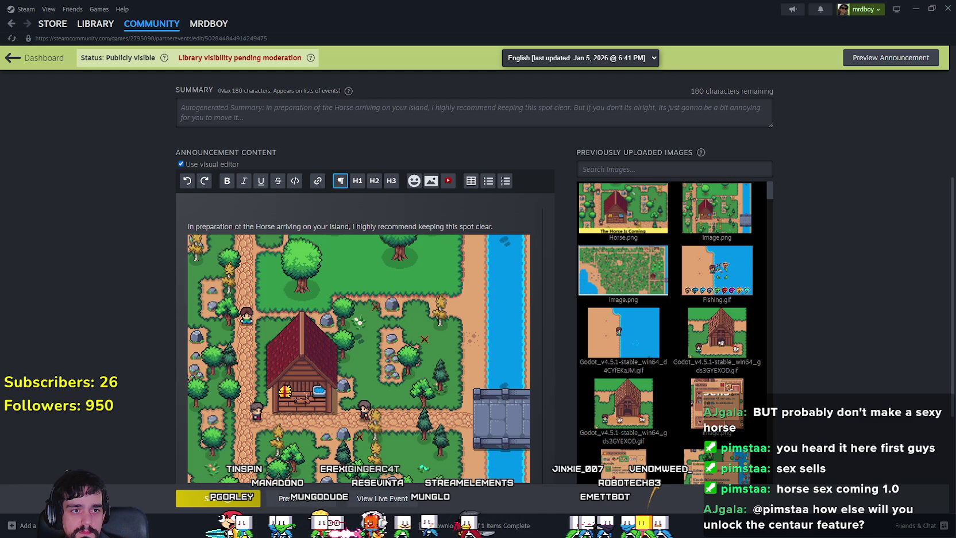
pyautogui.moveTo(955, 136); pyautogui.dragTo(638, 136)
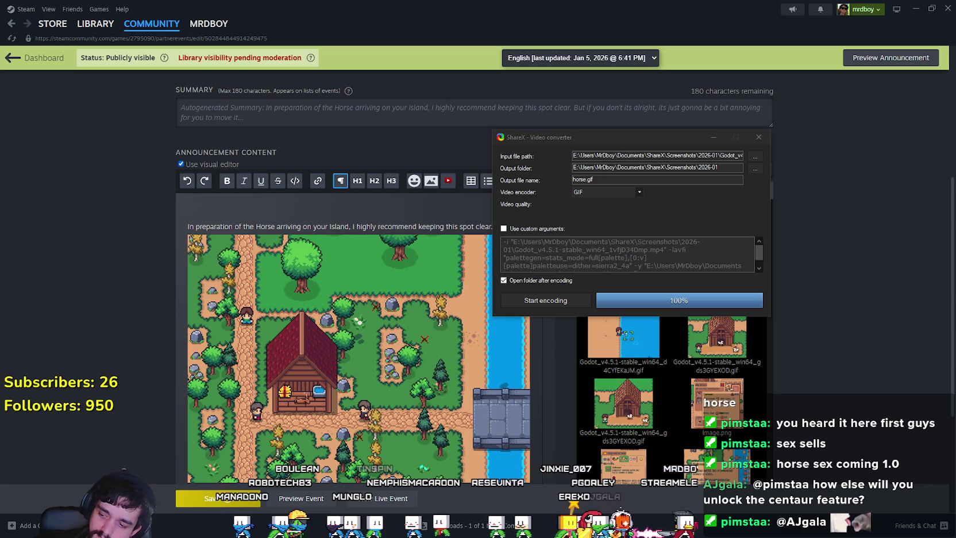
# Drop horse.gif into the announcement, dismiss the over-5120kb error, and close the converter.
pyautogui.moveTo(1, 276)
pyautogui.mouseDown()
pyautogui.moveTo(264, 287)
pyautogui.moveTo(200, 212)
pyautogui.mouseUp()
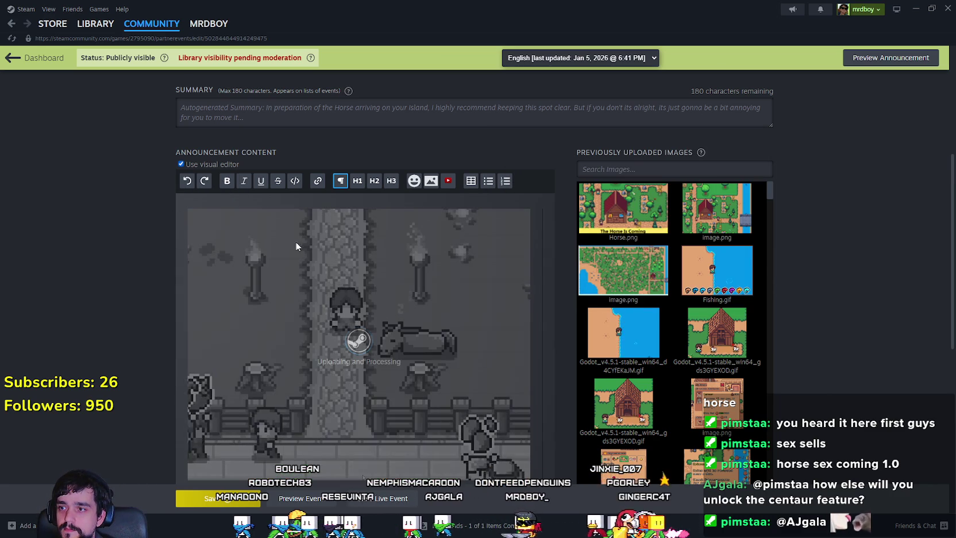
pyautogui.scroll(-5, 376, 322)
pyautogui.scroll(-1, 409, 355)
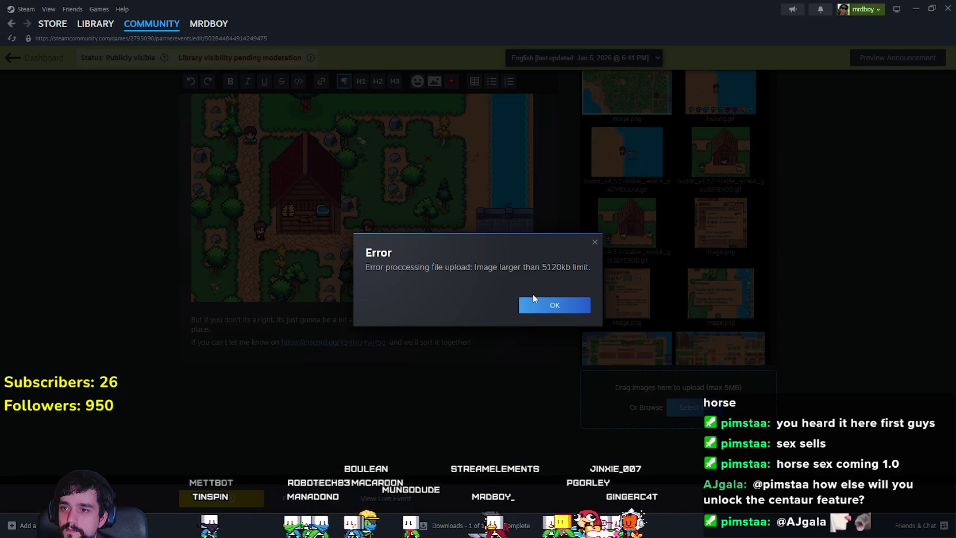
pyautogui.click(536, 307)
pyautogui.scroll(3, 536, 307)
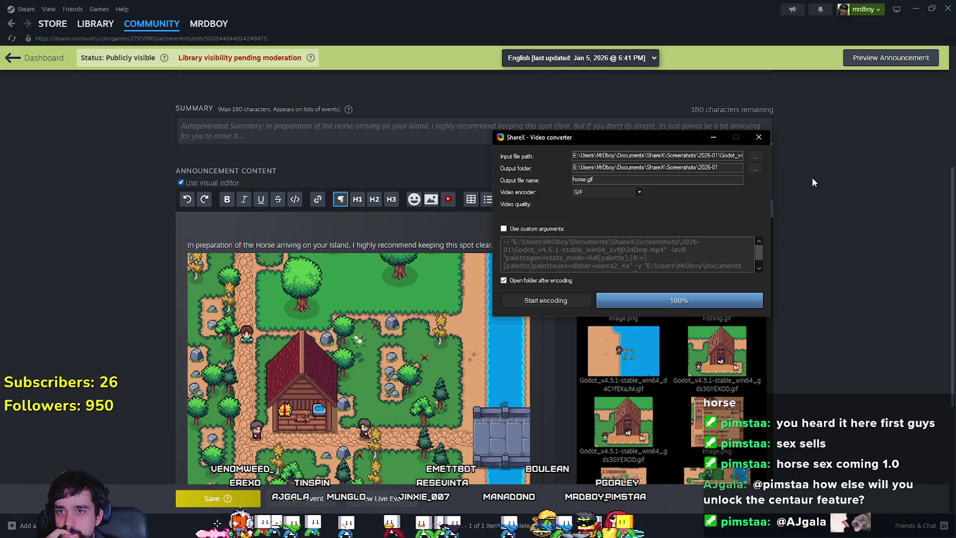
pyautogui.click(758, 137)
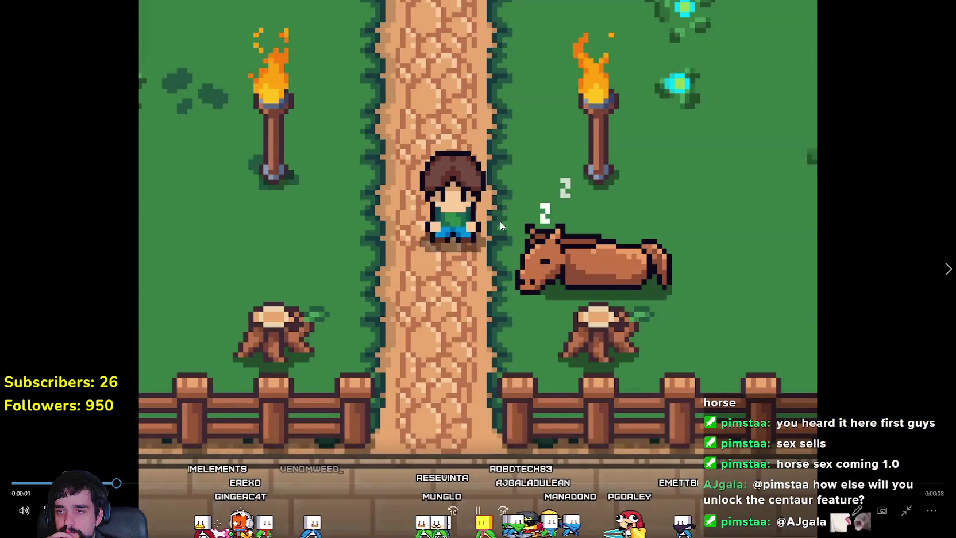
# Leave full-screen playback of the horse clip, shrink the Media Player window, and close it.
pyautogui.press('Escape')
pyautogui.hotkey('alt', 'F4')
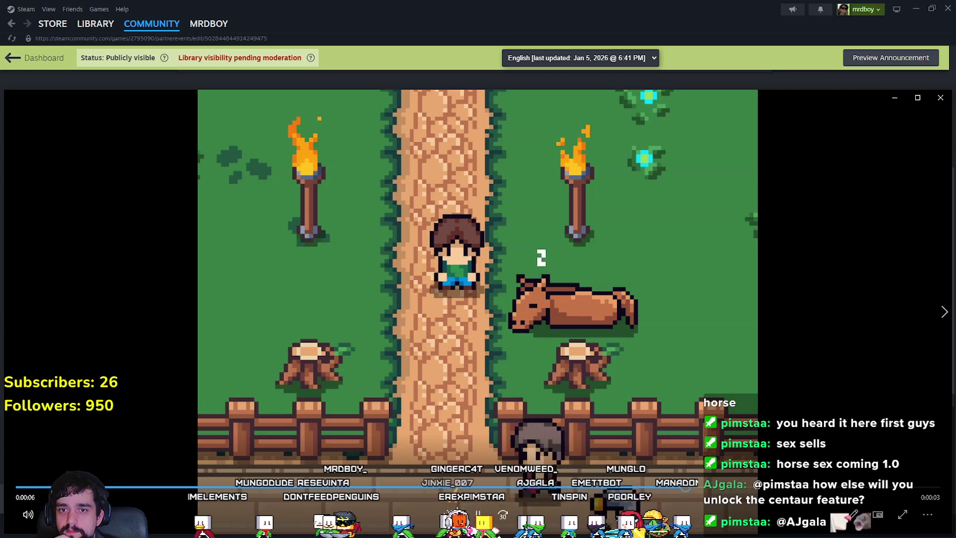
pyautogui.moveTo(948, 271)
pyautogui.mouseDown()
pyautogui.moveTo(465, 294)
pyautogui.moveTo(410, 317)
pyautogui.mouseUp()
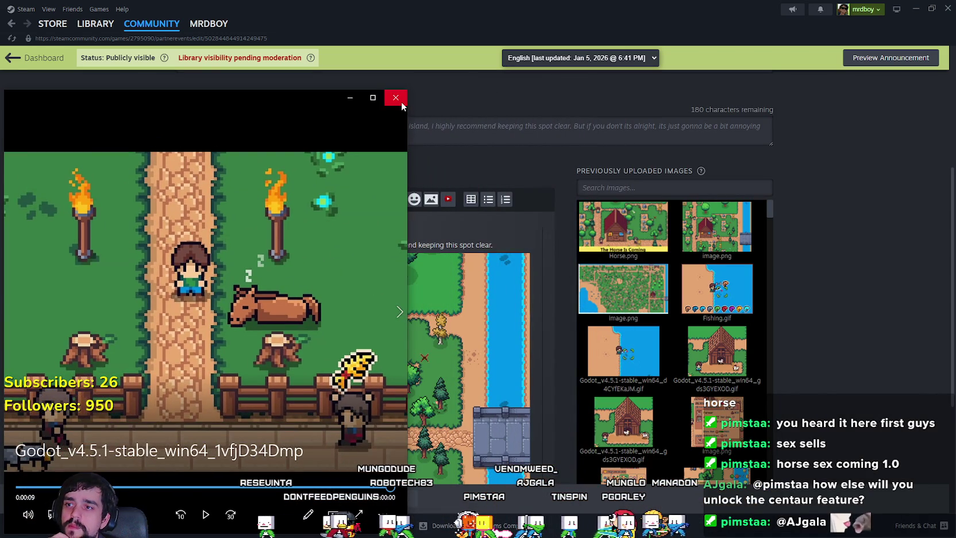
pyautogui.click(395, 97)
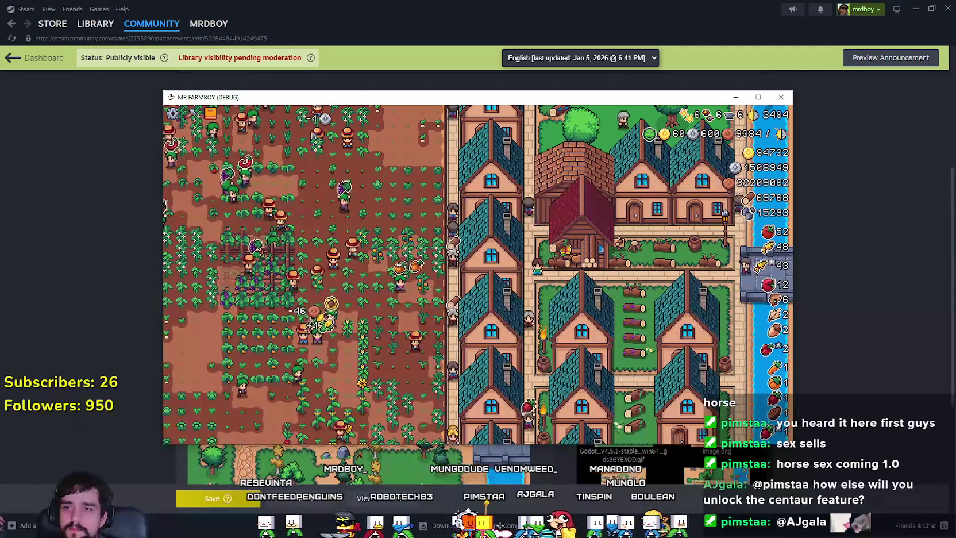
# In MR FARMBOY, mount the horse, ride it right and down-left, dismount and remount, then zoom out.
pyautogui.scroll(-5, 378, 284)
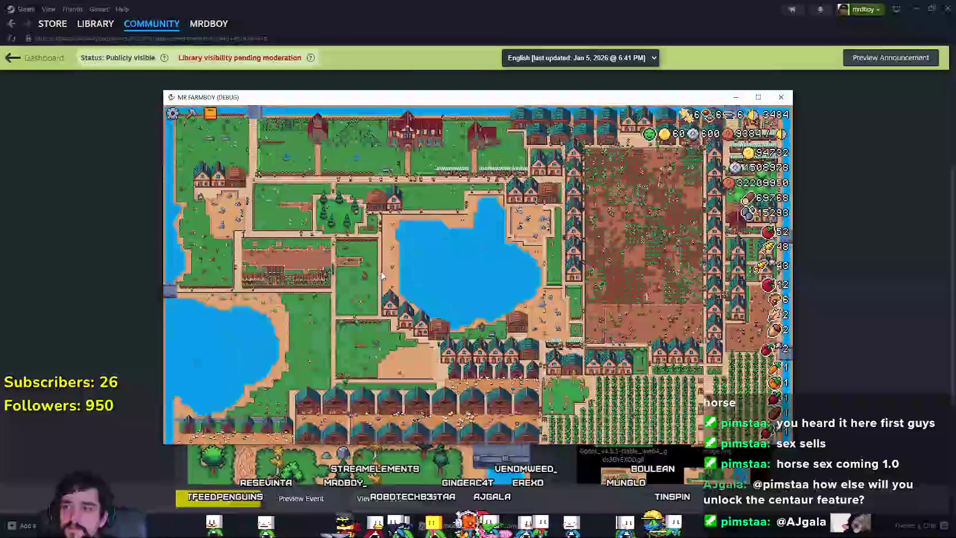
pyautogui.scroll(5, 319, 168)
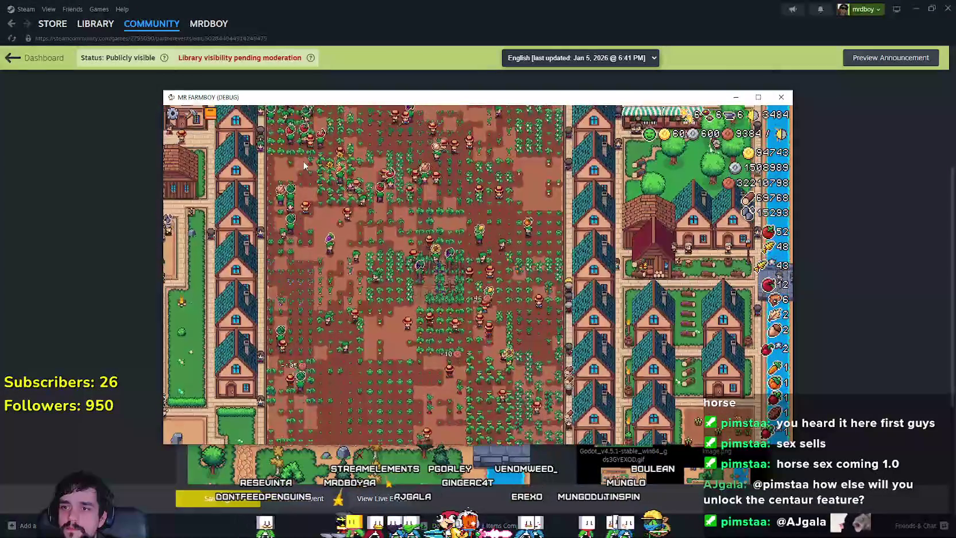
pyautogui.scroll(3, 302, 161)
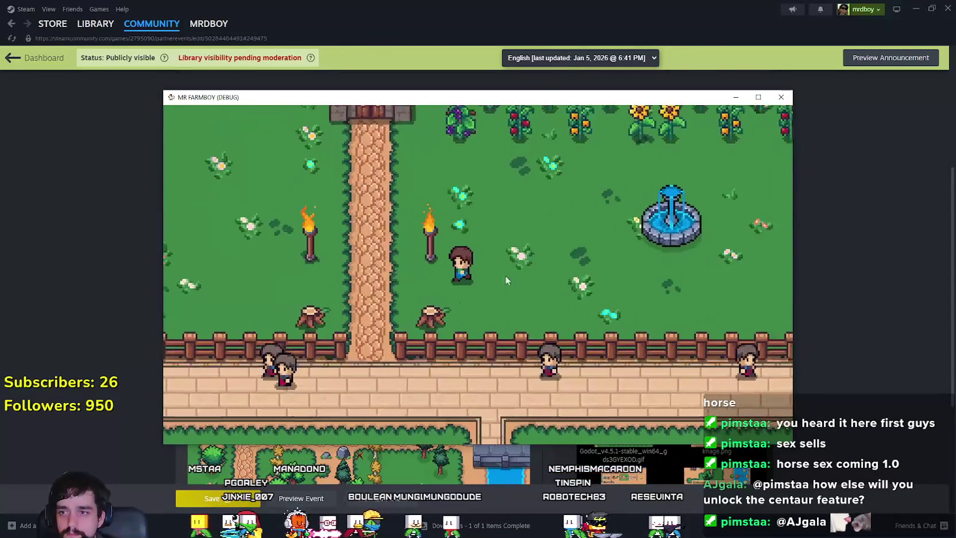
pyautogui.press('e')
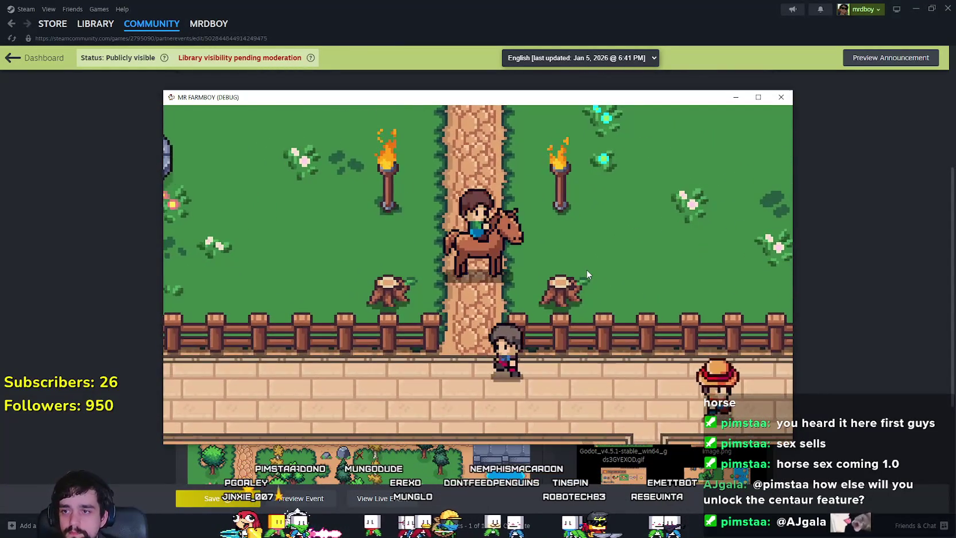
pyautogui.press('d')
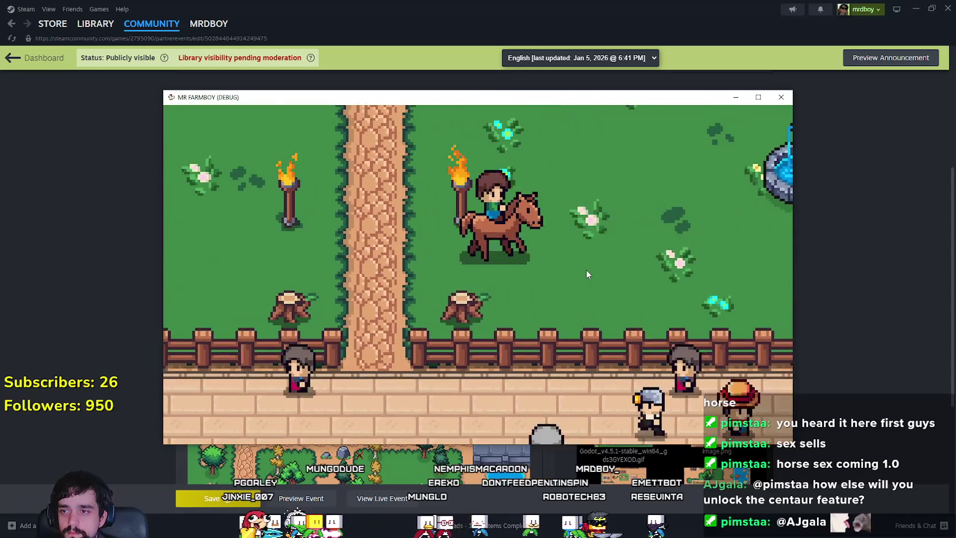
pyautogui.press('a')
pyautogui.press('s')
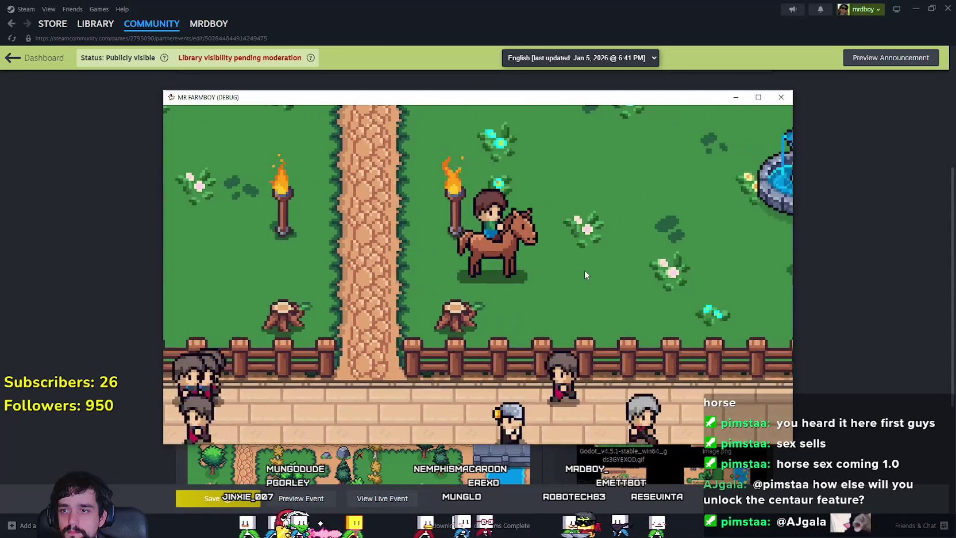
pyautogui.press('e')
pyautogui.press('e')
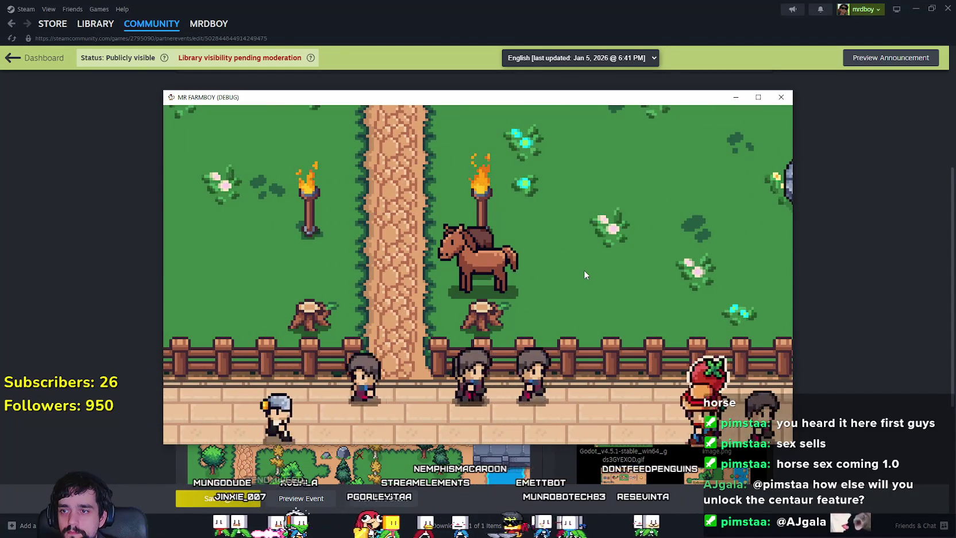
pyautogui.press('e')
pyautogui.press('e')
pyautogui.press('e')
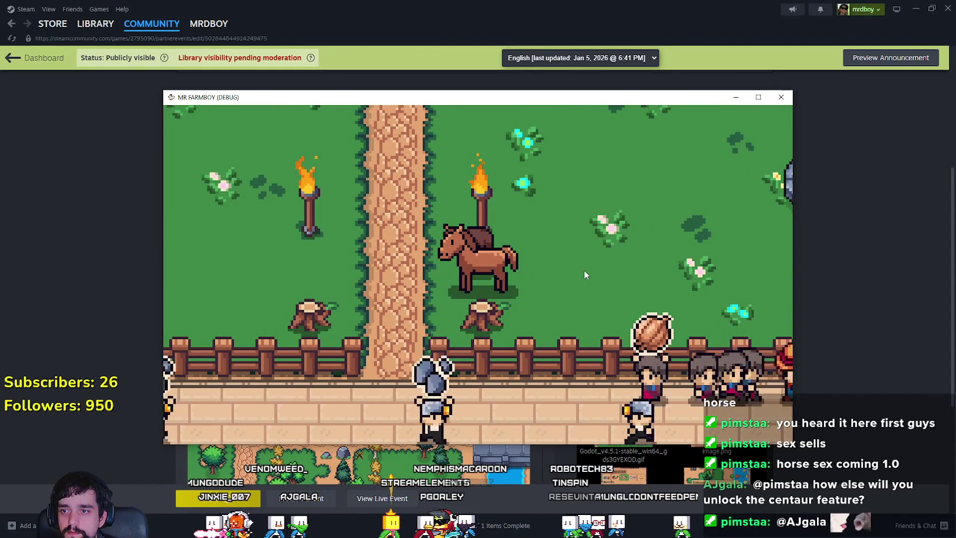
pyautogui.press('e')
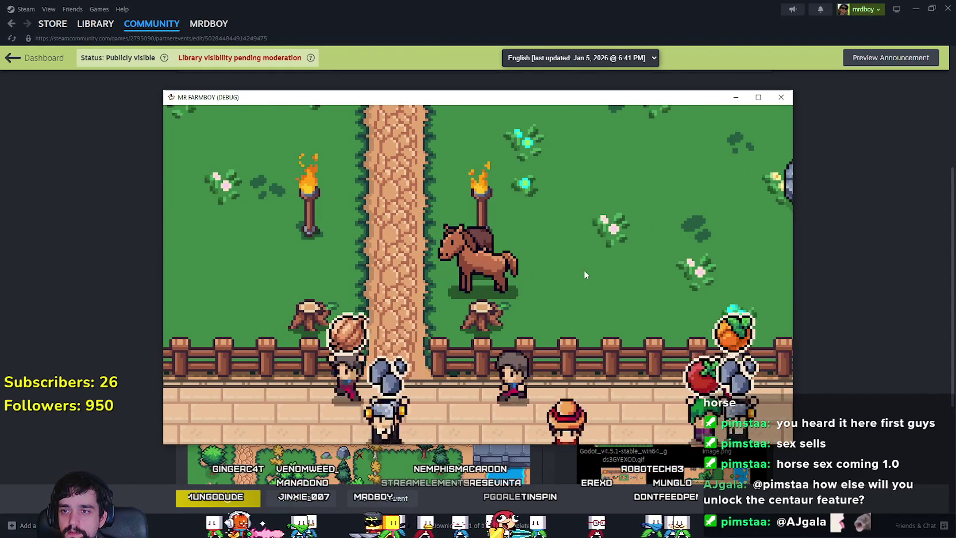
pyautogui.press('e')
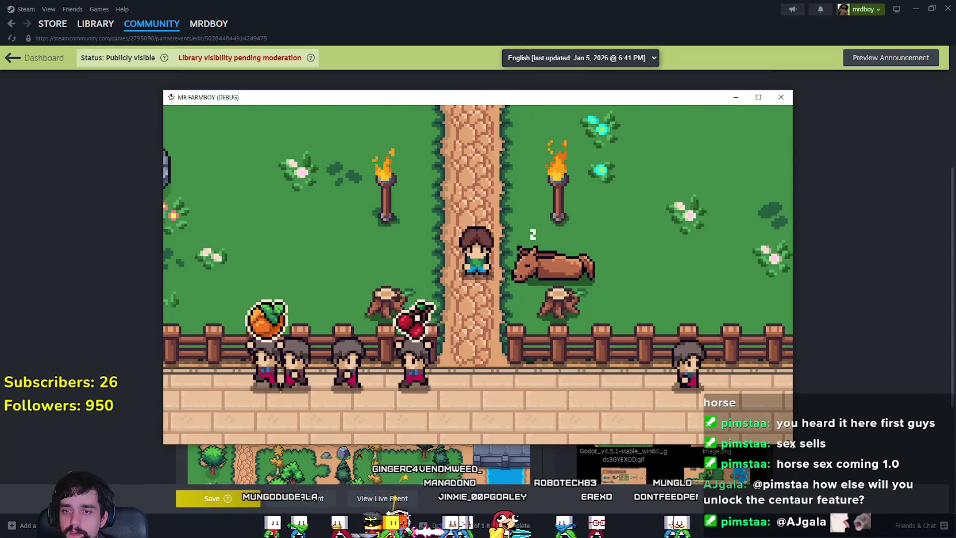
pyautogui.scroll(-3, 628, 338)
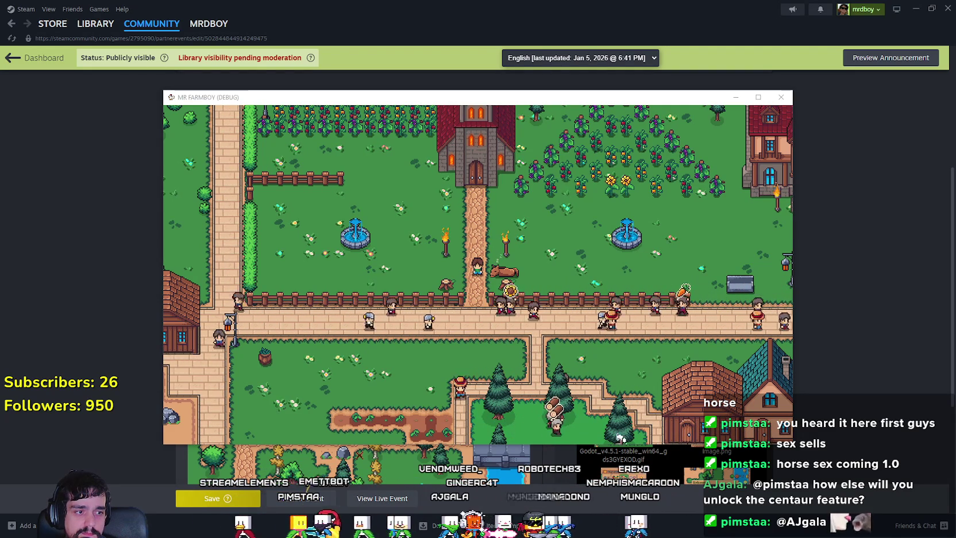
# Record a ShareX region clip around the player and horse, then return to Steam.
pyautogui.press('Print')
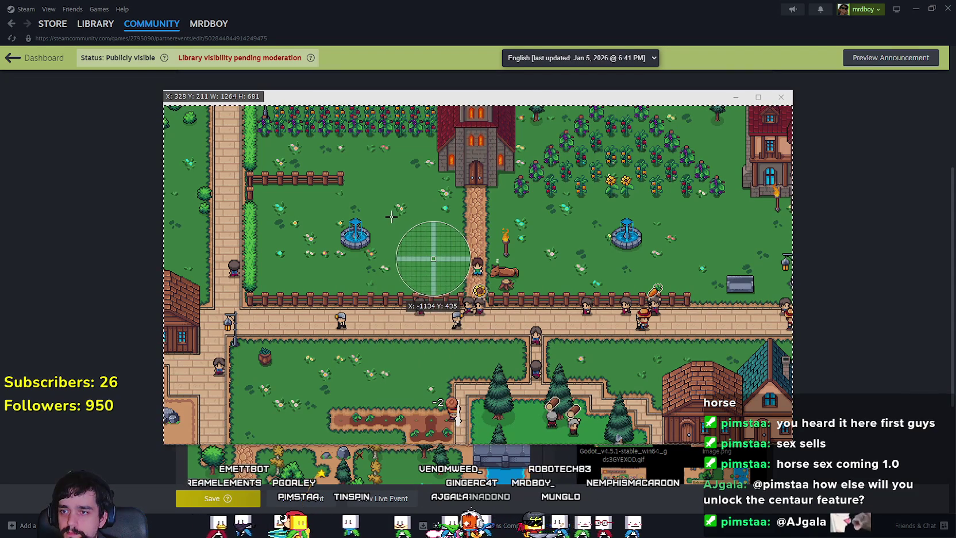
pyautogui.moveTo(391, 220)
pyautogui.mouseDown()
pyautogui.moveTo(525, 368)
pyautogui.moveTo(571, 363)
pyautogui.moveTo(566, 346)
pyautogui.mouseUp()
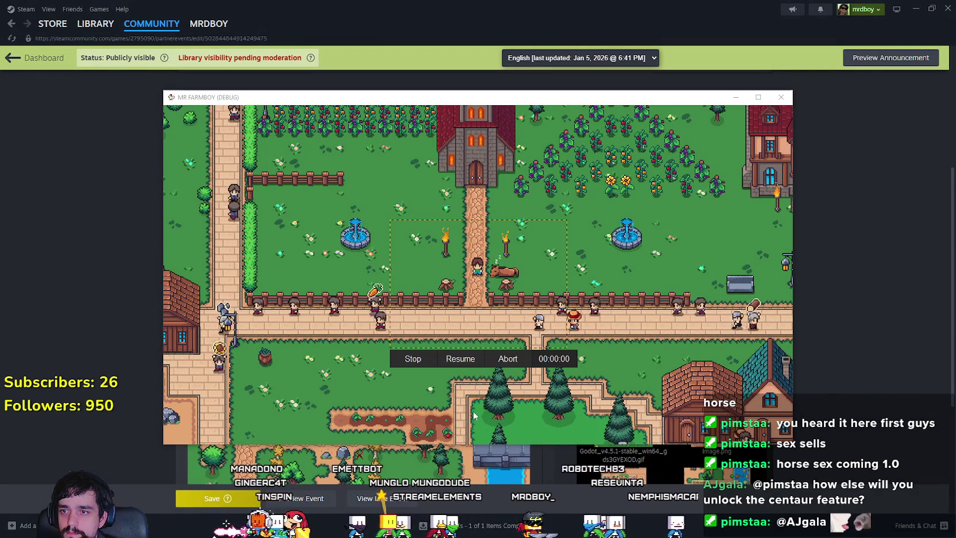
pyautogui.click(402, 361)
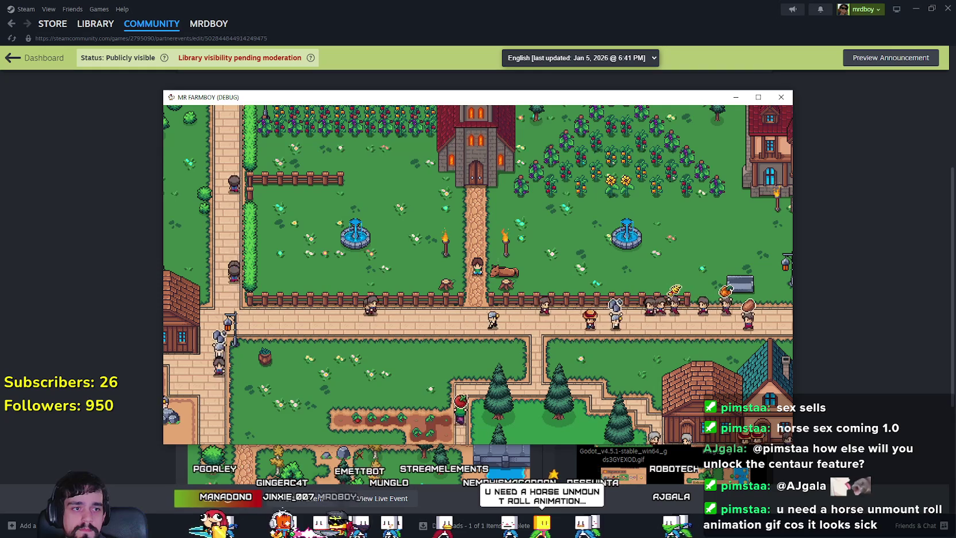
pyautogui.click(780, 97)
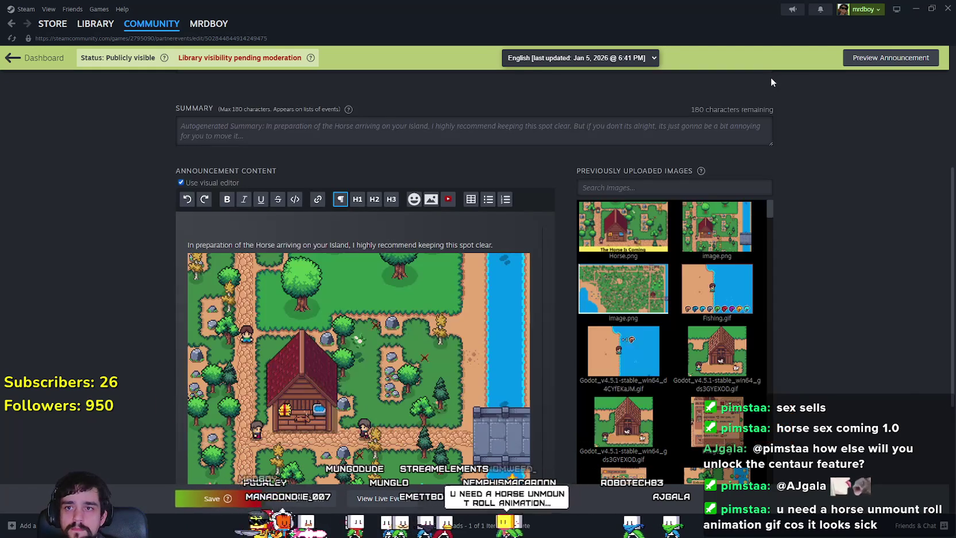
# Insert the recorded horse-riding GIF above the first paragraph and save the event.
pyautogui.moveTo(0, 233); pyautogui.dragTo(206, 230)
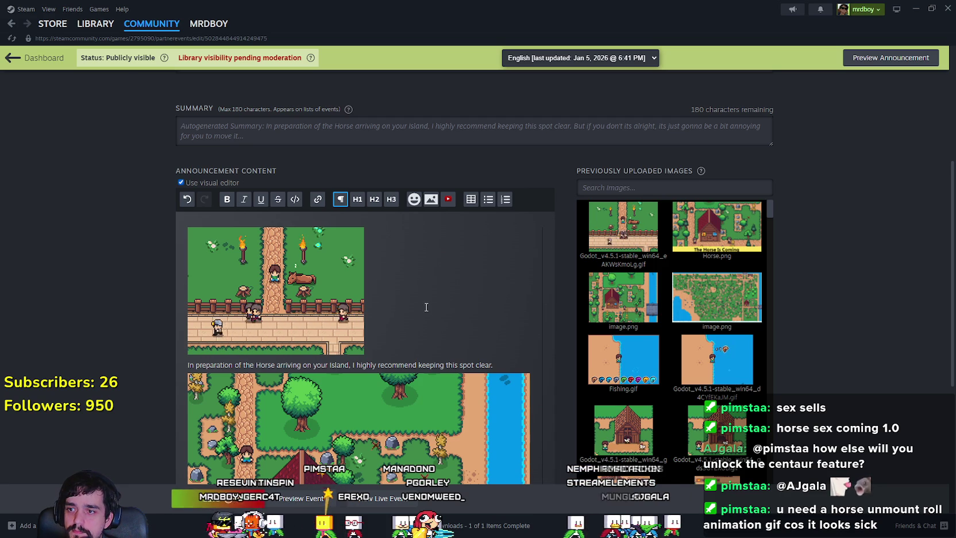
pyautogui.click(214, 500)
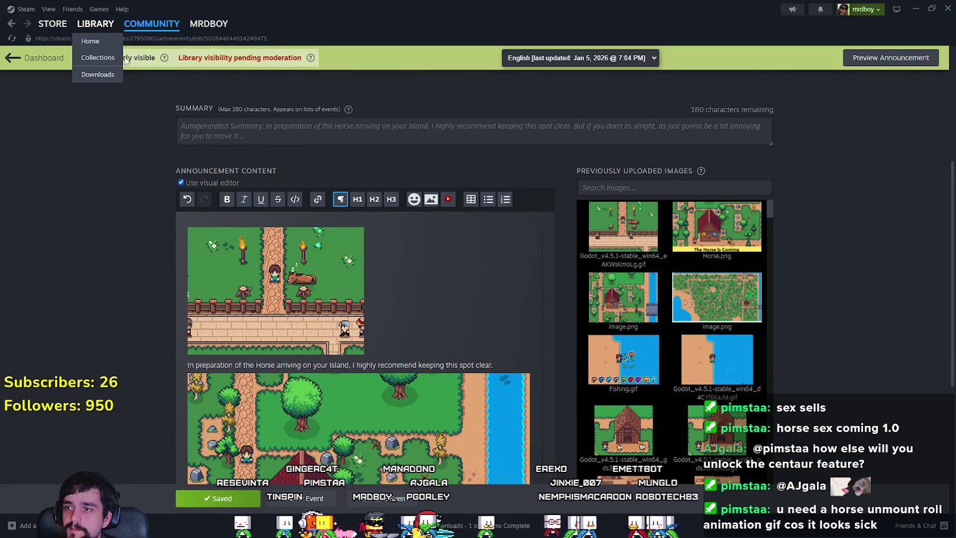
pyautogui.moveTo(97, 21)
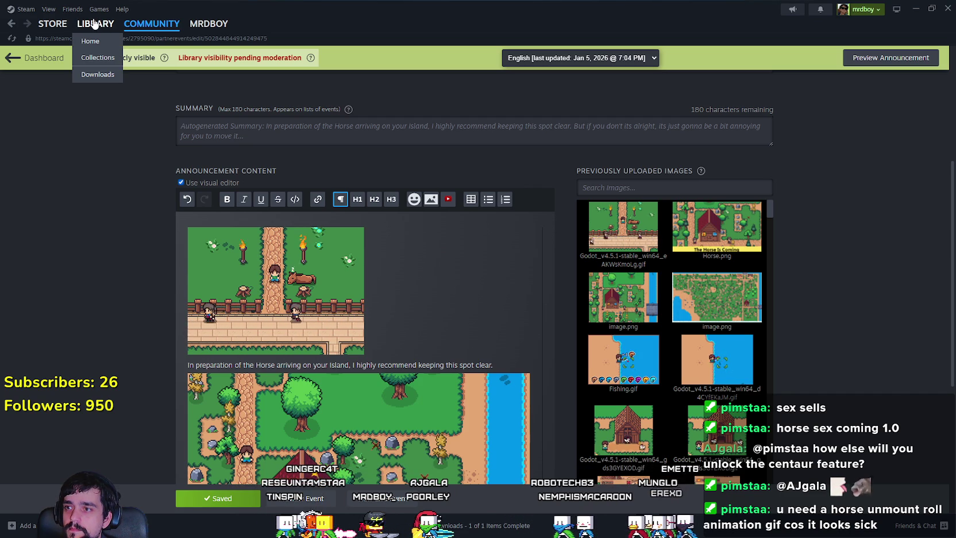
# Open the MR FARMBOY Community Hub from the Steam library.
pyautogui.click(95, 23)
pyautogui.scroll(-10, 487, 420)
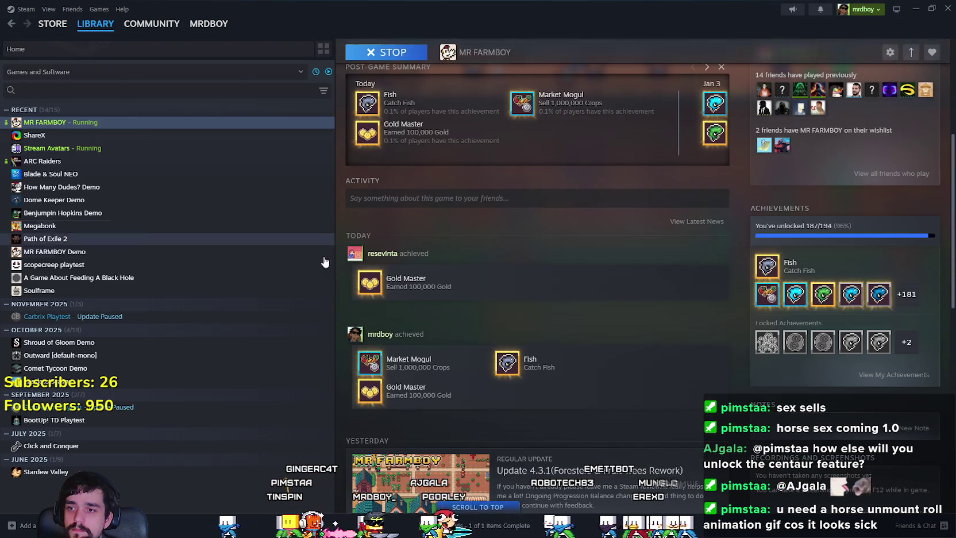
pyautogui.scroll(10, 454, 344)
pyautogui.click(457, 263)
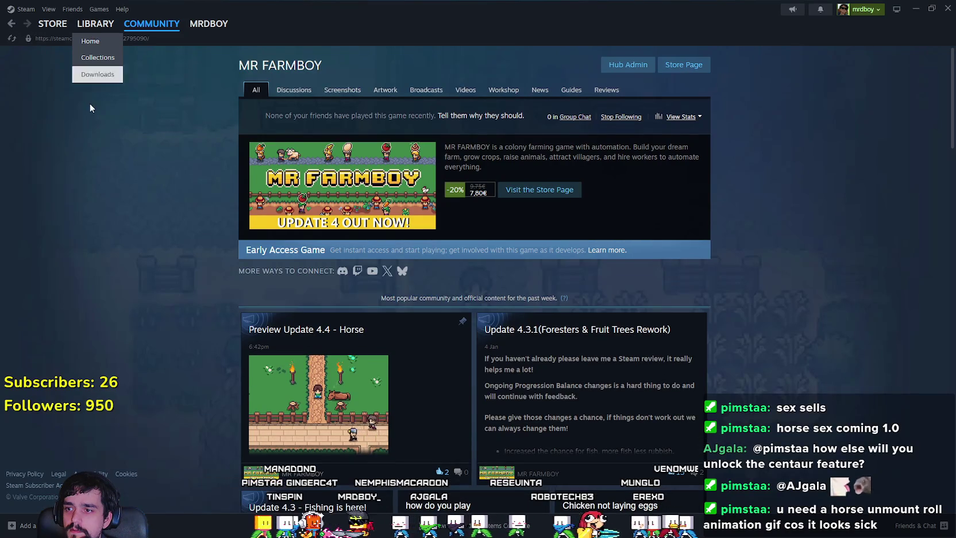
pyautogui.scroll(-2, 343, 427)
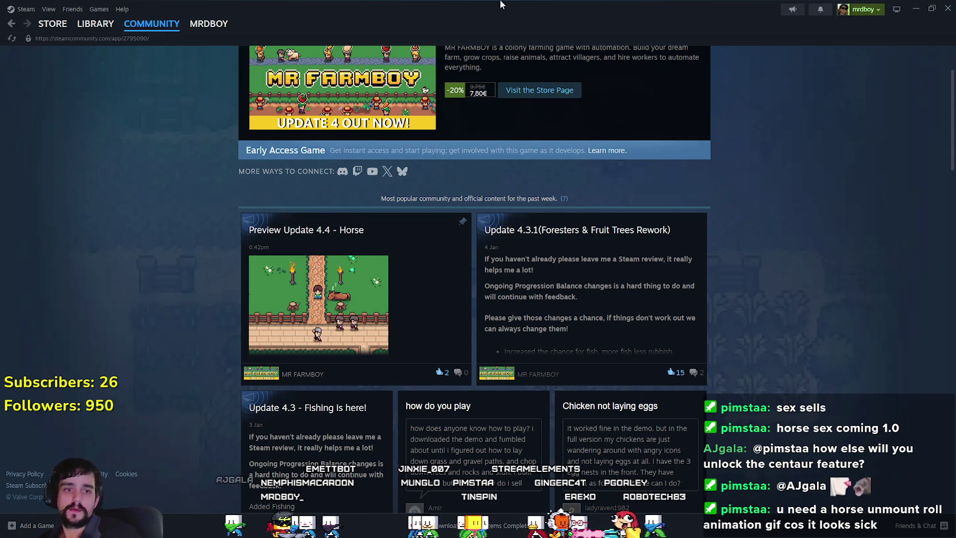
# Review the published Preview Update 4.4 - Horse post, close it, and minimize Steam.
pyautogui.click(355, 345)
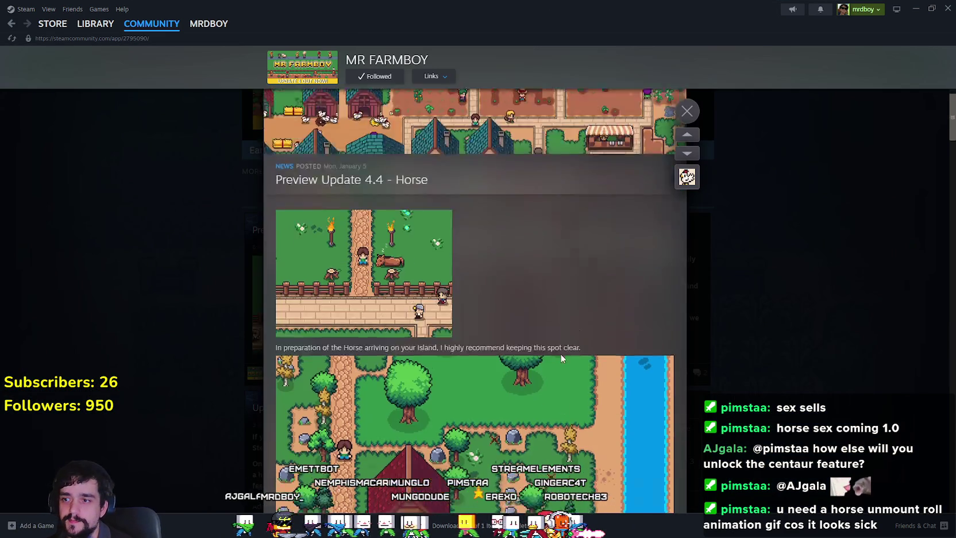
pyautogui.scroll(-3, 554, 351)
pyautogui.scroll(-5, 555, 351)
pyautogui.click(800, 327)
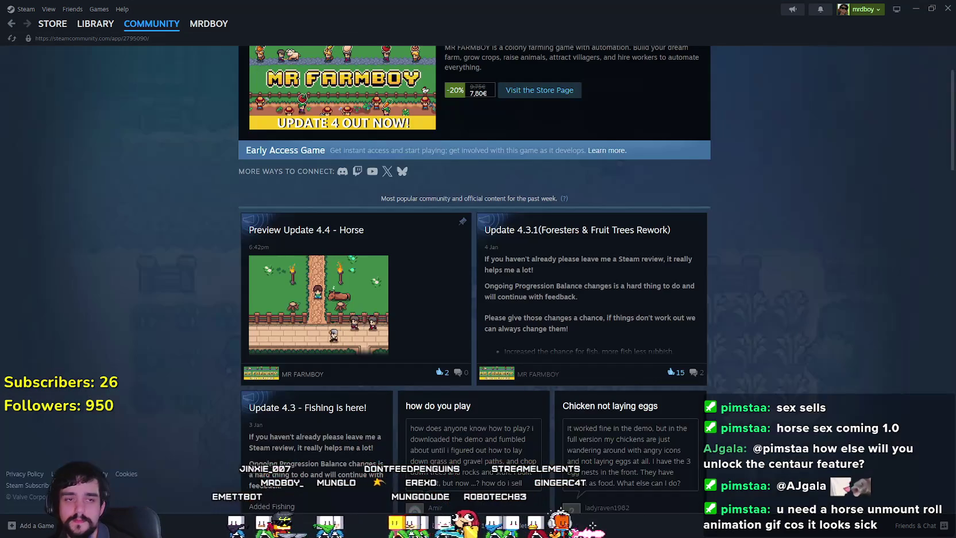
pyautogui.click(915, 8)
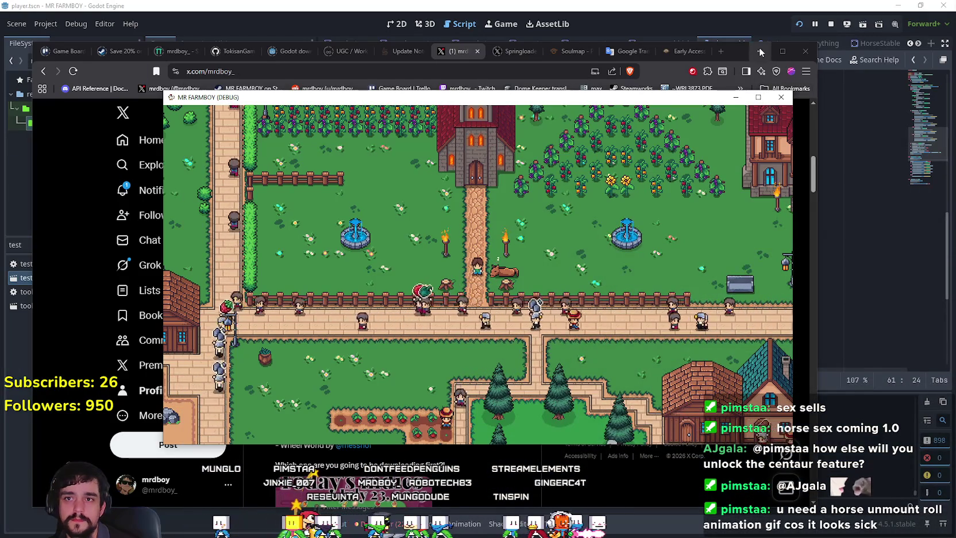
# Reload X in the browser and view Notifications for new likes on the horse post.
pyautogui.click(760, 52)
pyautogui.rightClick(75, 215)
pyautogui.click(93, 253)
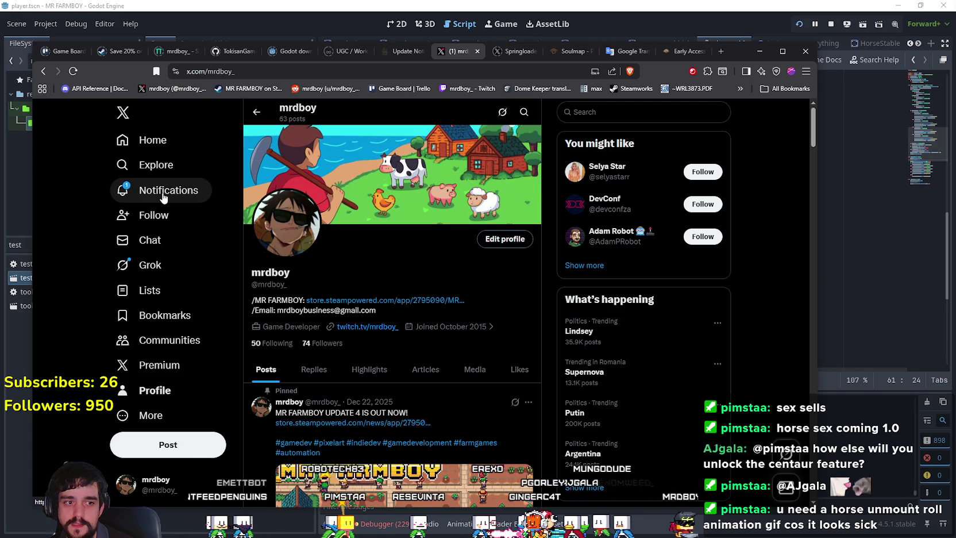
pyautogui.click(163, 196)
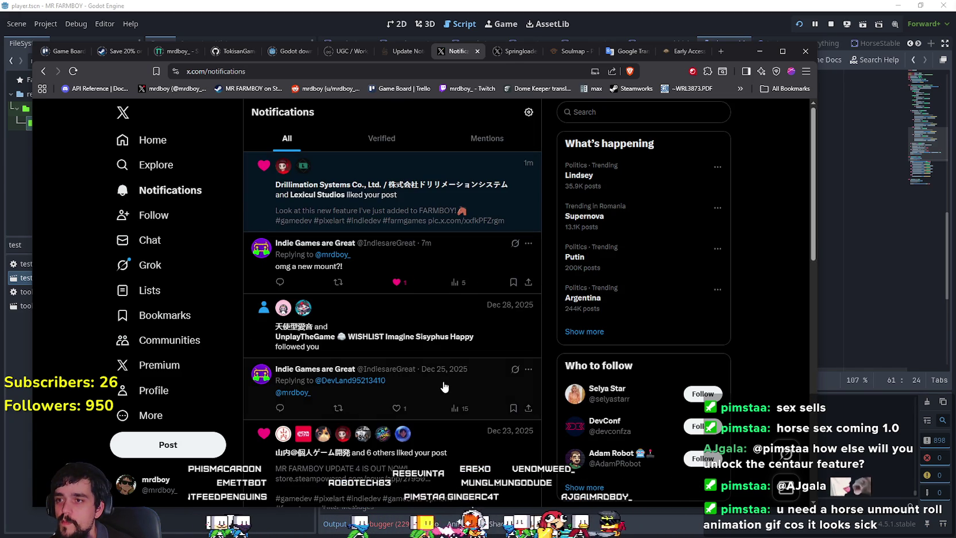
pyautogui.moveTo(325, 193)
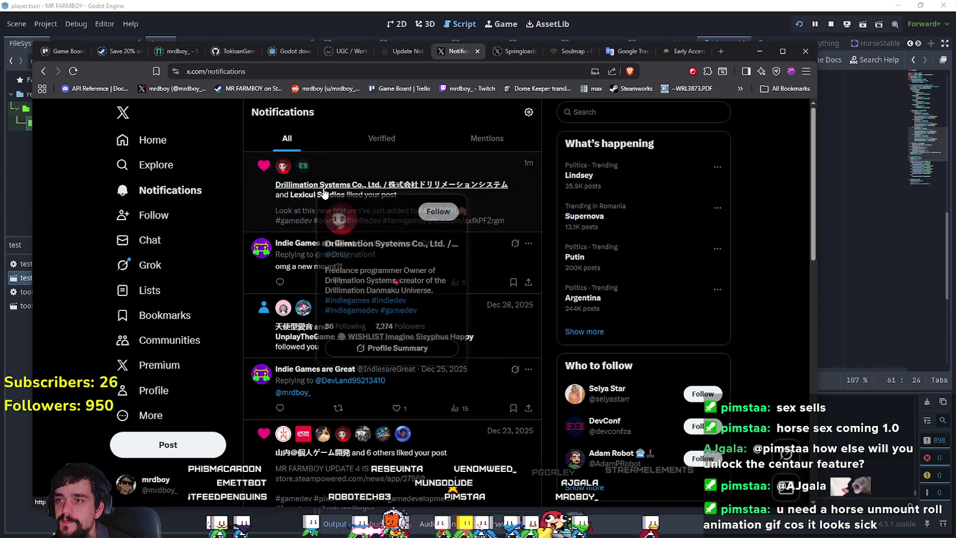
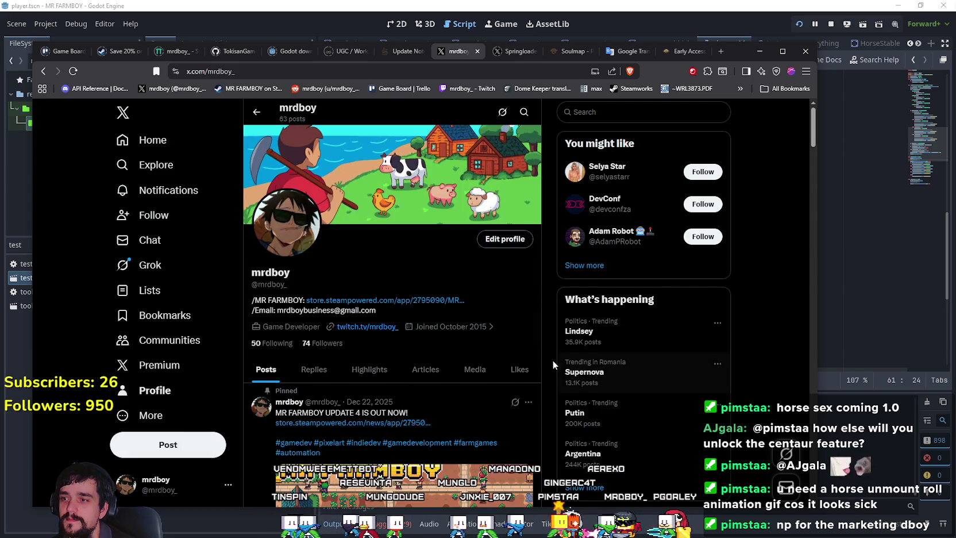
# Scroll the mrdboy profile feed, then minimize the browser to bring the MR FARMBOY game back.
pyautogui.scroll(-10, 442, 352)
pyautogui.scroll(-2, 442, 352)
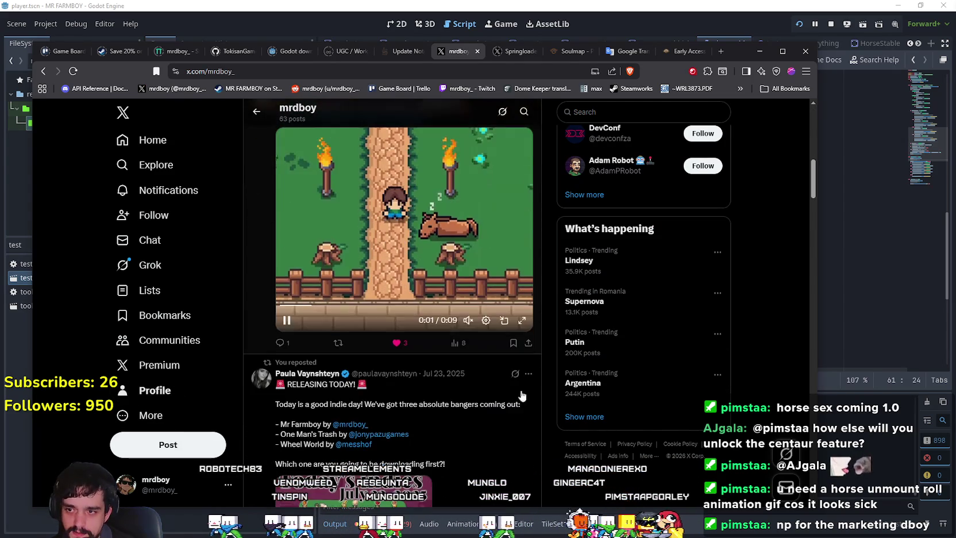
pyautogui.scroll(-4, 479, 425)
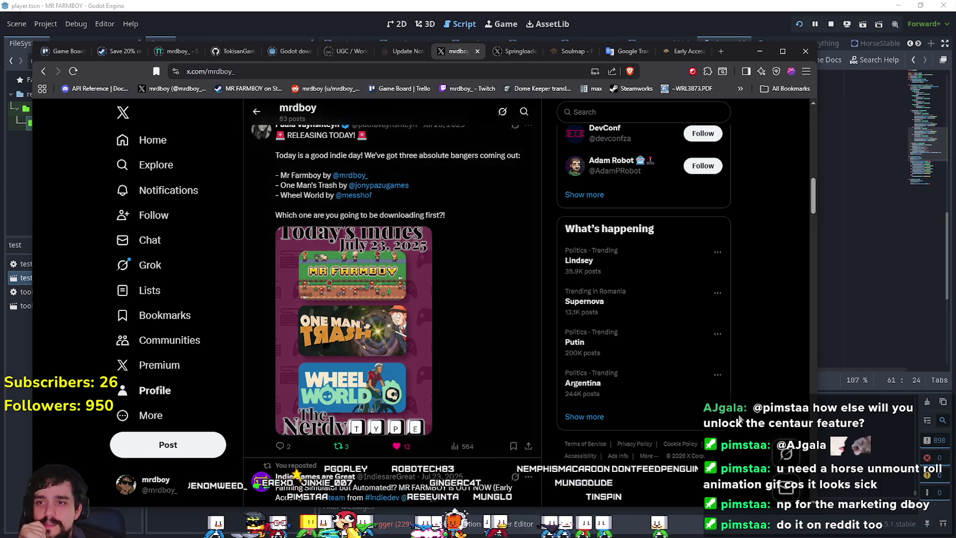
pyautogui.scroll(10, 740, 385)
pyautogui.scroll(5, 741, 321)
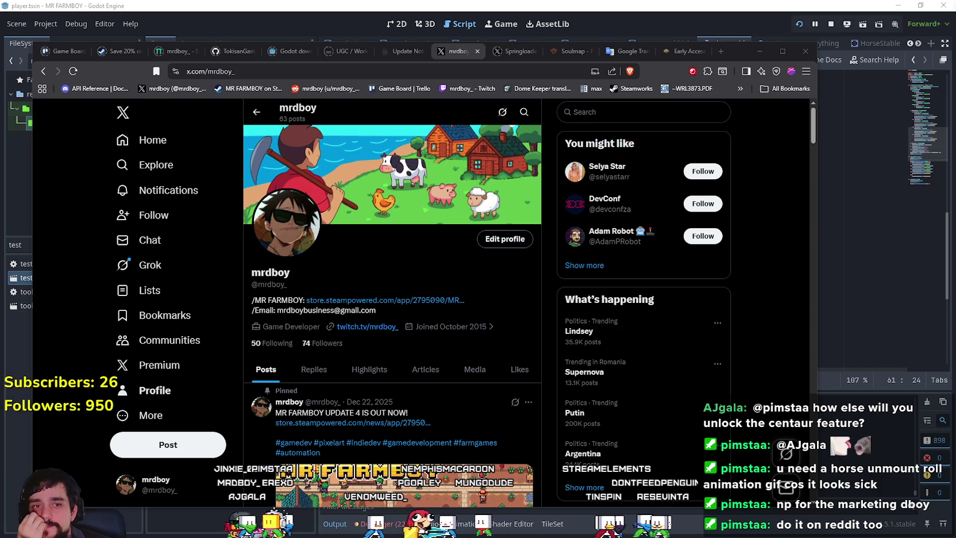
pyautogui.click(761, 52)
pyautogui.scroll(2, 511, 276)
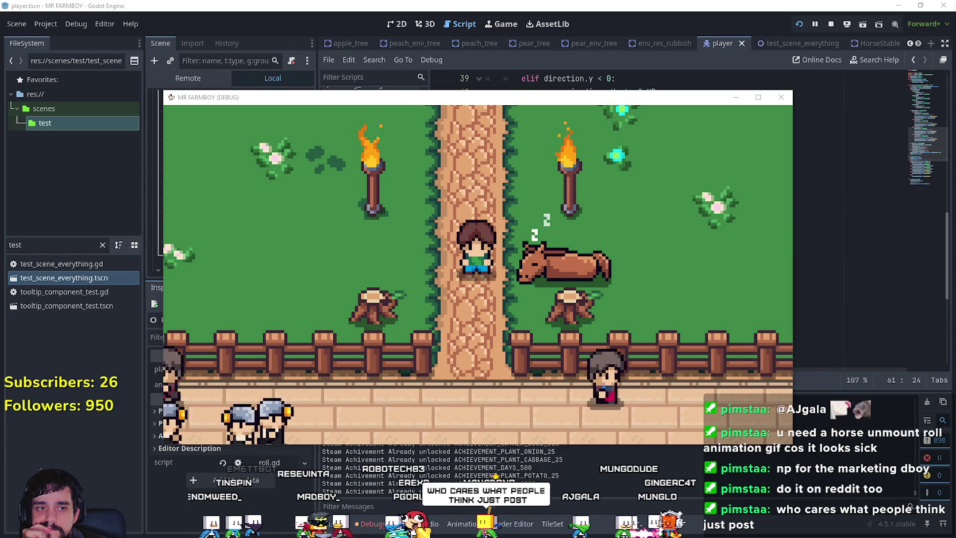
# Toggle the Advancements panel and walk the farmer down the path in the debug game.
pyautogui.scroll(3, 503, 278)
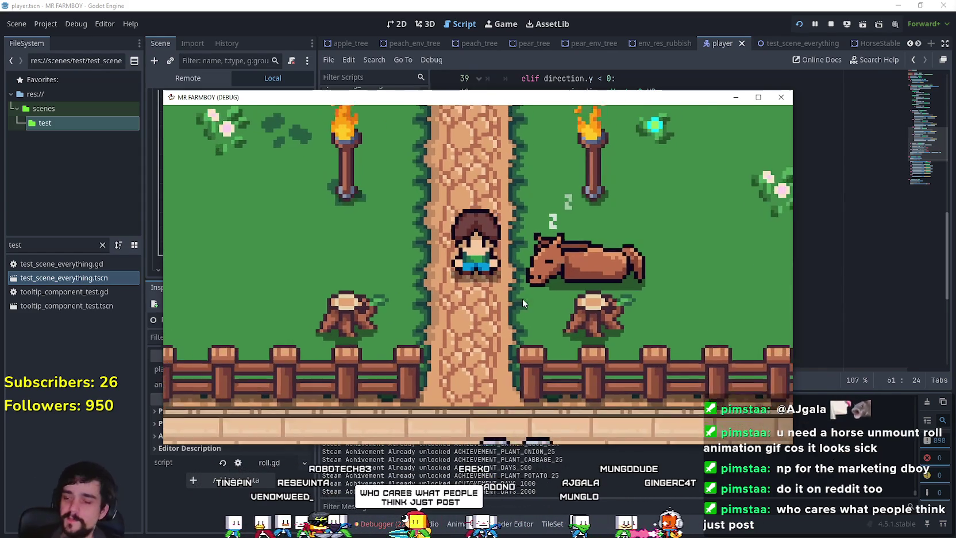
pyautogui.scroll(-4, 522, 298)
pyautogui.press('Tab')
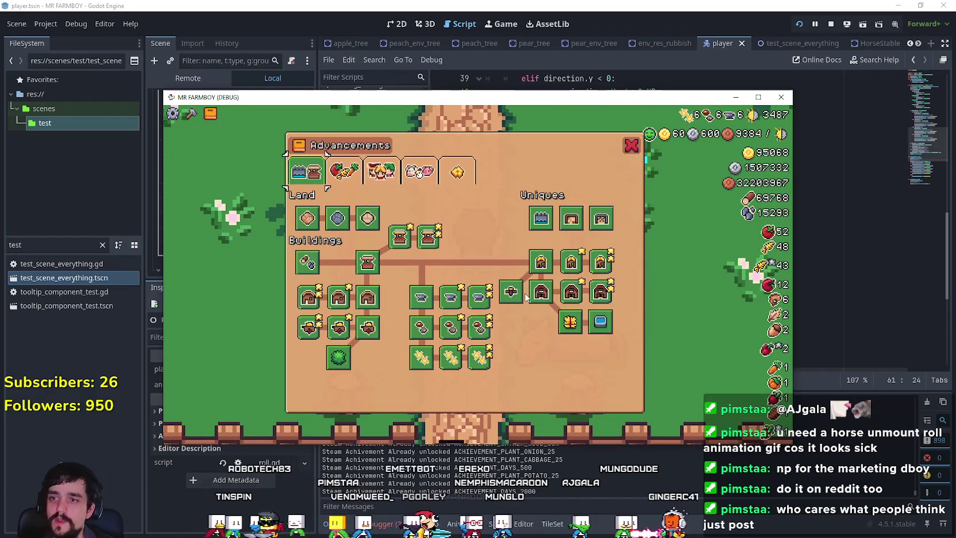
pyautogui.press('Tab')
pyautogui.press('s')
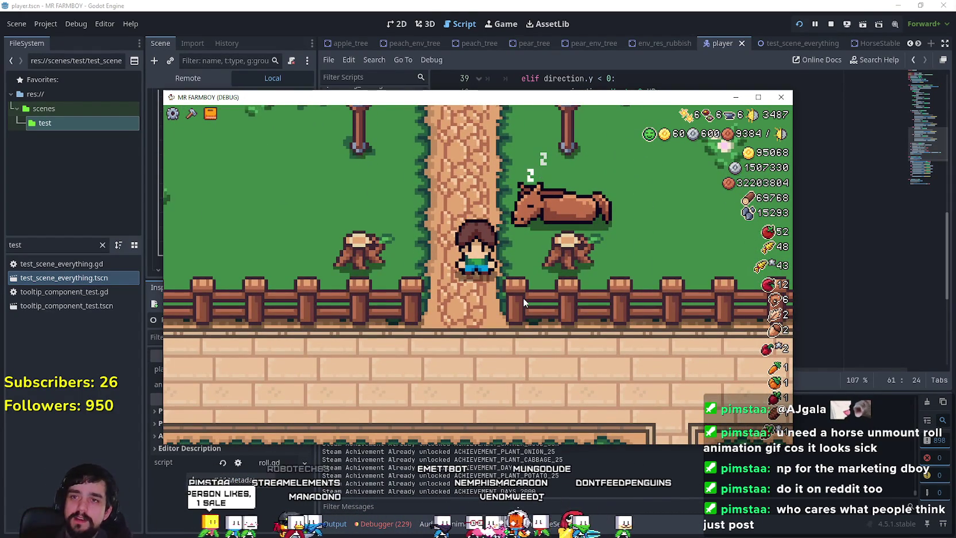
# Close the debug game window to stop the run.
pyautogui.scroll(-5, 534, 293)
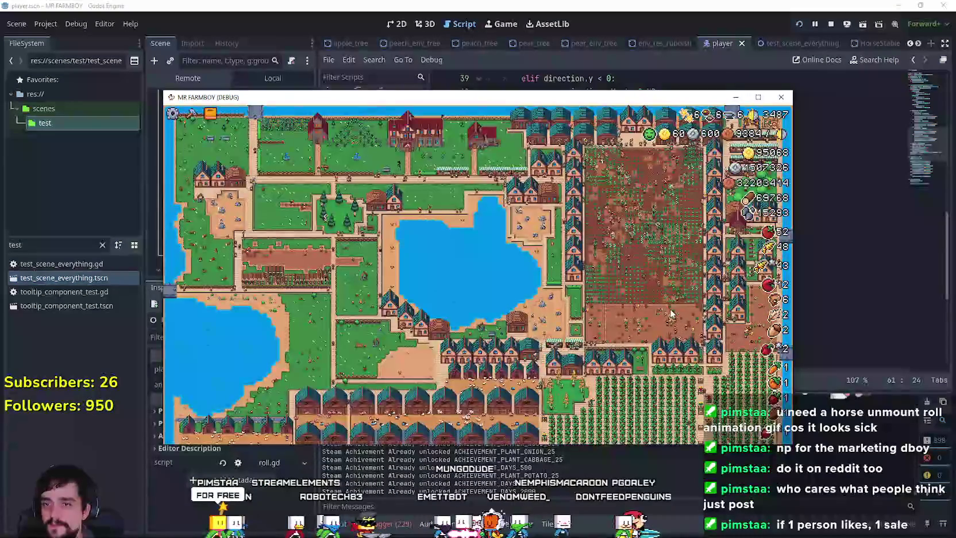
pyautogui.scroll(5, 671, 313)
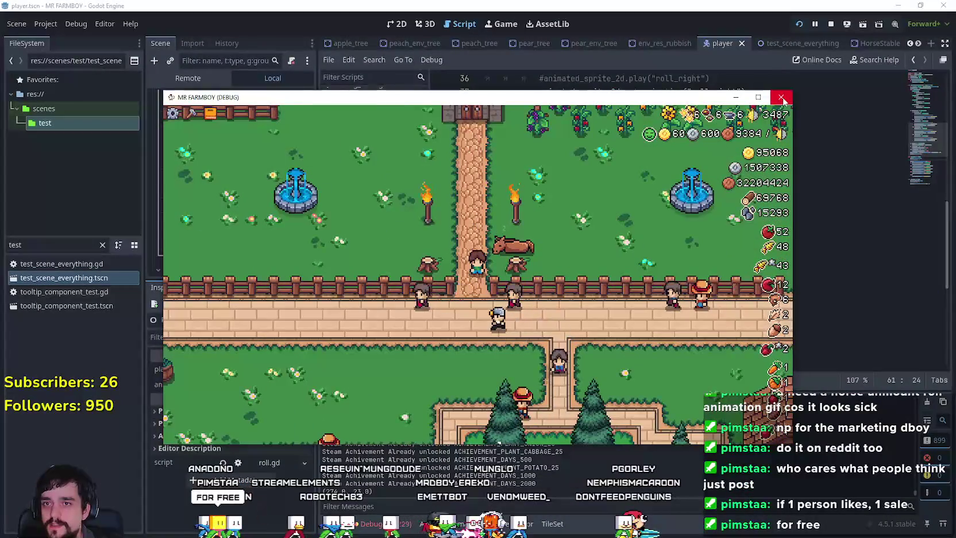
pyautogui.click(781, 97)
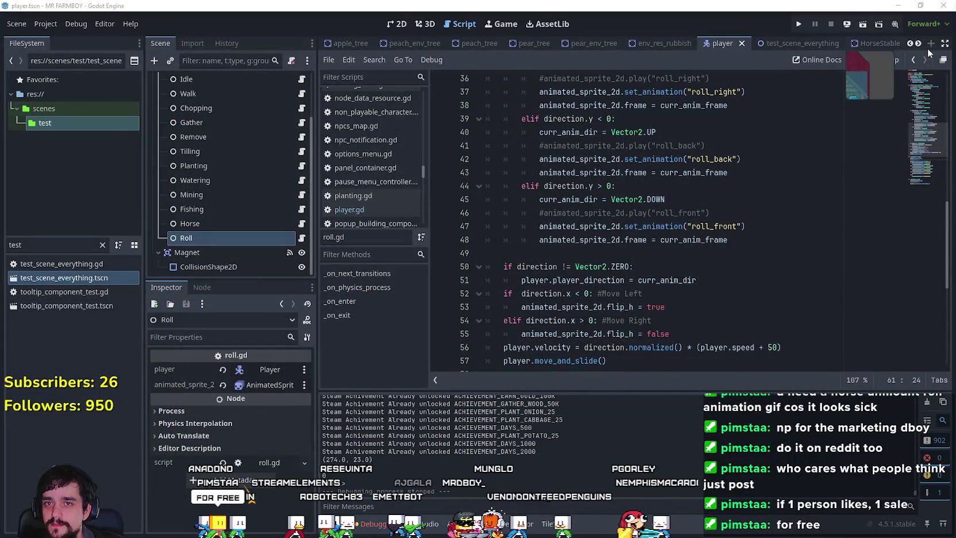
# Filter the FileSystem for 'game_s' and open game_screen.tscn.
pyautogui.doubleClick(917, 44)
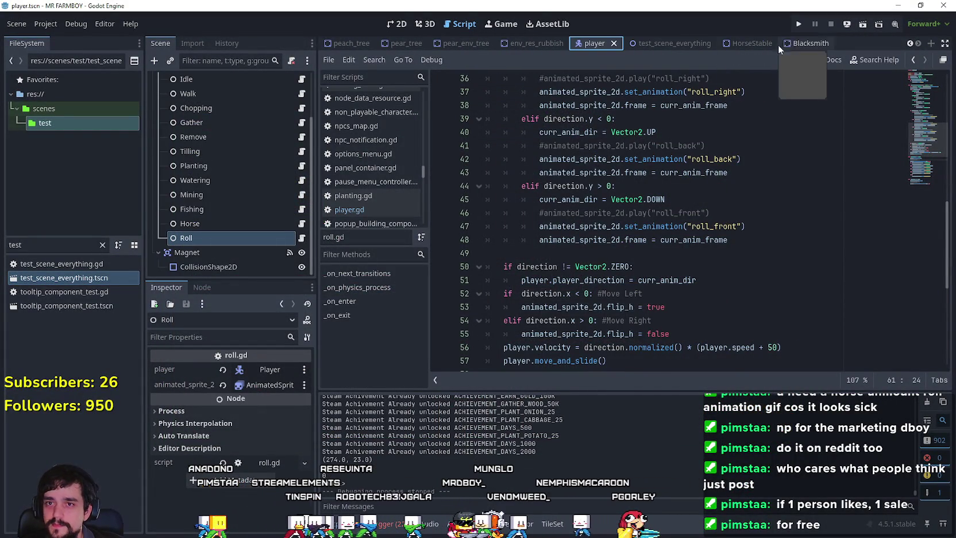
pyautogui.click(103, 245)
pyautogui.write('game_s')
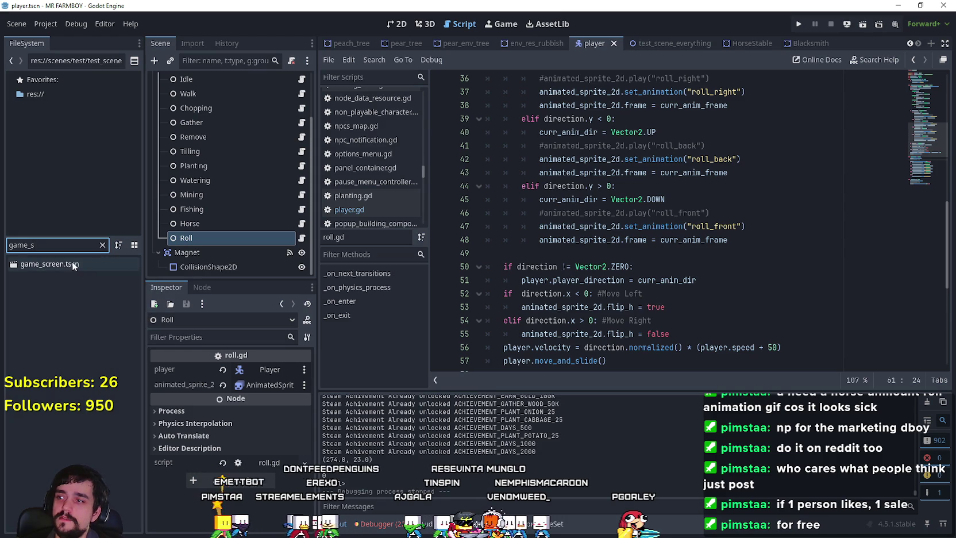
pyautogui.click(61, 265)
pyautogui.doubleClick(73, 263)
# Duplicate the KingRequestPanel node and rename the copy HorseStablePanel.
pyautogui.scroll(-10, 294, 166)
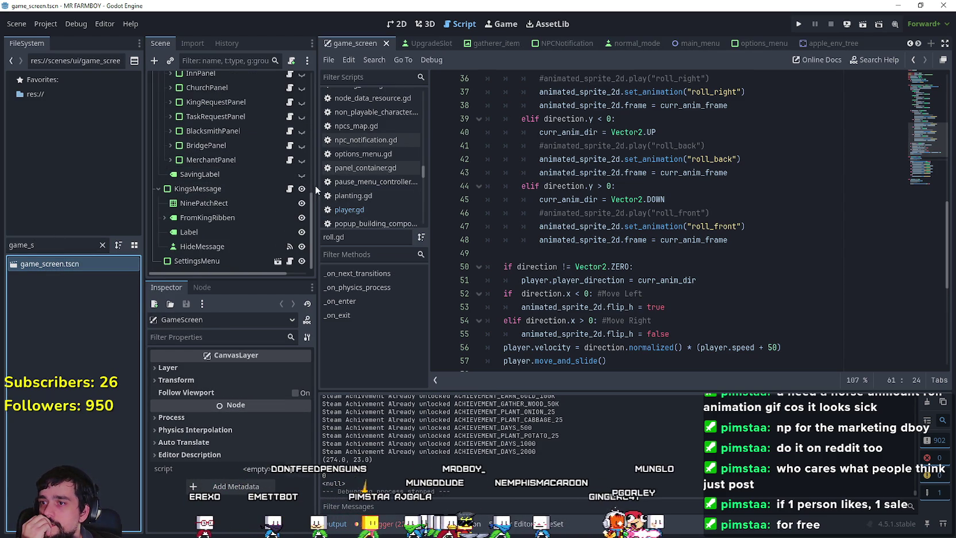
pyautogui.moveTo(316, 185); pyautogui.dragTo(372, 185)
pyautogui.scroll(3, 311, 183)
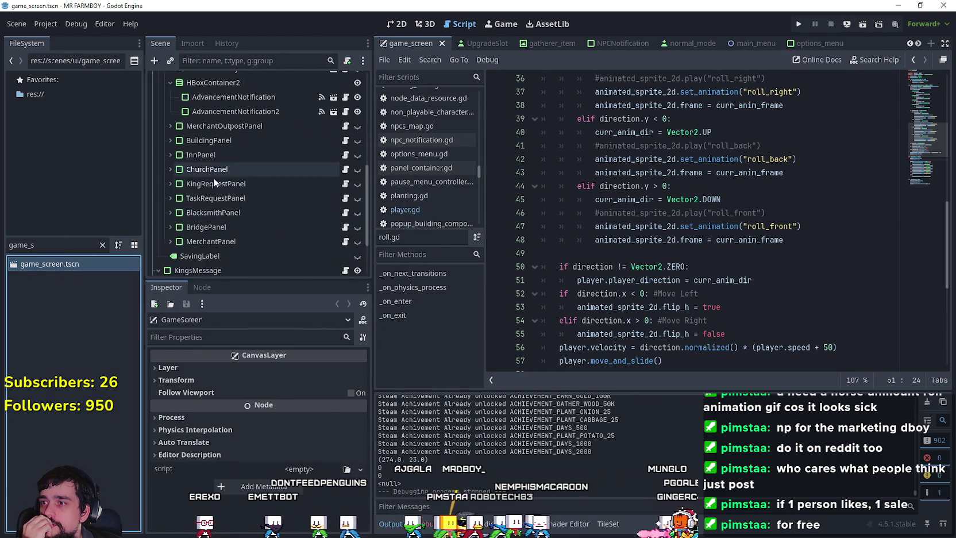
pyautogui.click(213, 184)
pyautogui.rightClick(200, 181)
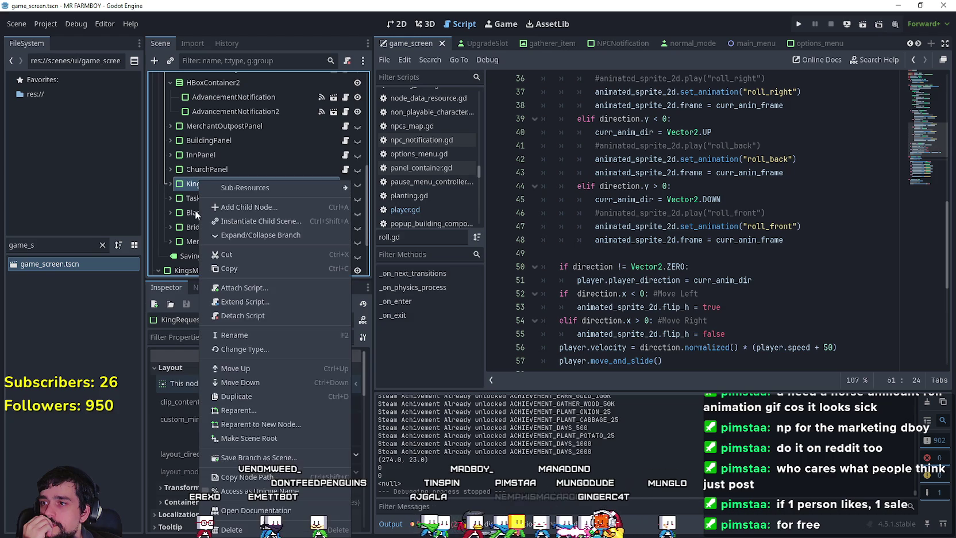
pyautogui.click(257, 397)
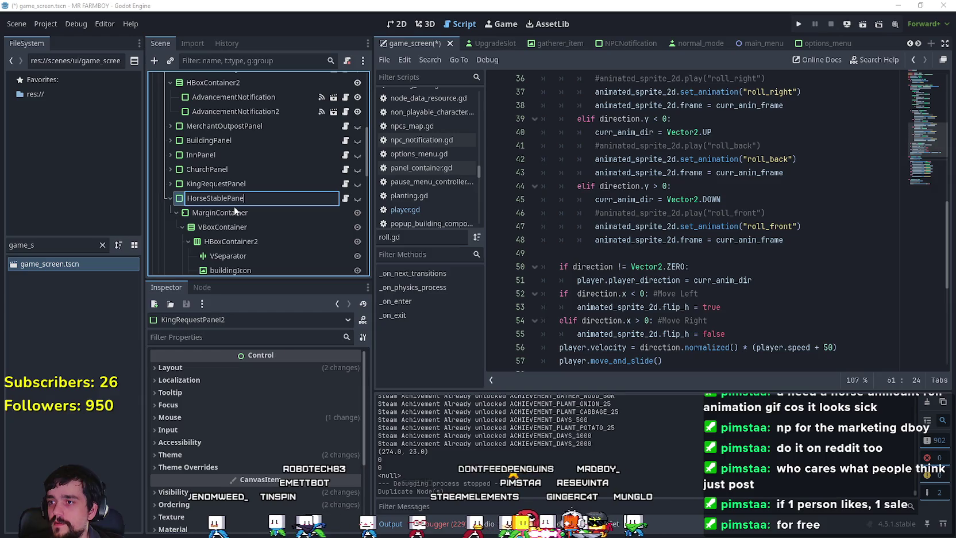
pyautogui.press('F2')
pyautogui.write('HorseStablePanel')
pyautogui.press('Return')
pyautogui.hotkey('ctrl', 'F1')
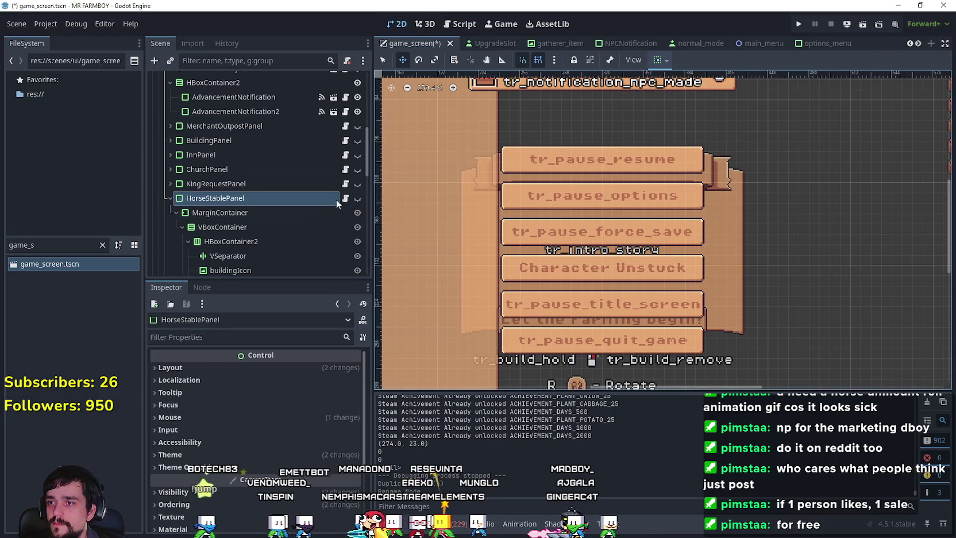
# Make HorseStablePanel visible on the canvas and reselect it.
pyautogui.click(358, 198)
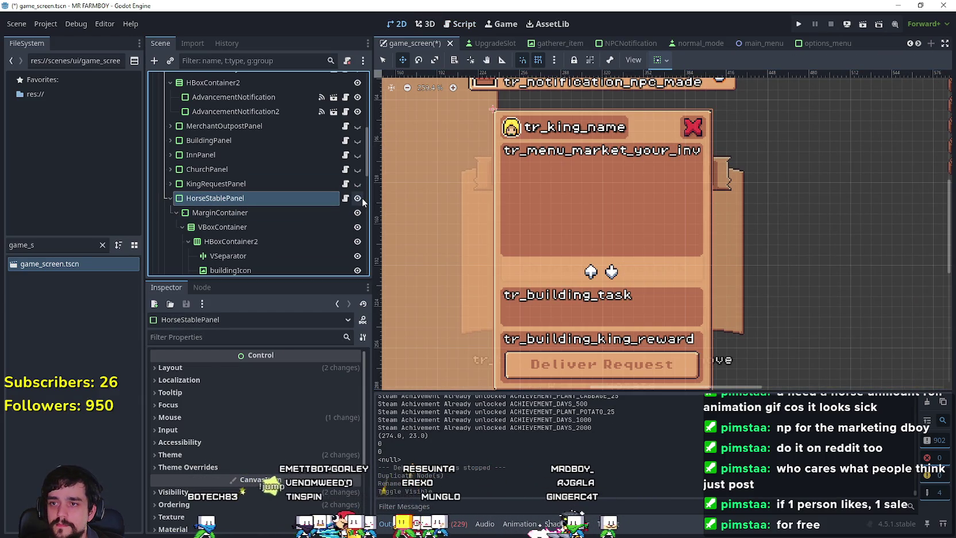
pyautogui.click(168, 197)
pyautogui.scroll(2, 657, 179)
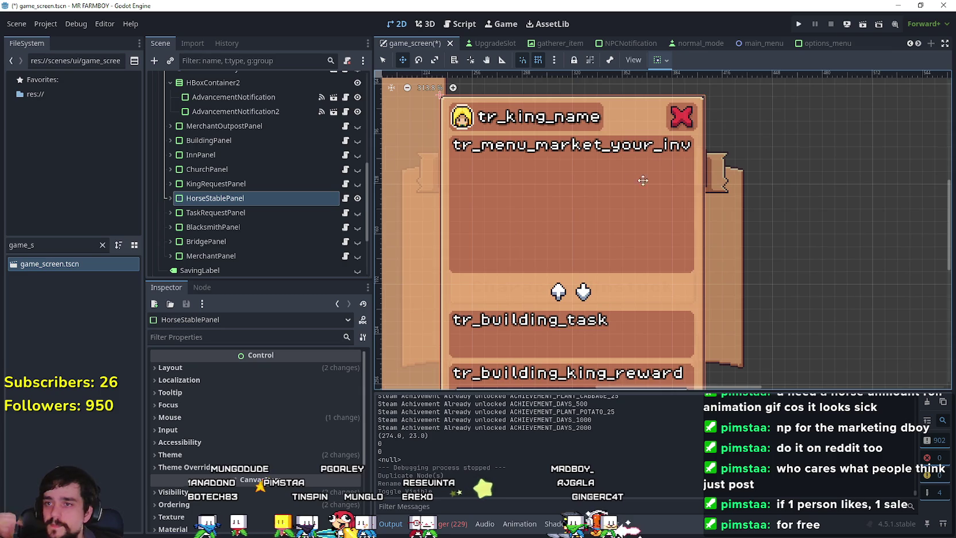
pyautogui.hscroll(-3, 649, 182)
pyautogui.scroll(2, 655, 224)
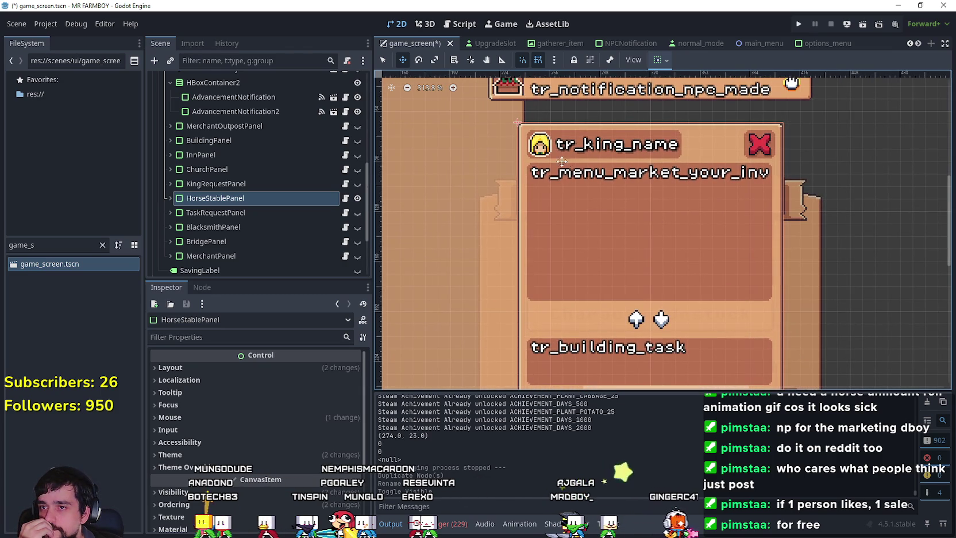
pyautogui.moveTo(224, 212); pyautogui.dragTo(225, 200)
pyautogui.click(225, 199)
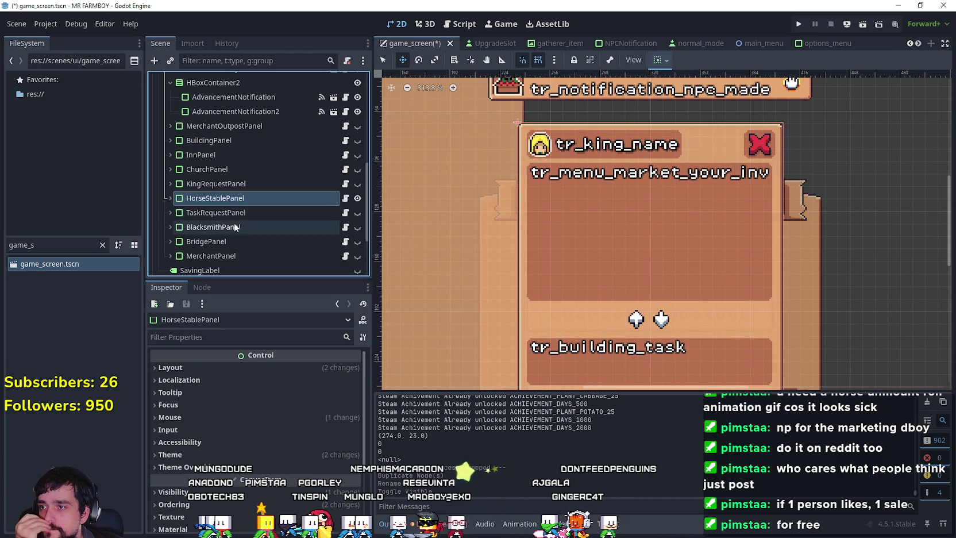
pyautogui.click(220, 367)
pyautogui.click(220, 368)
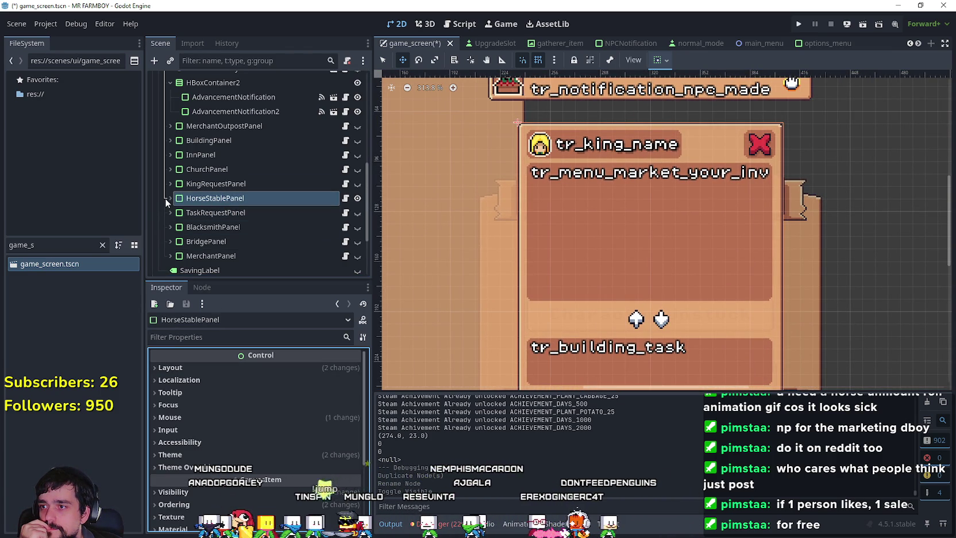
pyautogui.scroll(-2, 584, 283)
pyautogui.scroll(2, 473, 222)
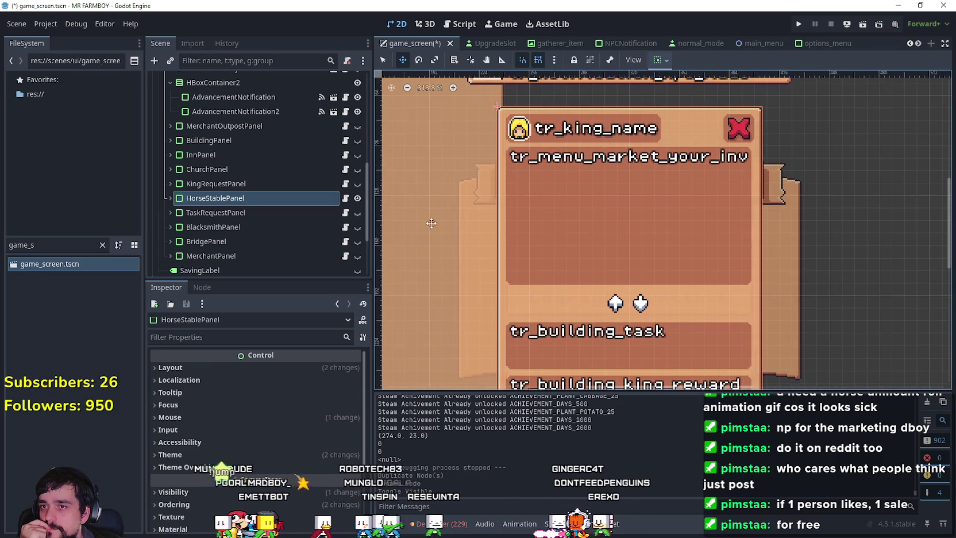
# Set the buildingIcon's AtlasTexture region to the horse head sprite.
pyautogui.click(168, 198)
pyautogui.click(227, 228)
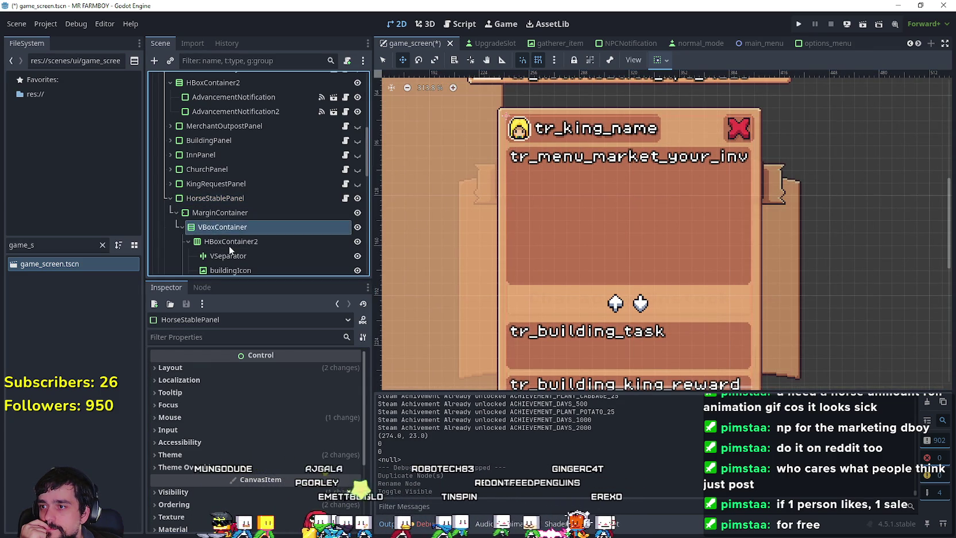
pyautogui.click(229, 243)
pyautogui.click(229, 270)
pyautogui.click(307, 387)
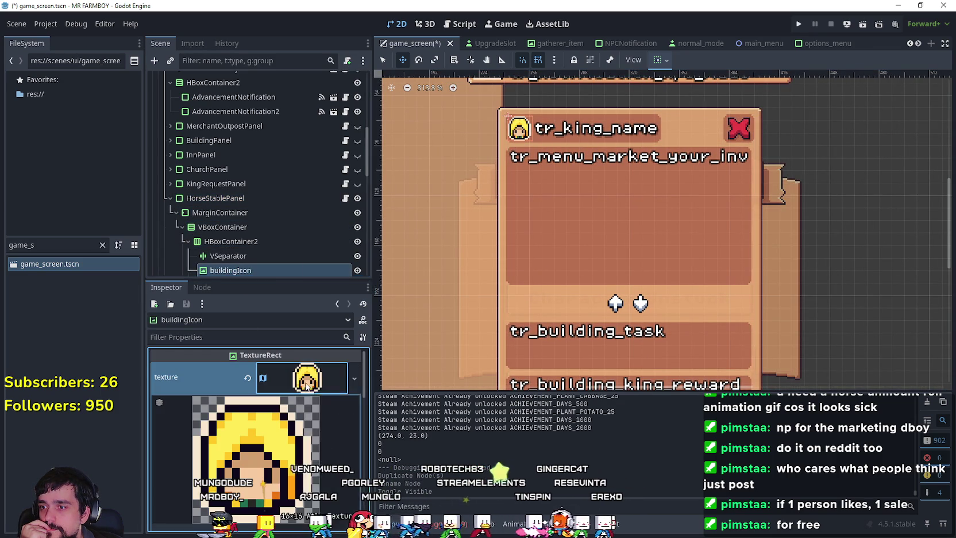
pyautogui.rightClick(307, 387)
pyautogui.click(348, 475)
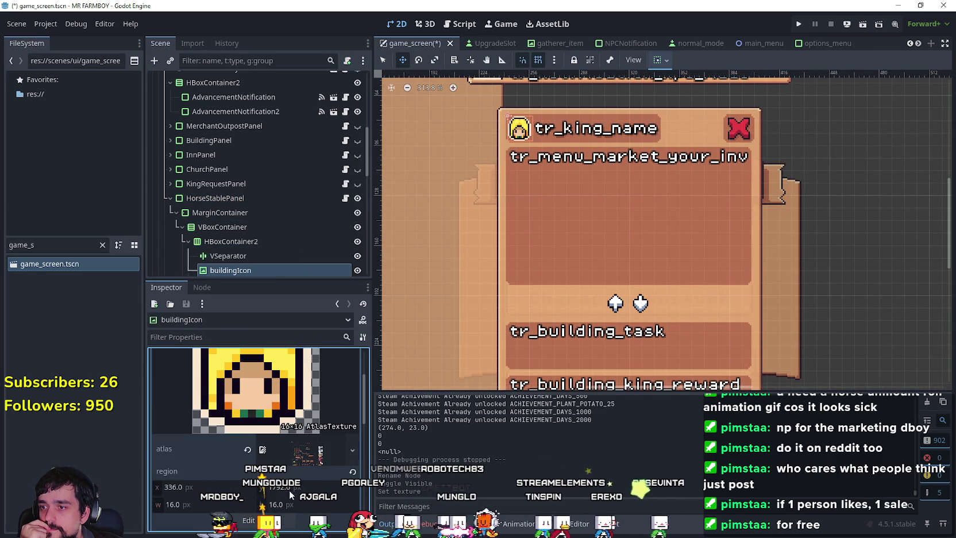
pyautogui.click(253, 520)
pyautogui.scroll(-6, 396, 278)
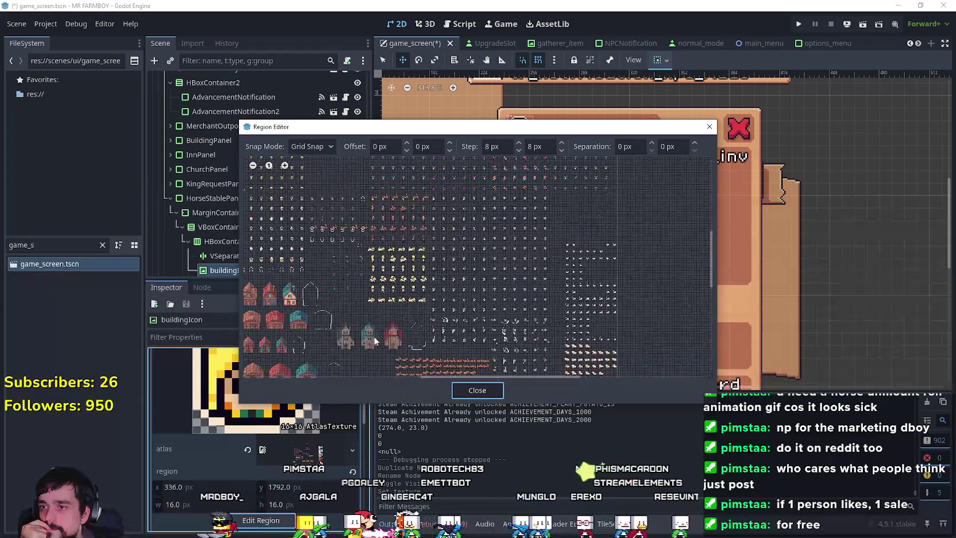
pyautogui.scroll(6, 477, 256)
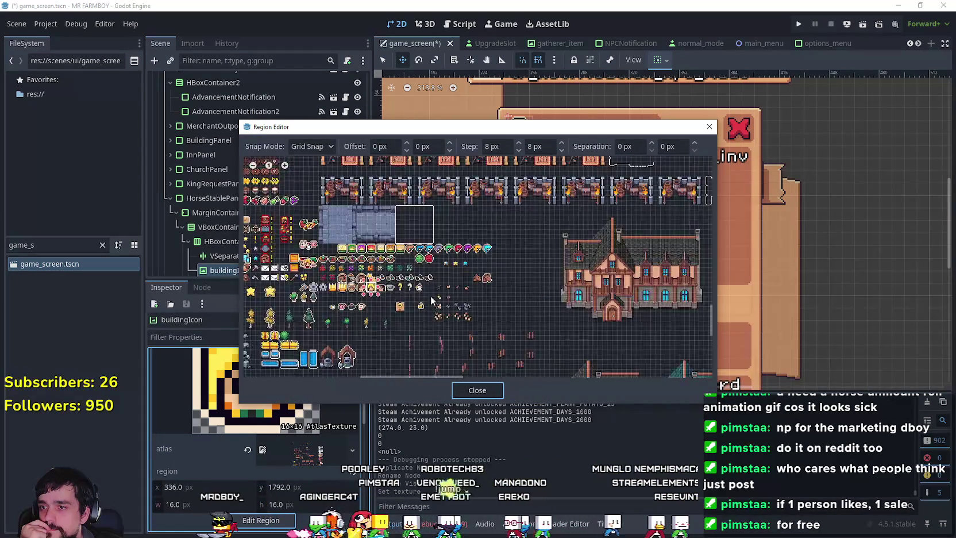
pyautogui.moveTo(598, 277); pyautogui.dragTo(634, 248)
pyautogui.click(490, 390)
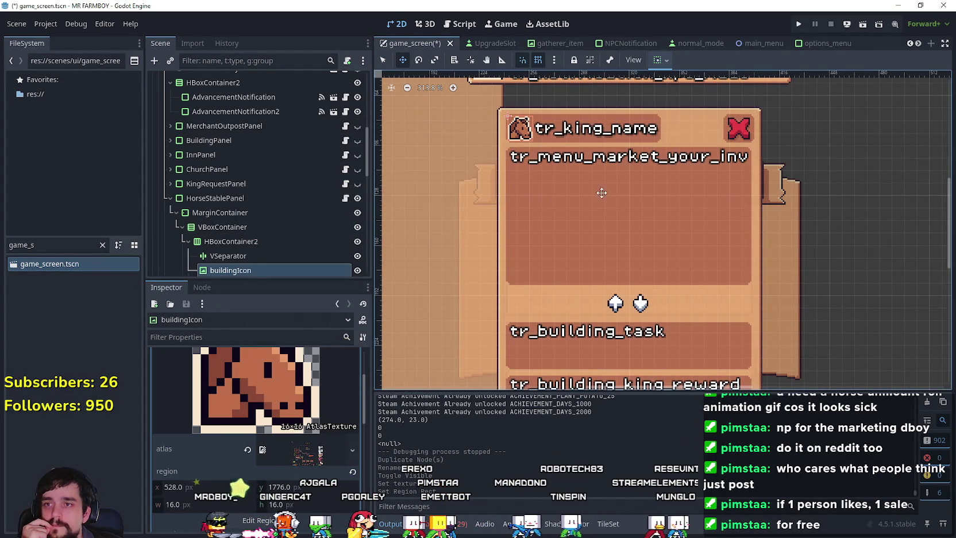
# Replace the buildingName label's tr_king_name text with 'Horse Stable'.
pyautogui.scroll(-3, 262, 246)
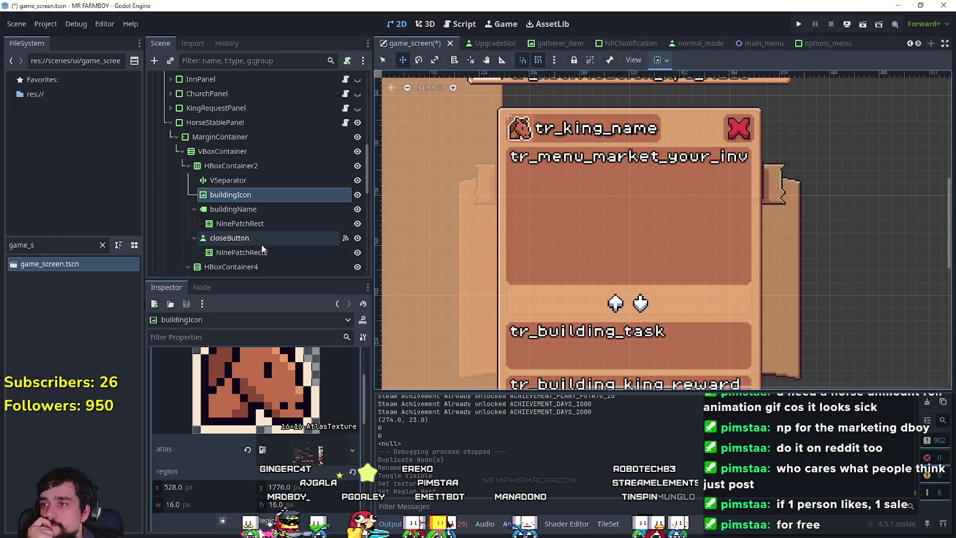
pyautogui.scroll(3, 292, 434)
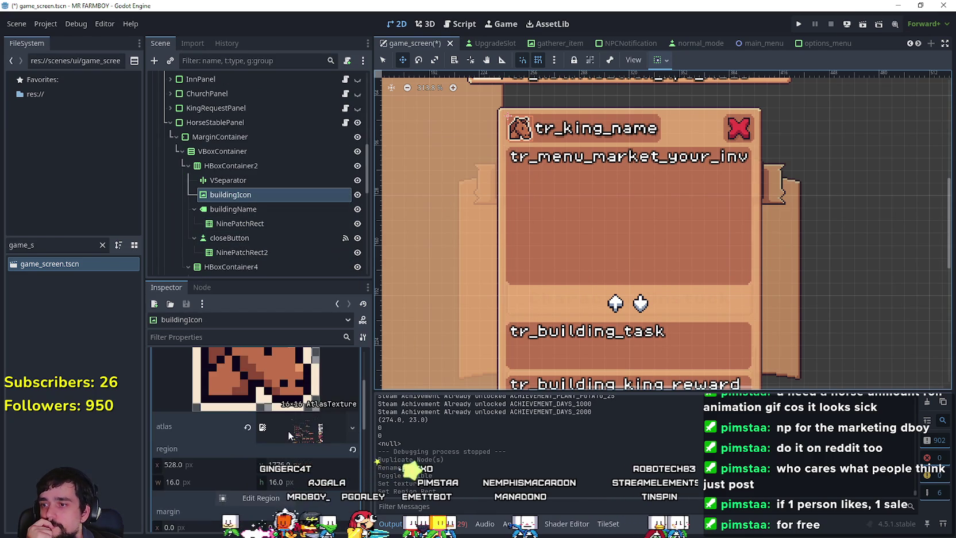
pyautogui.click(230, 209)
pyautogui.click(183, 390)
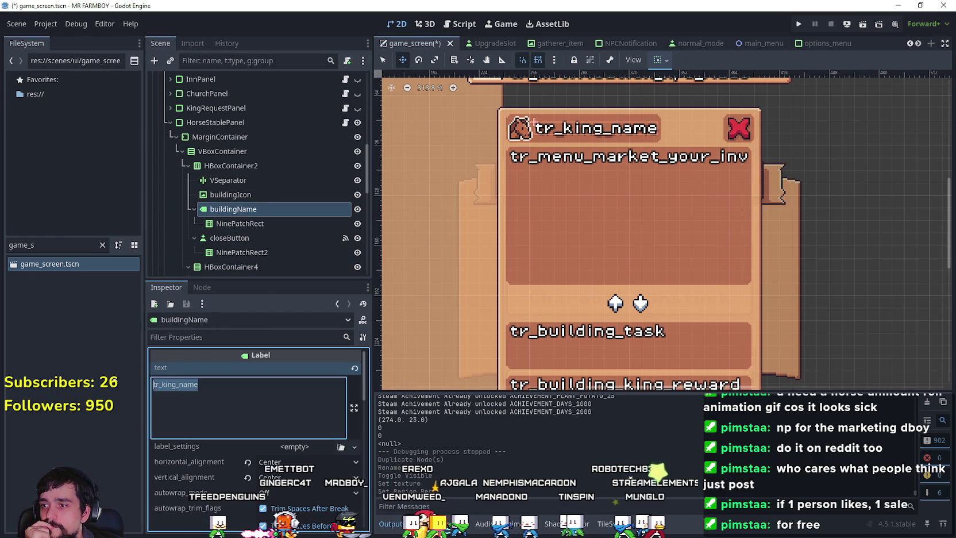
pyautogui.write('Horse Stable')
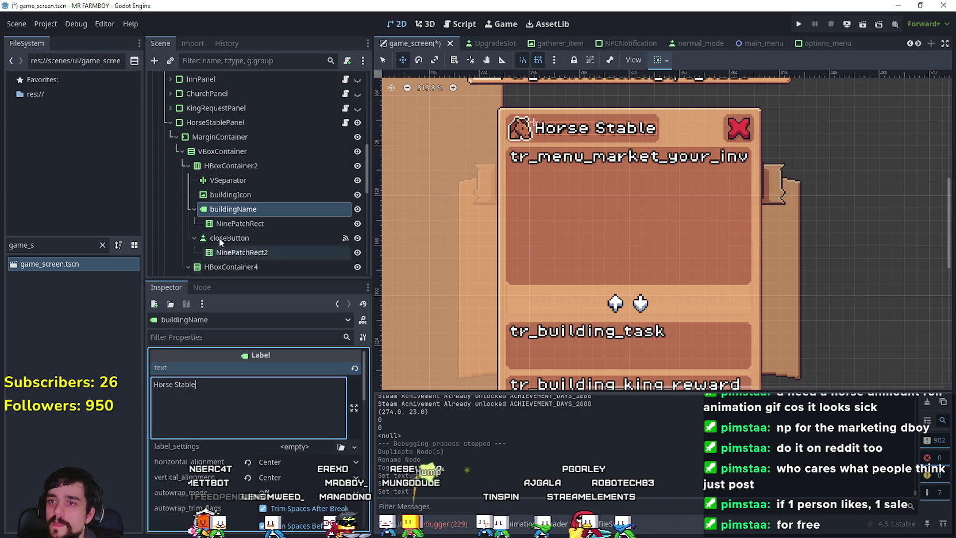
pyautogui.scroll(-2, 268, 191)
pyautogui.scroll(-3, 253, 173)
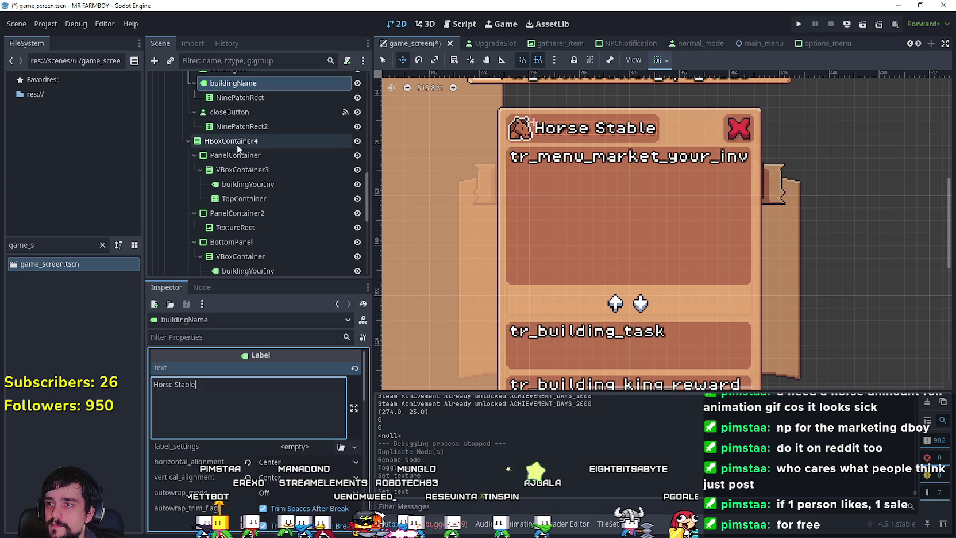
# Relabel the tr_building_task heading to 'Growth Stage 1'.
pyautogui.click(246, 185)
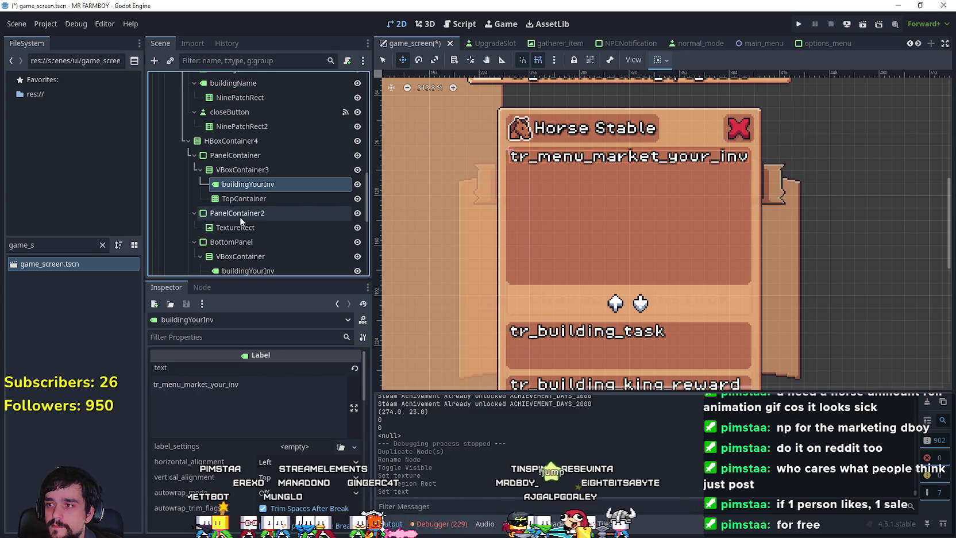
pyautogui.scroll(-2, 242, 219)
pyautogui.click(247, 177)
pyautogui.scroll(-1, 230, 201)
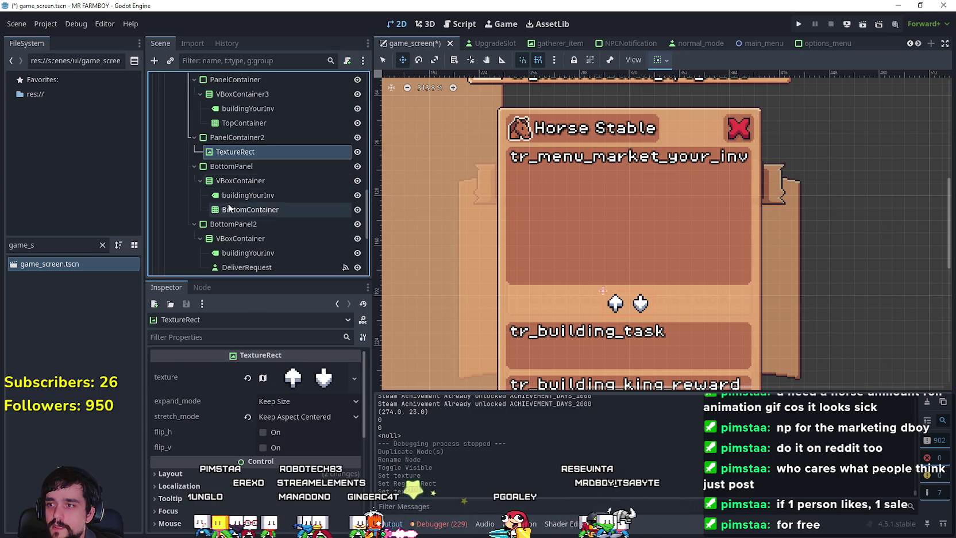
pyautogui.scroll(-2, 595, 293)
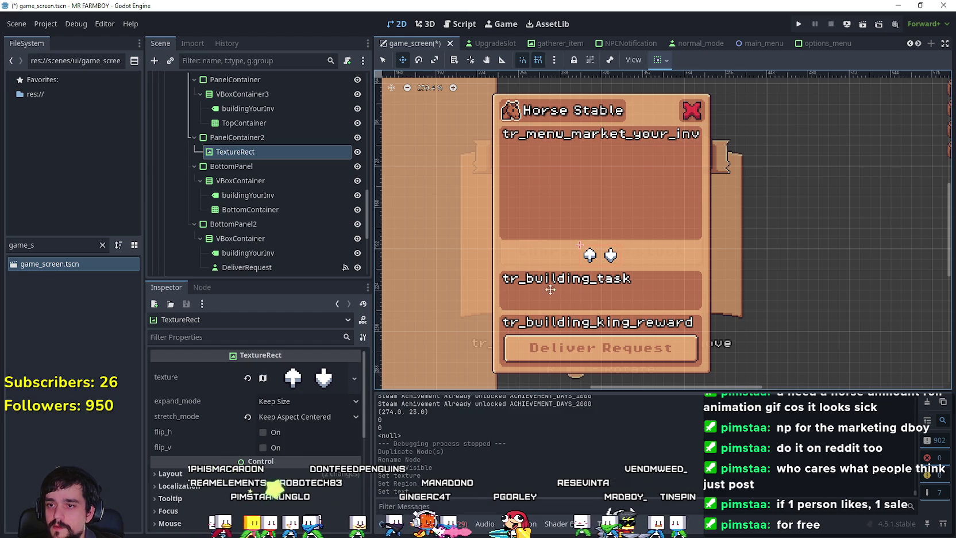
pyautogui.scroll(3, 580, 258)
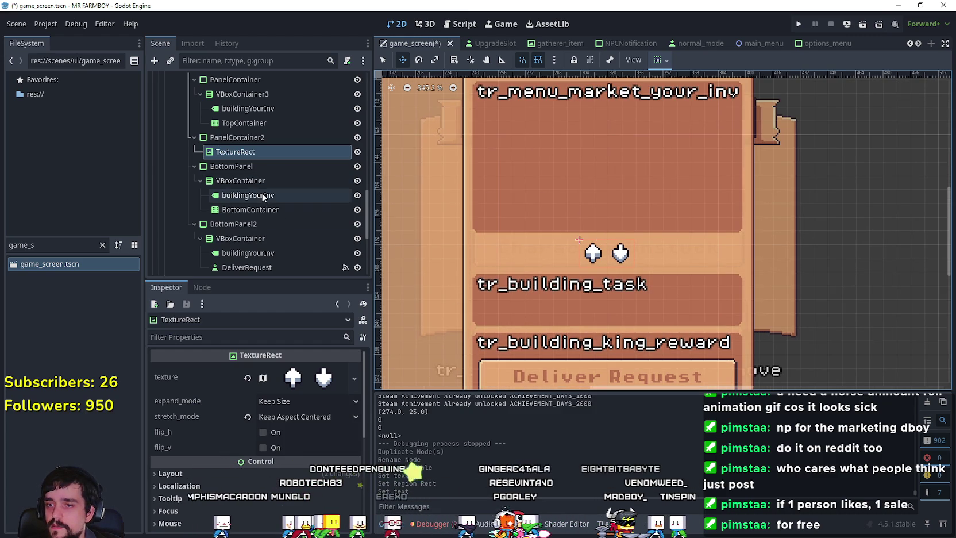
pyautogui.click(248, 195)
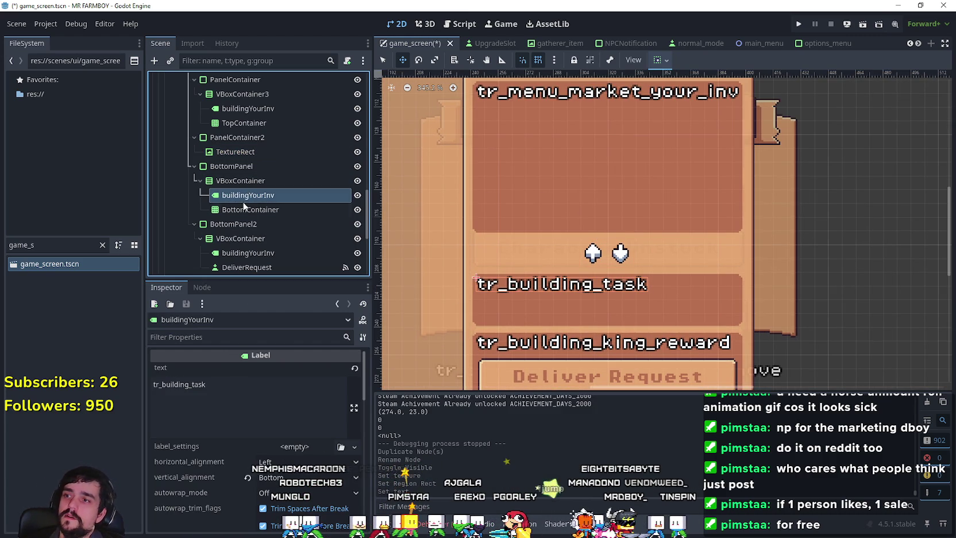
pyautogui.click(270, 383)
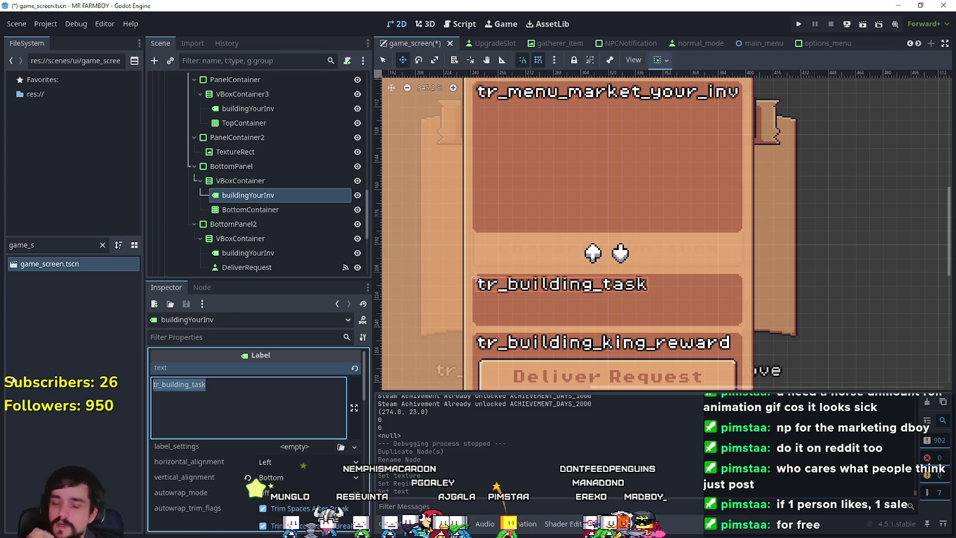
pyautogui.write('Growth Stage 1')
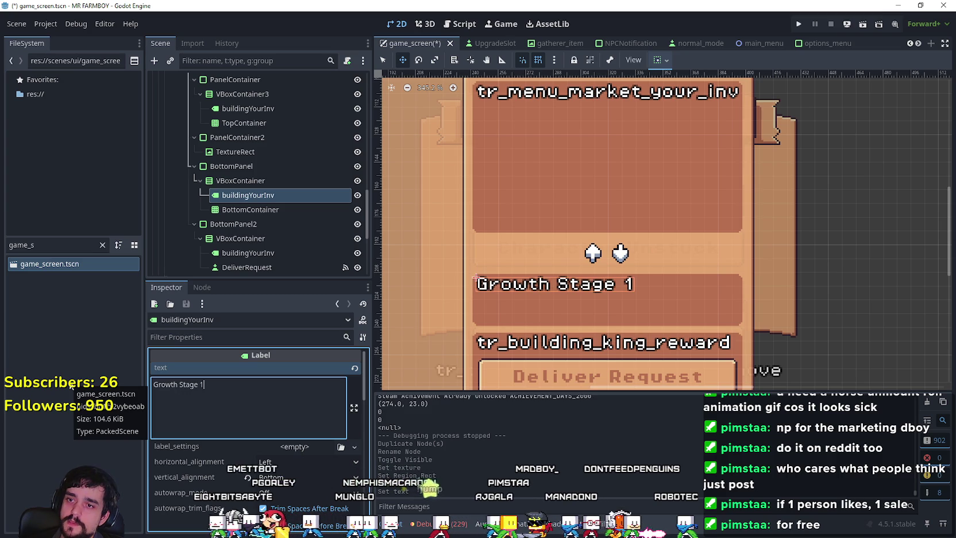
pyautogui.scroll(-3, 237, 218)
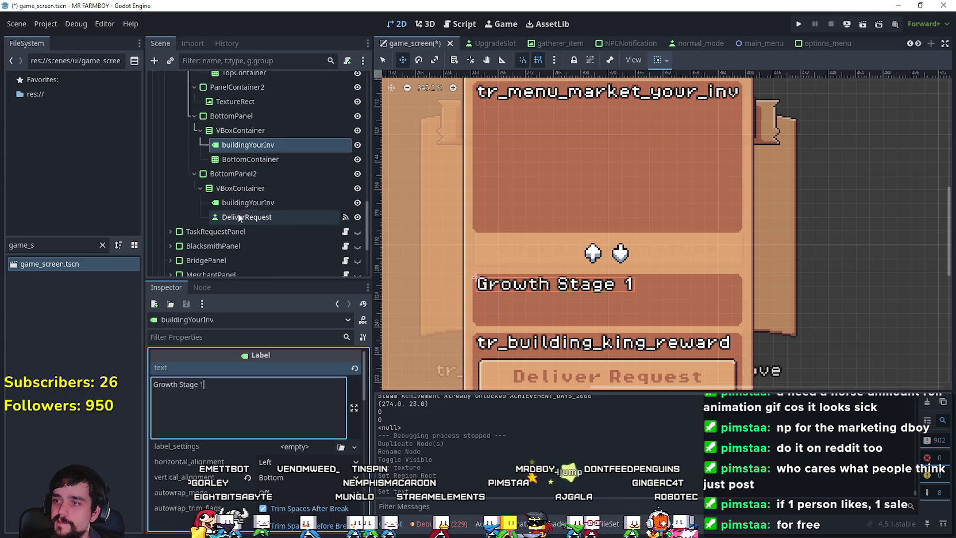
pyautogui.click(266, 159)
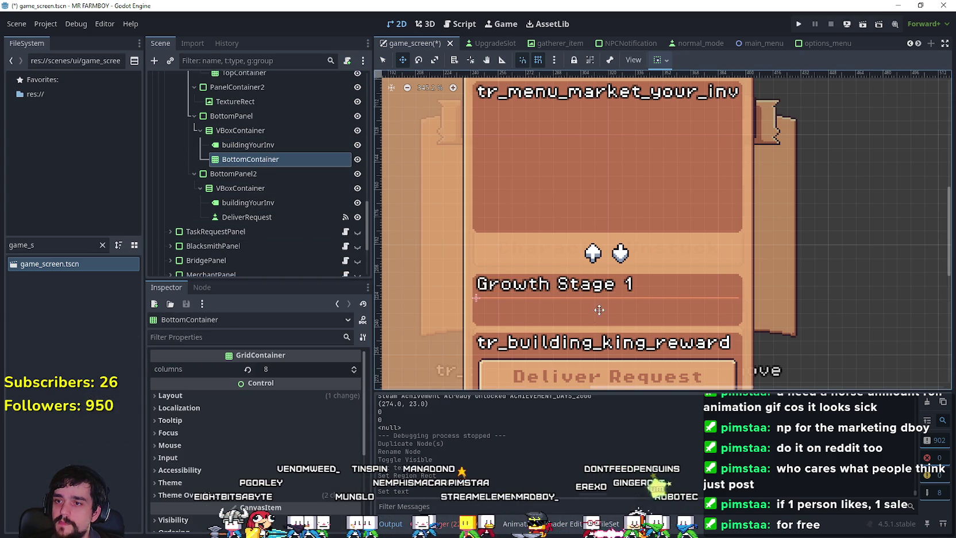
# Change the DeliverRequest button's text to 'Grow The Horse'.
pyautogui.click(291, 202)
pyautogui.doubleClick(260, 391)
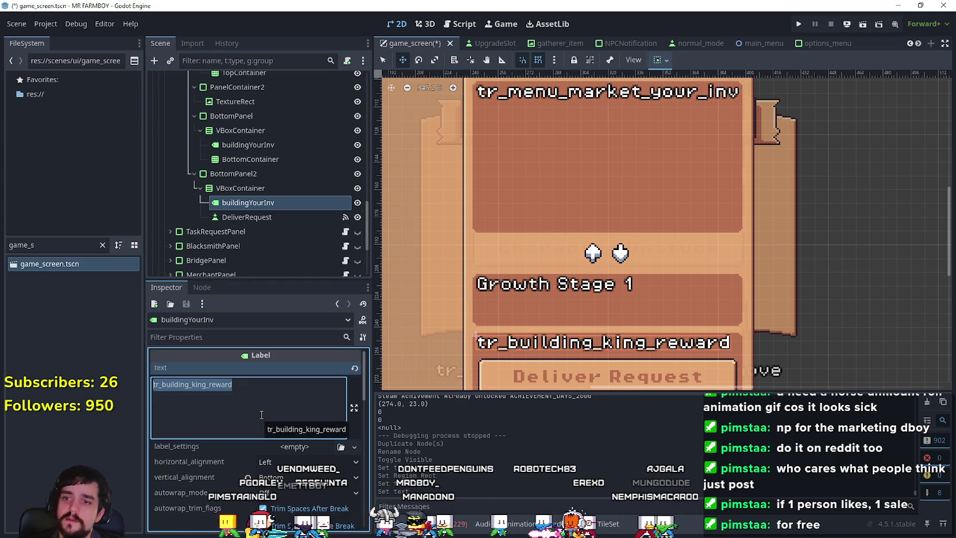
pyautogui.click(243, 221)
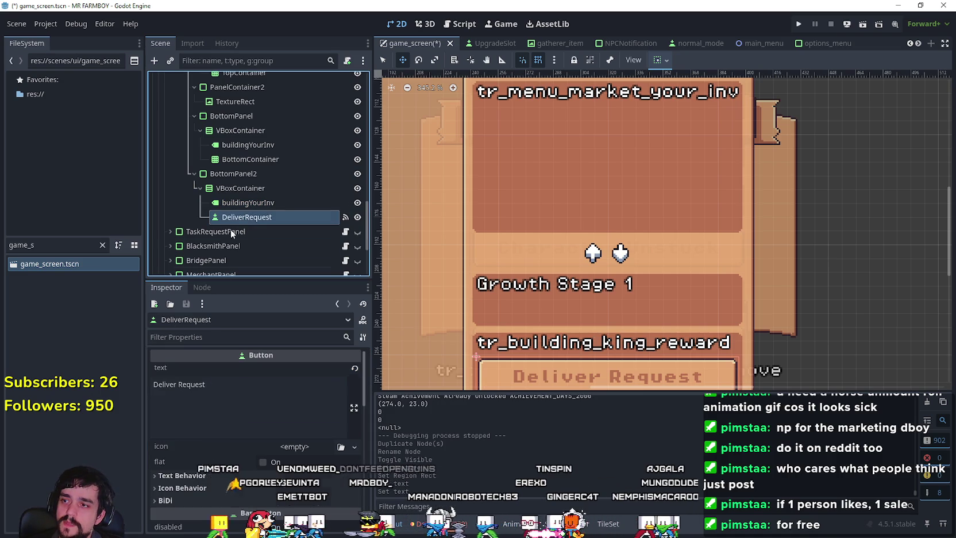
pyautogui.click(253, 397)
pyautogui.hotkey('ctrl', 'a')
pyautogui.write('Grow T')
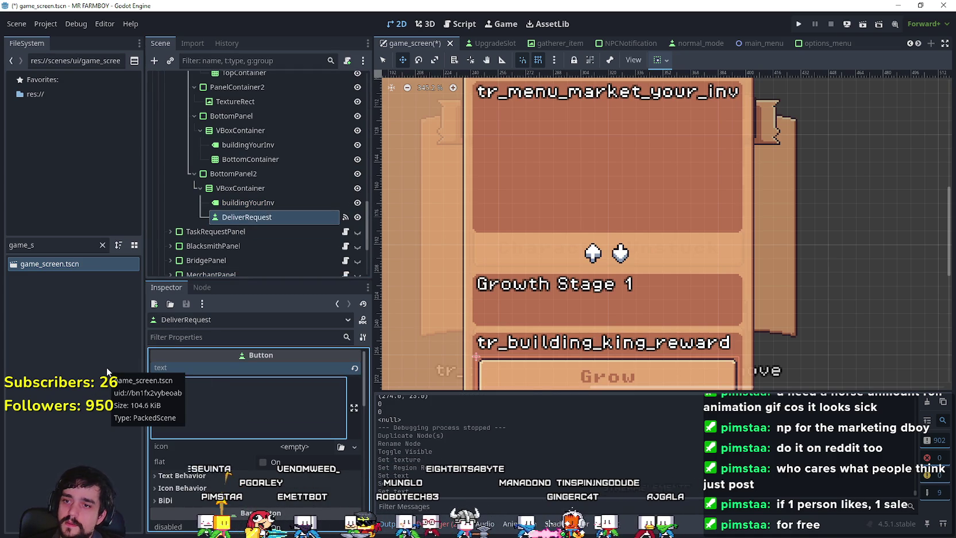
pyautogui.write('he Horse')
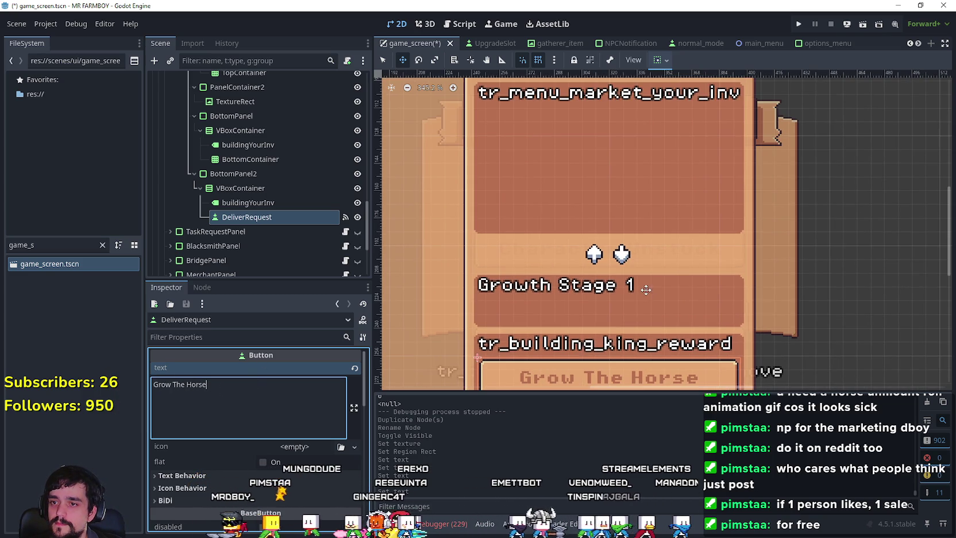
pyautogui.click(283, 202)
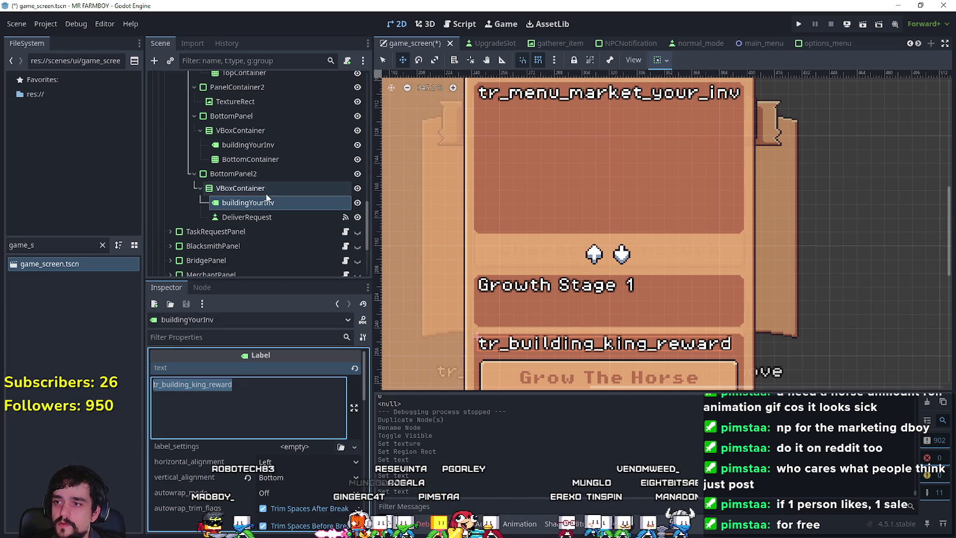
# Delete the king reward label from the second bottom panel.
pyautogui.click(250, 187)
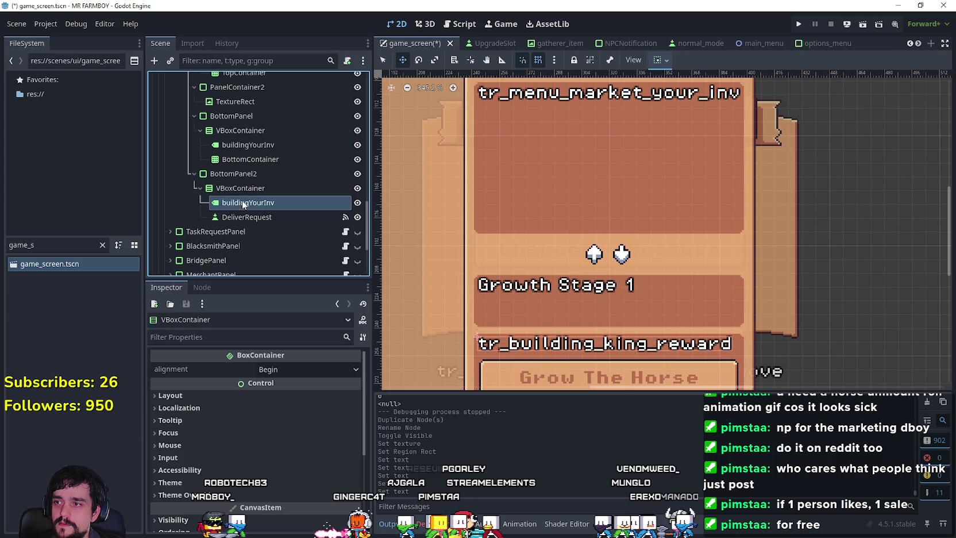
pyautogui.click(247, 202)
pyautogui.moveTo(245, 218); pyautogui.dragTo(241, 179)
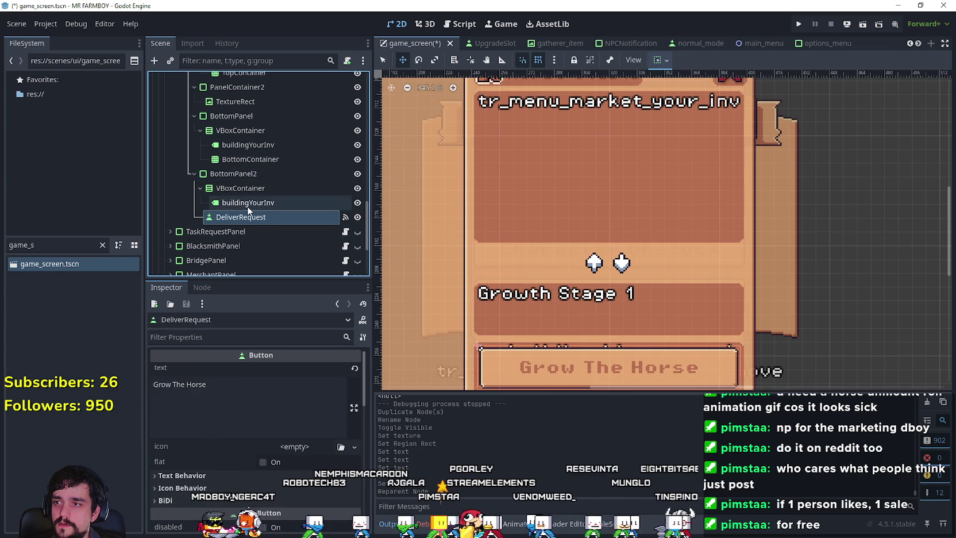
pyautogui.click(247, 202)
pyautogui.rightClick(249, 205)
pyautogui.click(299, 506)
pyautogui.click(446, 278)
# Move the Grow The Horse button into the first bottom panel's container.
pyautogui.scroll(-2, 446, 276)
pyautogui.scroll(1, 488, 278)
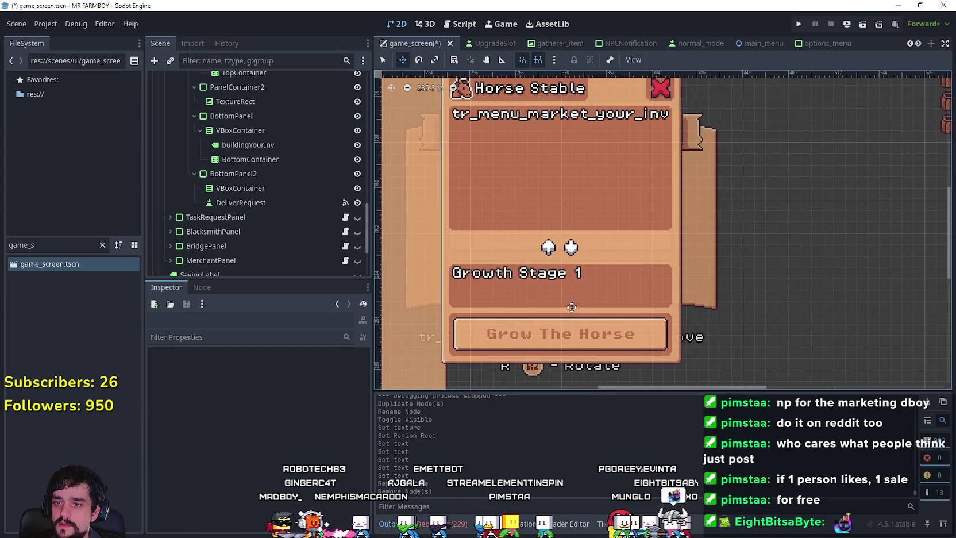
pyautogui.scroll(1, 527, 278)
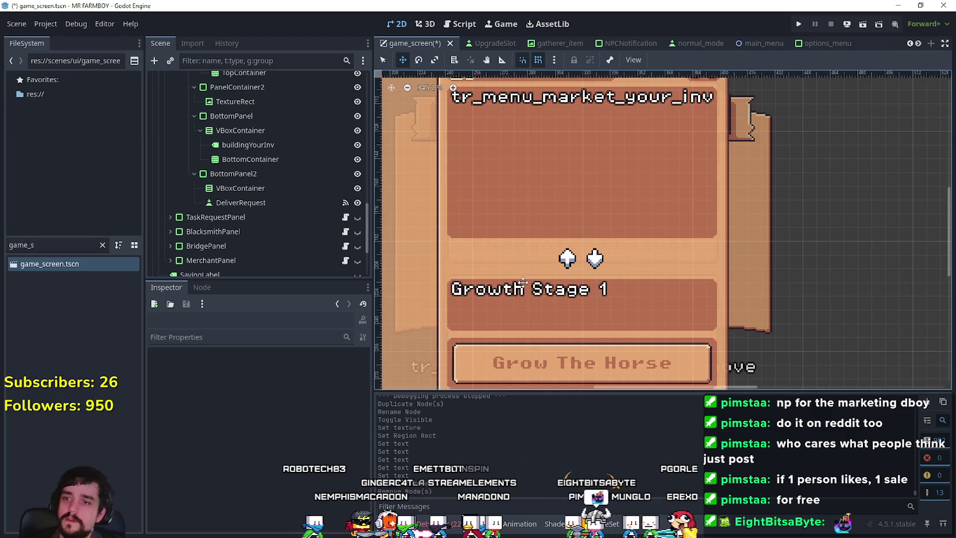
pyautogui.click(264, 206)
pyautogui.click(256, 188)
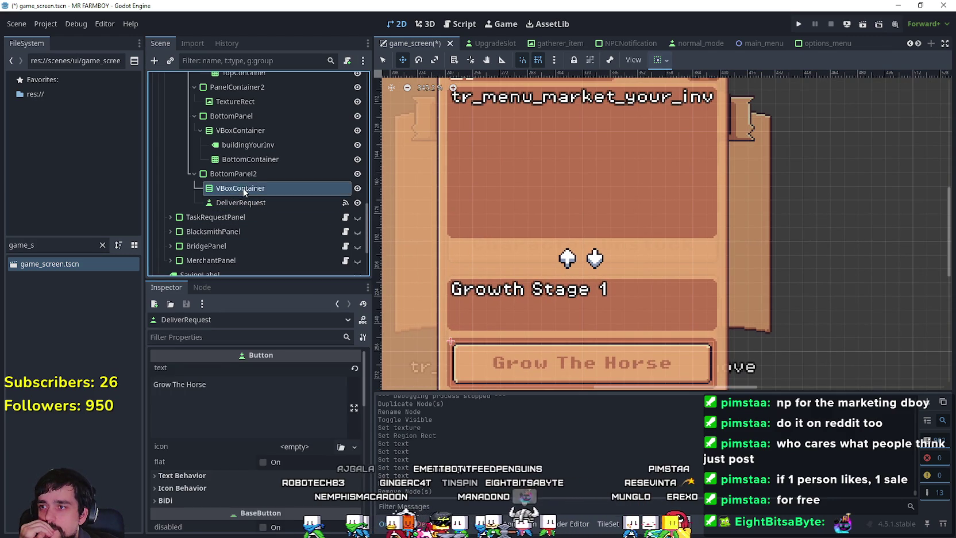
pyautogui.click(253, 162)
pyautogui.moveTo(256, 201); pyautogui.dragTo(254, 165)
# Delete the now-empty BottomPanel2 along with its children.
pyautogui.rightClick(284, 190)
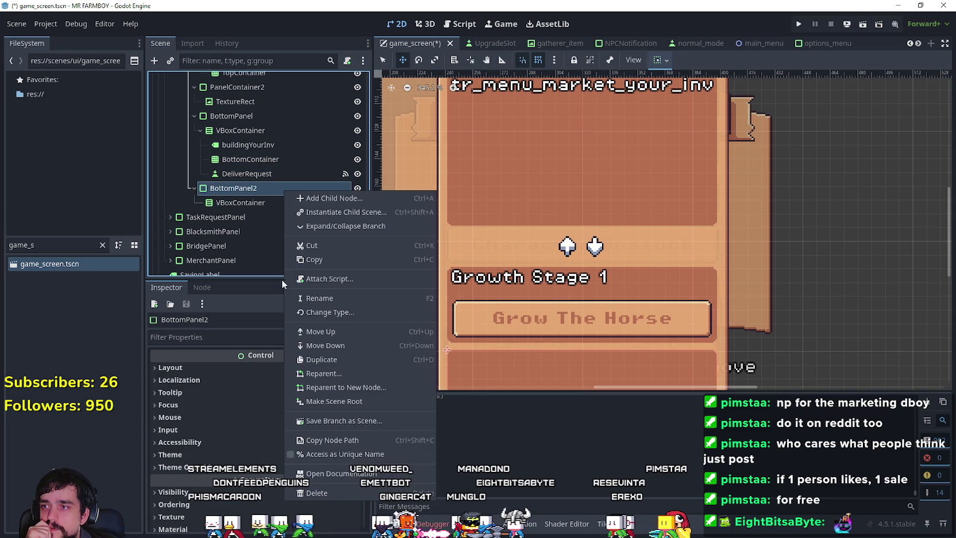
pyautogui.click(331, 479)
pyautogui.click(443, 278)
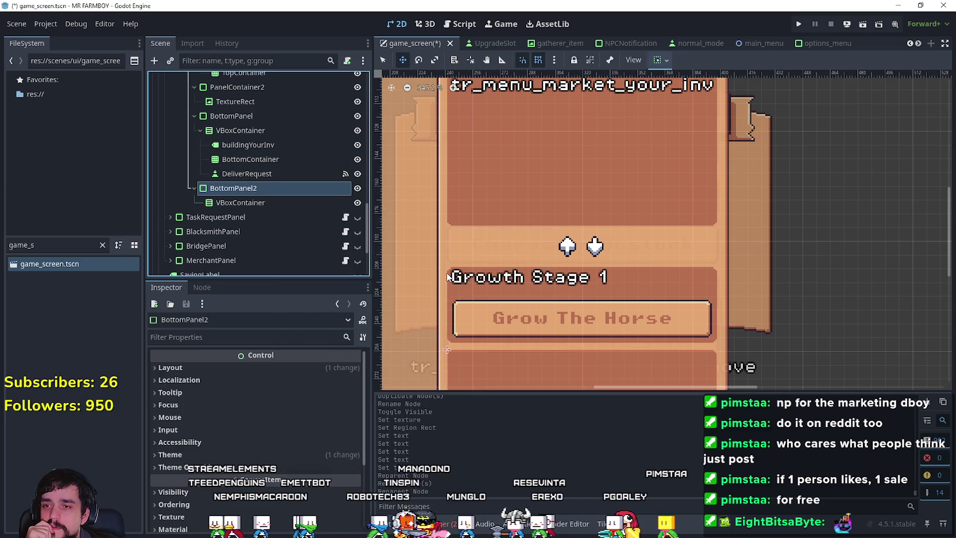
pyautogui.scroll(1, 622, 316)
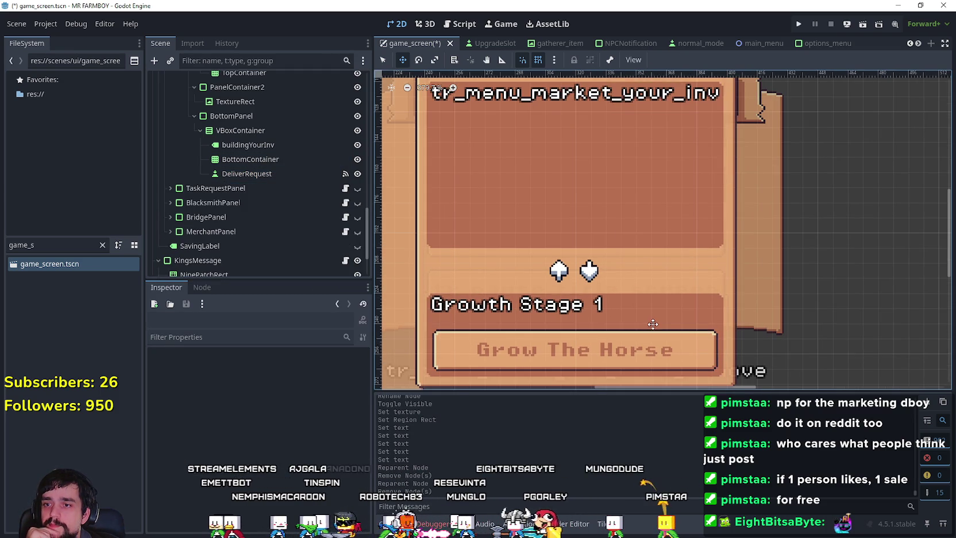
pyautogui.scroll(-2, 632, 316)
# Check the bottom panel's nodes and save game_screen.tscn.
pyautogui.click(263, 174)
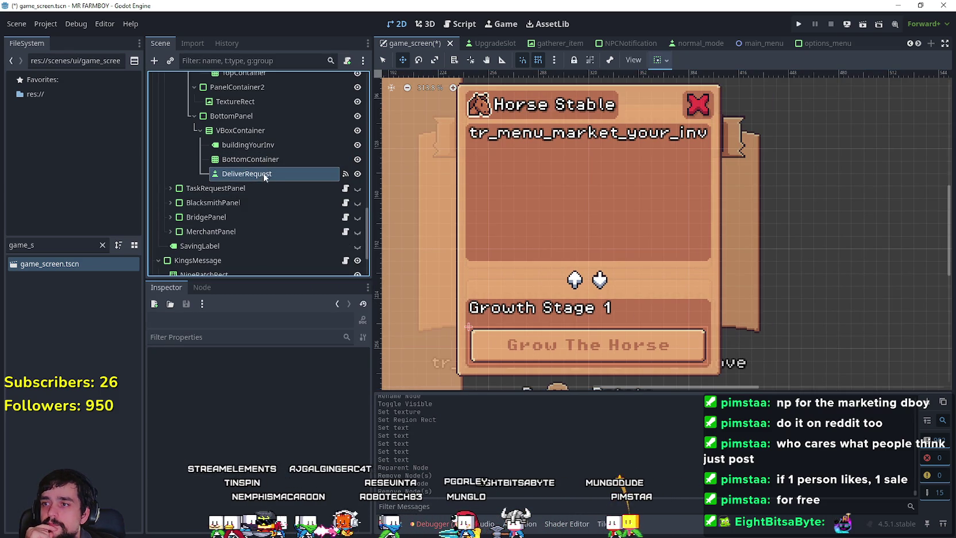
pyautogui.click(273, 160)
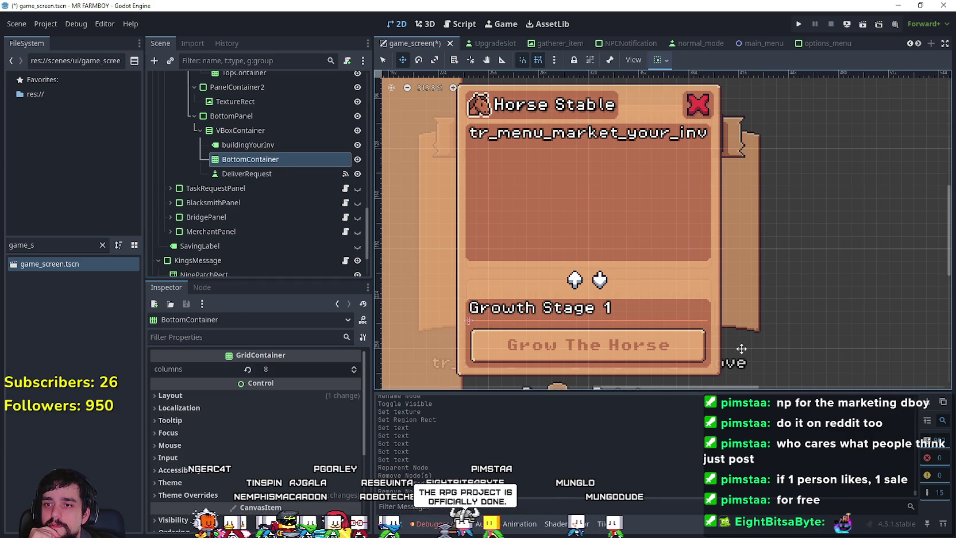
pyautogui.click(256, 144)
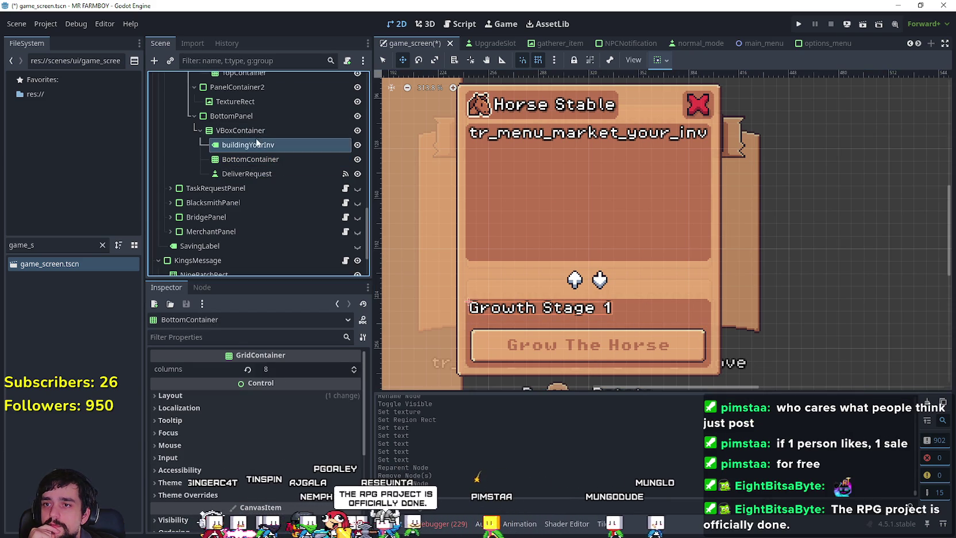
pyautogui.click(264, 114)
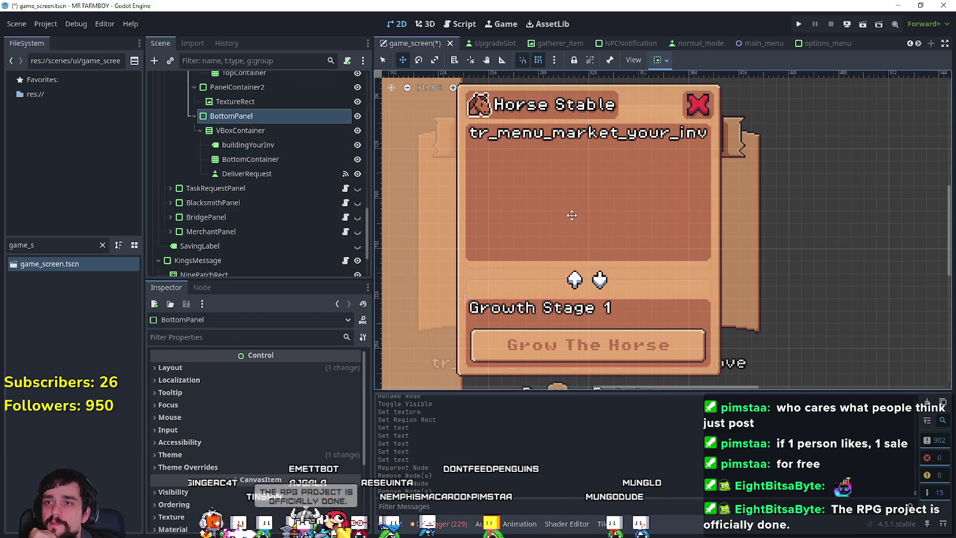
pyautogui.scroll(-1, 540, 206)
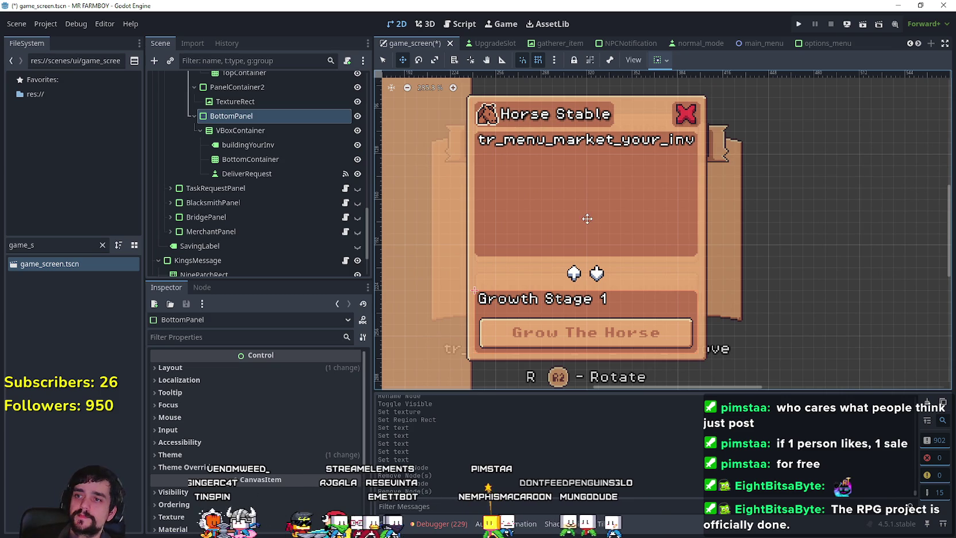
pyautogui.hotkey('ctrl', 's')
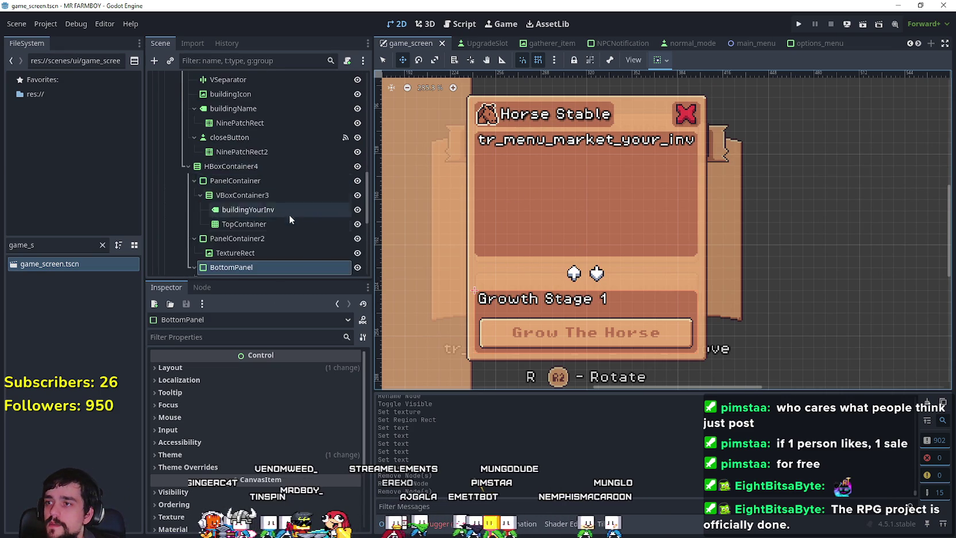
pyautogui.scroll(3, 291, 211)
pyautogui.click(295, 122)
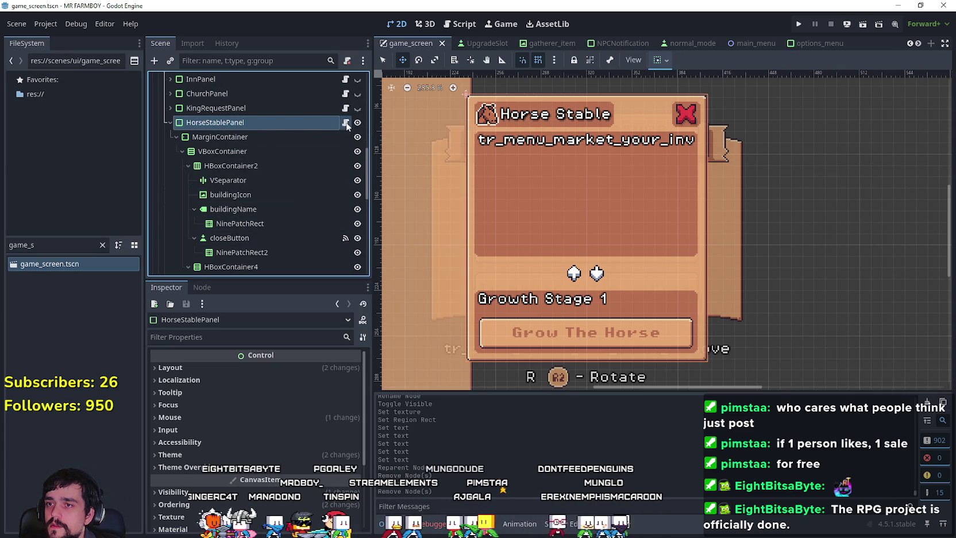
# Select the King Request script's code and detach that script from HorseStablePanel.
pyautogui.hotkey('ctrl', 'F3')
pyautogui.click(926, 200)
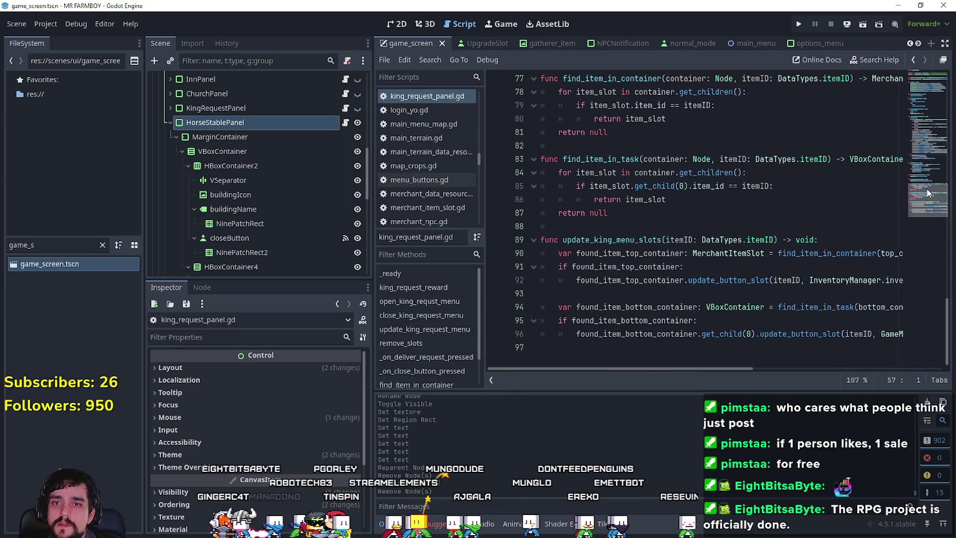
pyautogui.moveTo(753, 351)
pyautogui.mouseDown()
pyautogui.moveTo(717, 315)
pyautogui.moveTo(503, 2)
pyautogui.mouseUp()
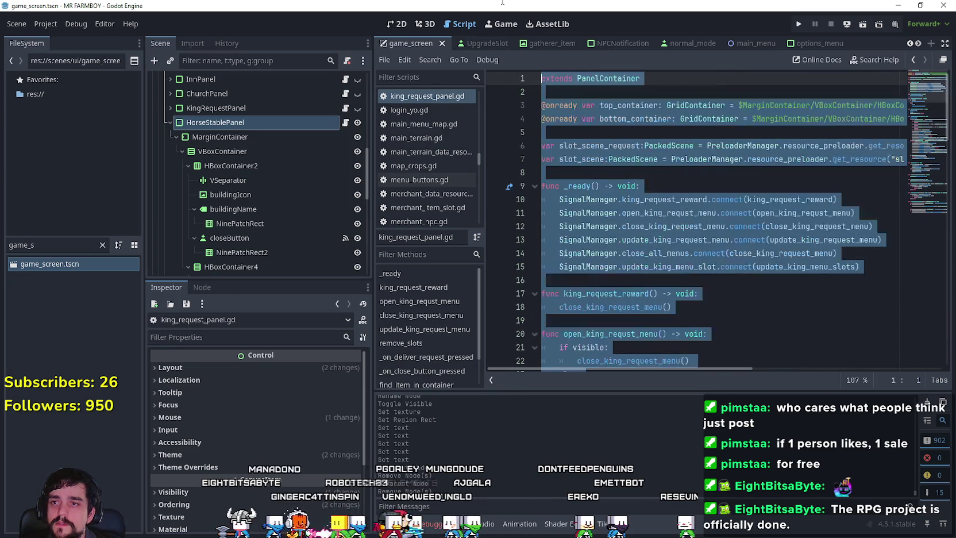
pyautogui.rightClick(219, 125)
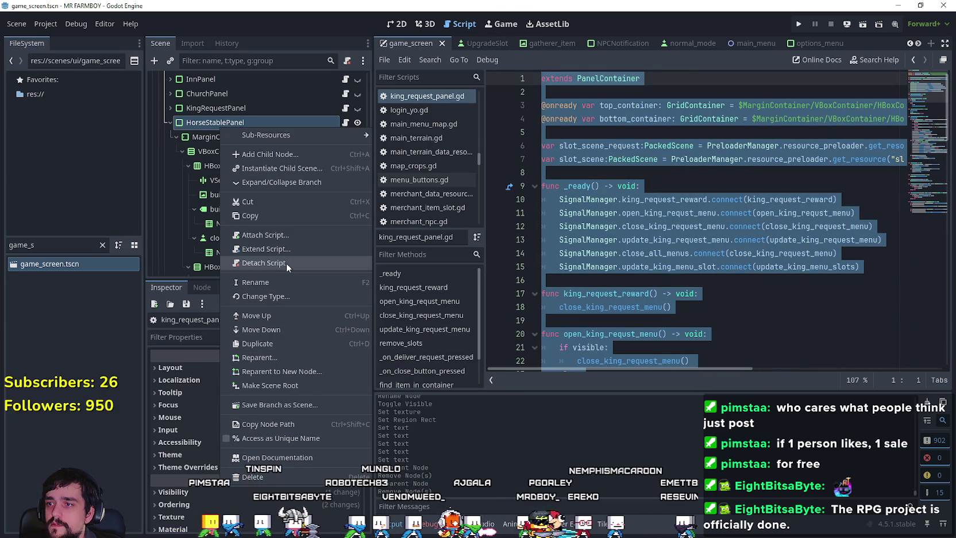
pyautogui.click(286, 263)
# Attach a new horse_stable_panel.gd script and paste in the King Request panel's code.
pyautogui.rightClick(225, 122)
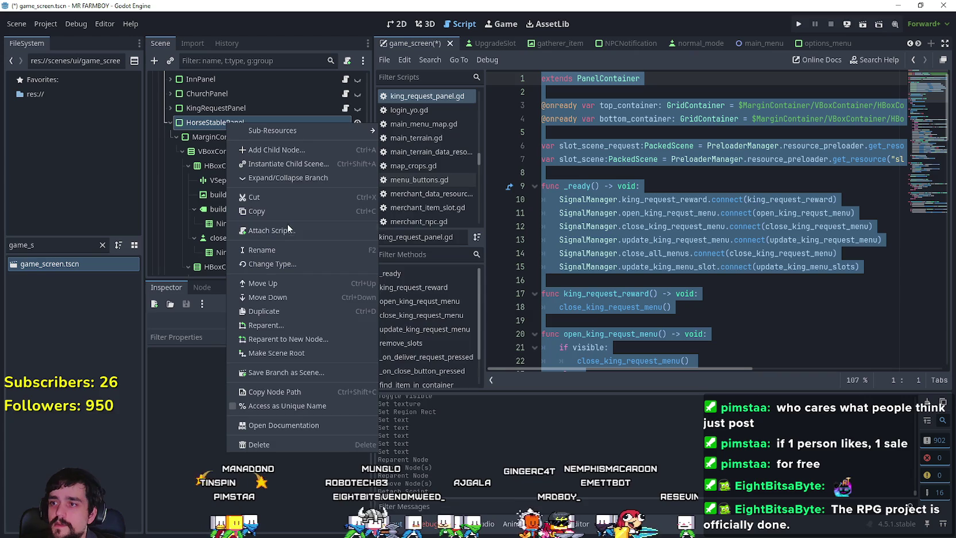
pyautogui.click(322, 230)
pyautogui.click(432, 348)
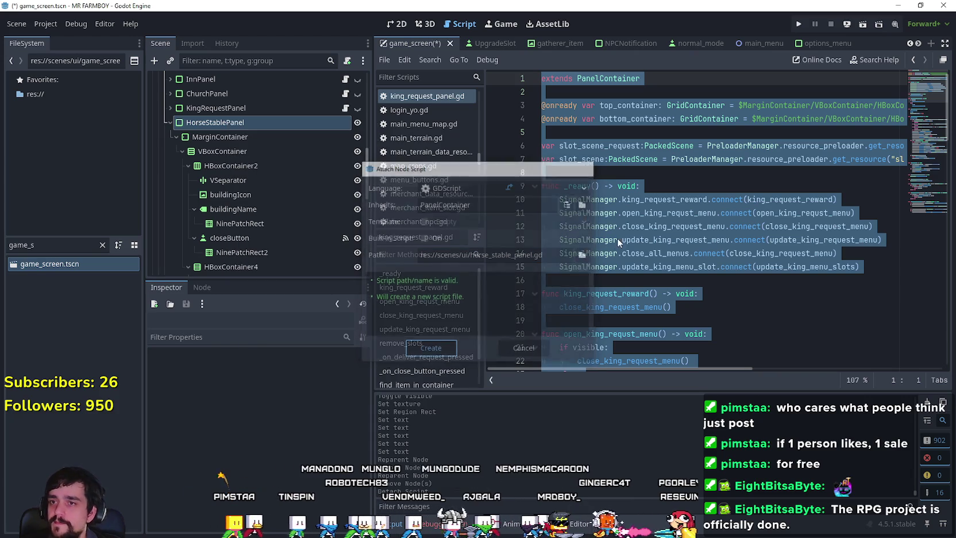
pyautogui.hotkey('ctrl', 'a')
pyautogui.hotkey('ctrl', 'v')
pyautogui.scroll(3, 658, 294)
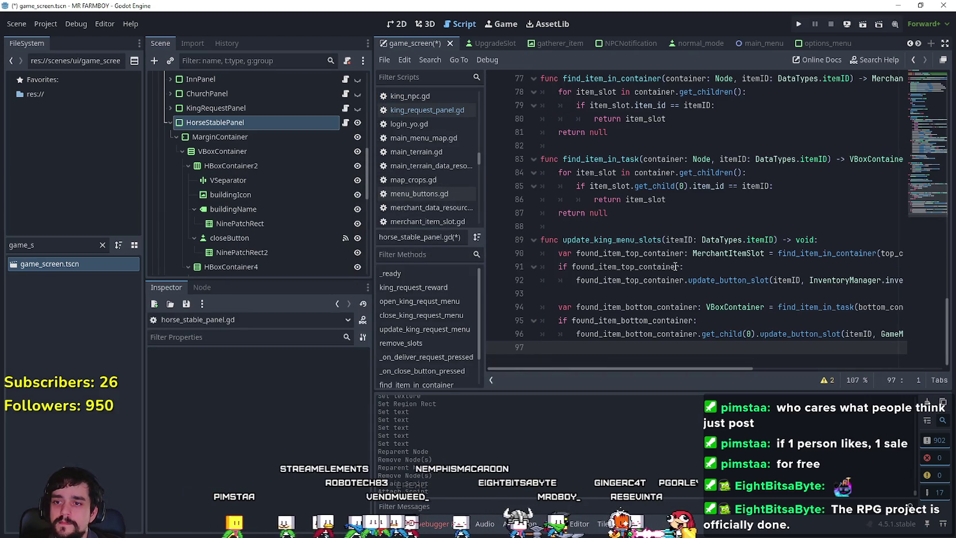
pyautogui.scroll(10, 658, 294)
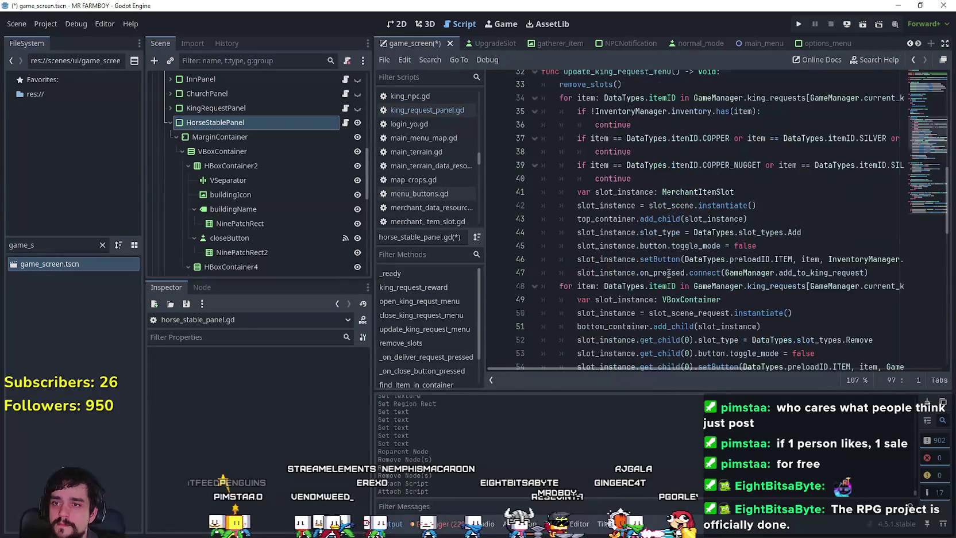
pyautogui.scroll(-3, 282, 146)
pyautogui.click(279, 165)
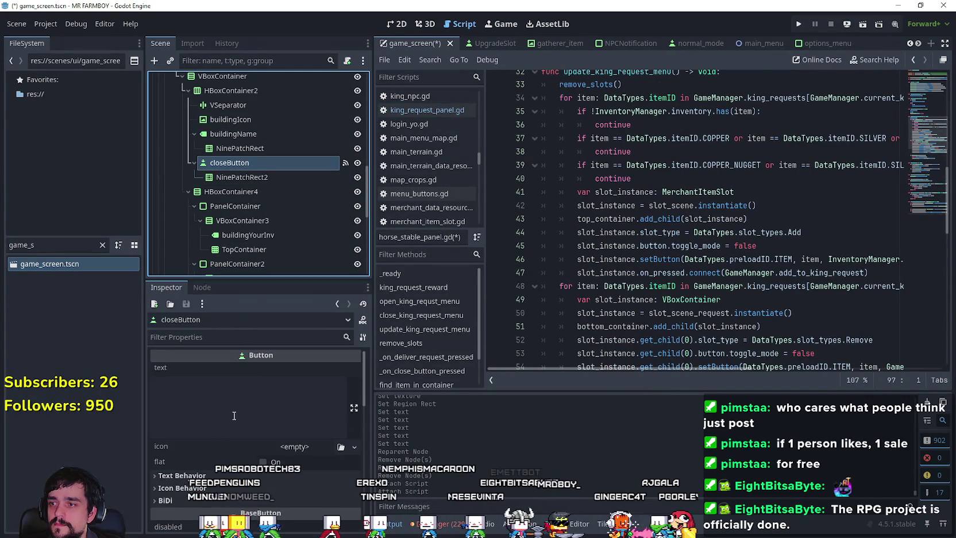
# Disconnect closeButton's pressed signal from the old close handler.
pyautogui.click(198, 288)
pyautogui.rightClick(243, 399)
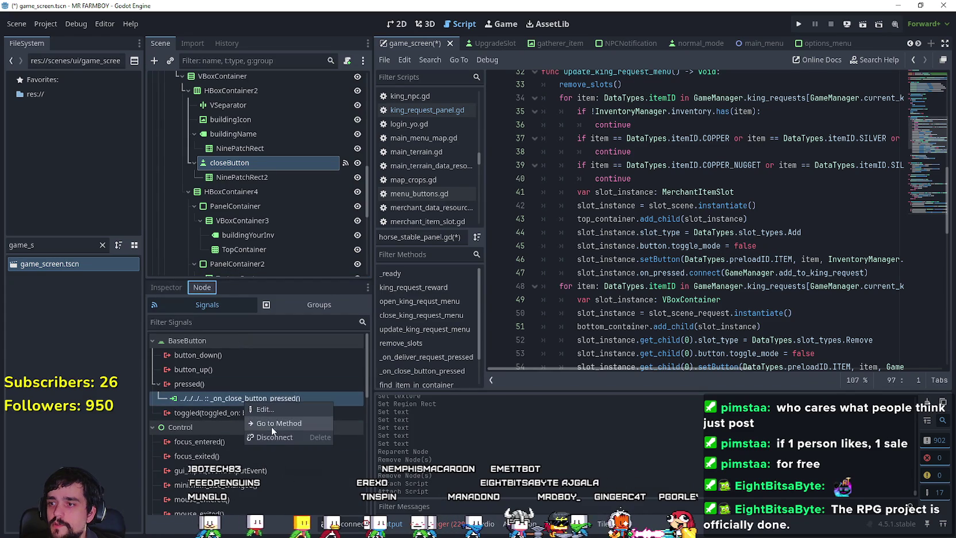
pyautogui.click(270, 426)
# Connect closeButton's pressed signal to HorseStablePanel's _on_close_button_pressed.
pyautogui.doubleClick(240, 383)
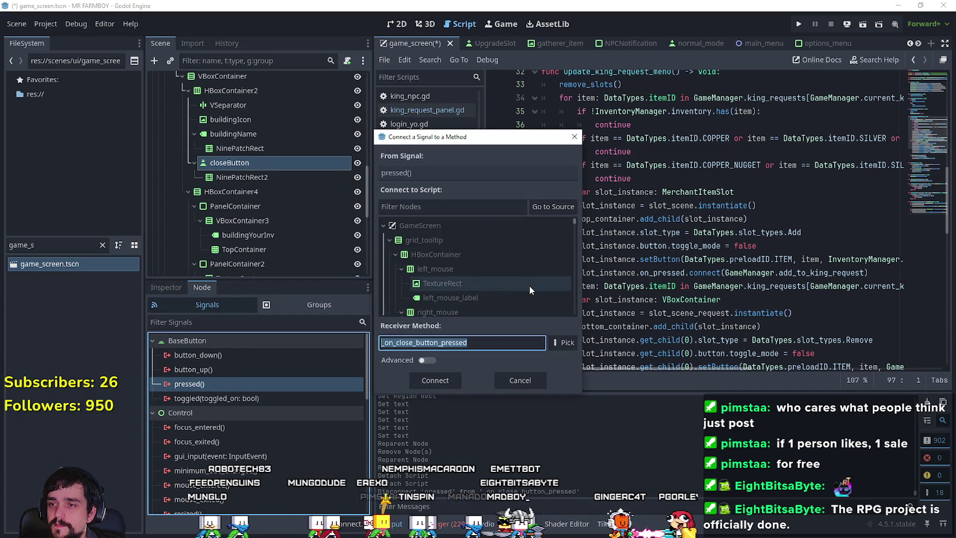
pyautogui.scroll(-3, 523, 285)
pyautogui.scroll(-2, 573, 225)
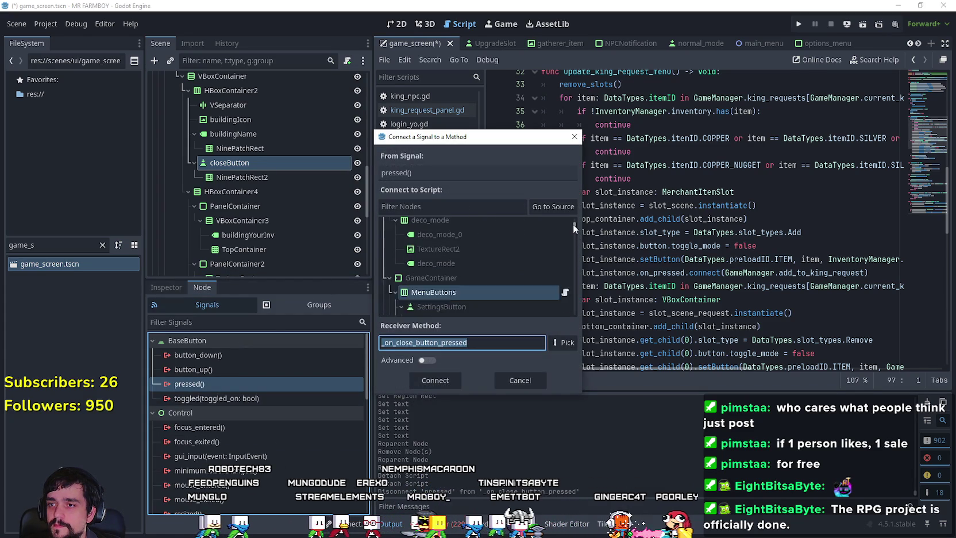
pyautogui.click(566, 208)
pyautogui.scroll(2, 497, 258)
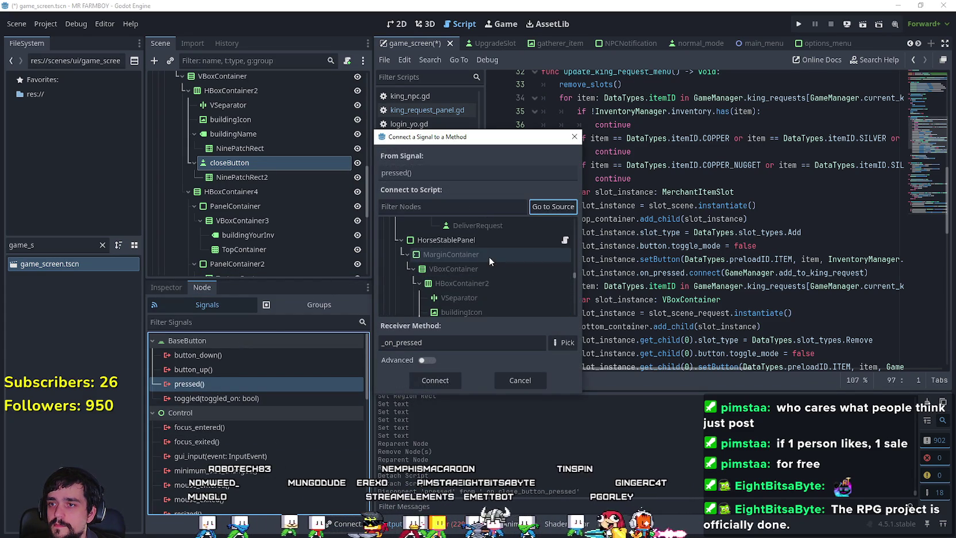
pyautogui.click(466, 240)
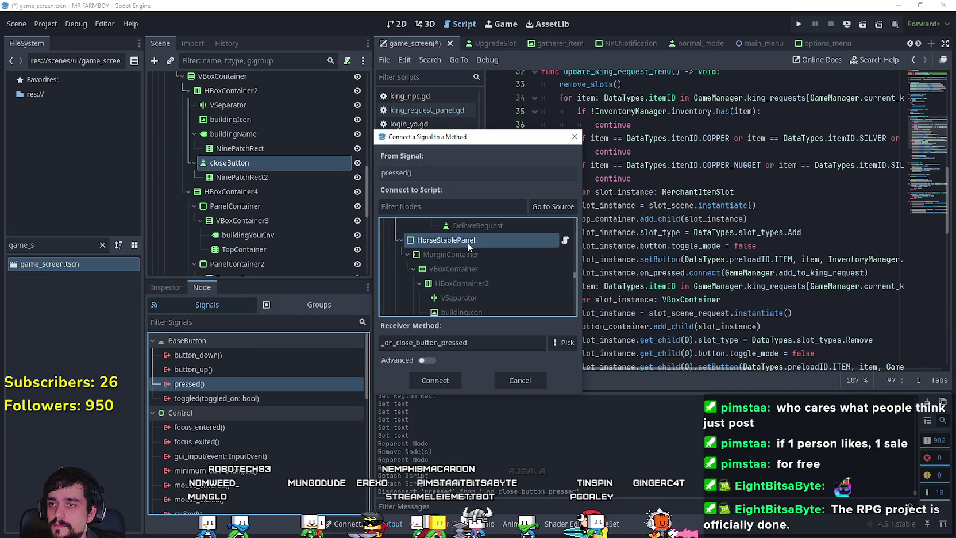
pyautogui.click(451, 384)
pyautogui.scroll(-5, 300, 190)
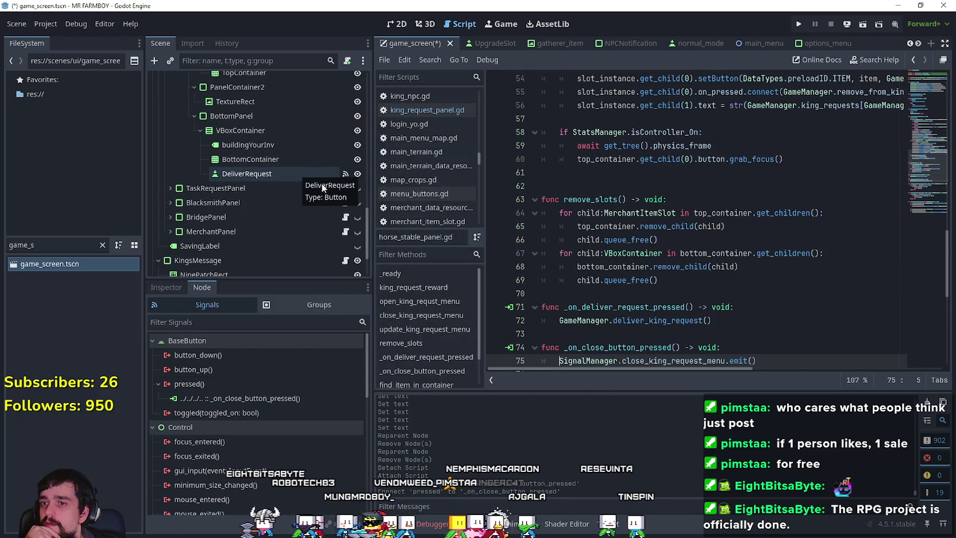
pyautogui.scroll(-2, 733, 262)
pyautogui.click(733, 263)
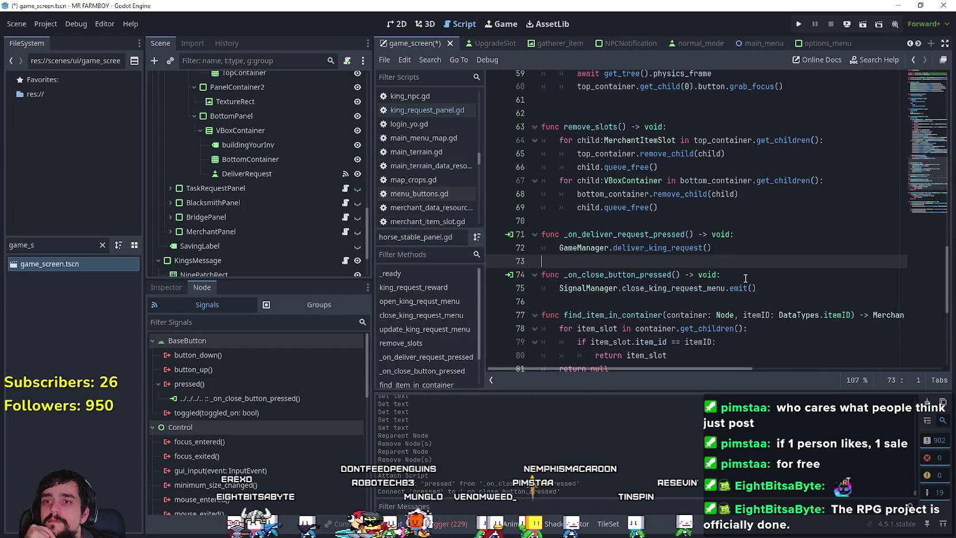
pyautogui.click(664, 222)
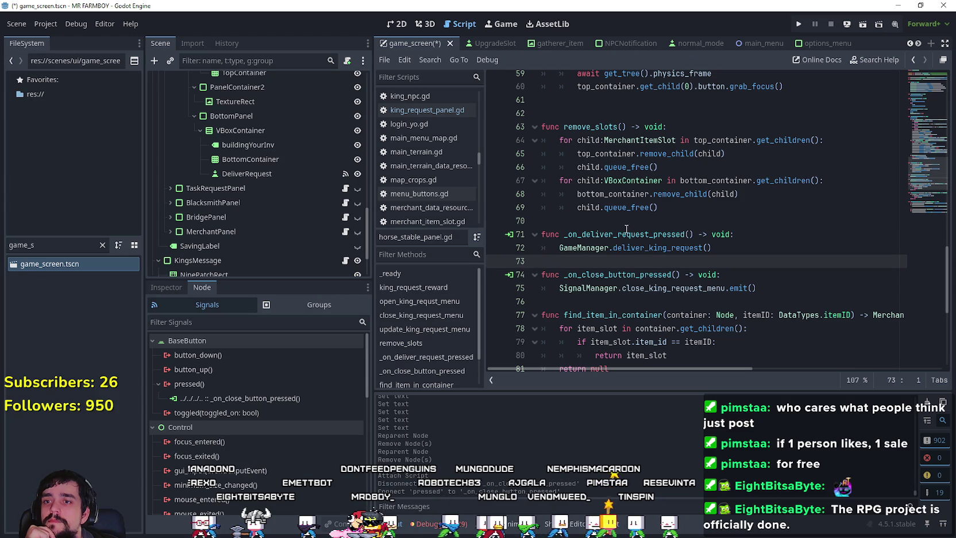
pyautogui.scroll(2, 248, 172)
# Disconnect DeliverRequest's pressed signal from the old deliver handler.
pyautogui.click(253, 199)
pyautogui.rightClick(246, 399)
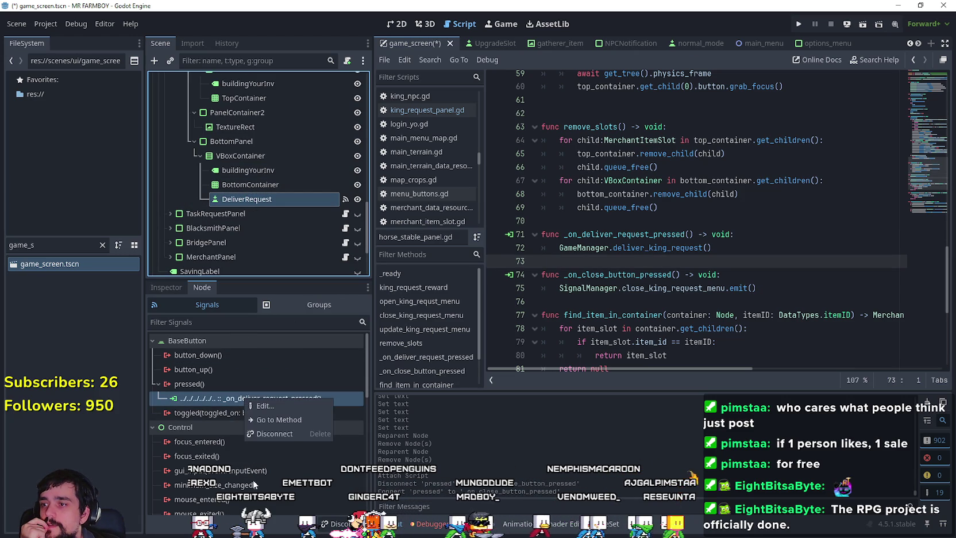
pyautogui.click(274, 430)
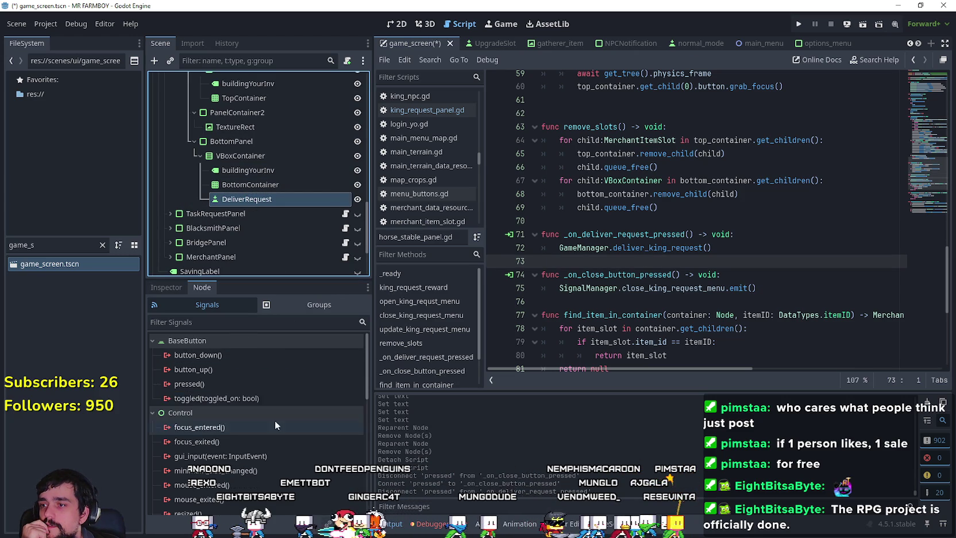
pyautogui.click(261, 397)
# Connect DeliverRequest's pressed signal to HorseStablePanel's _on_deliver_request_pressed.
pyautogui.doubleClick(263, 383)
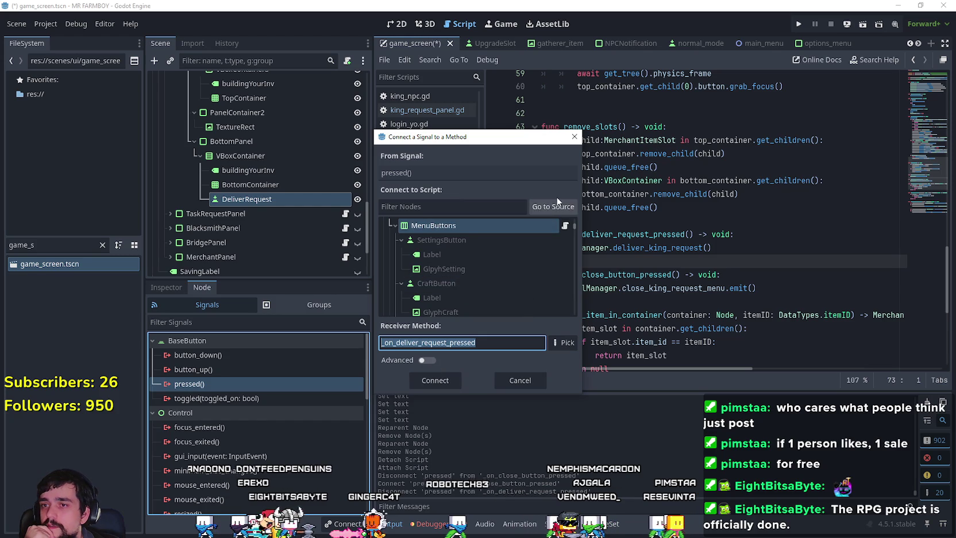
pyautogui.click(552, 206)
pyautogui.scroll(5, 456, 280)
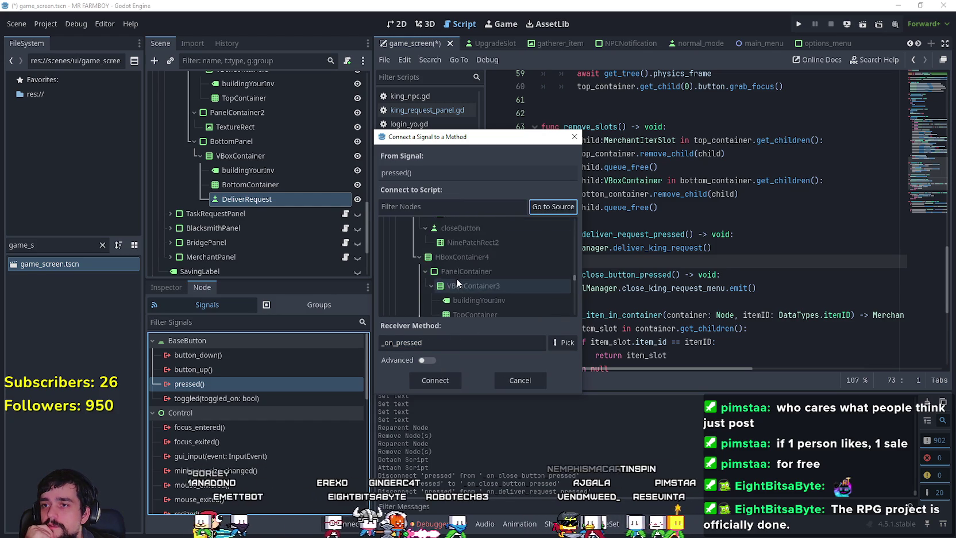
pyautogui.scroll(-6, 456, 278)
pyautogui.click(455, 272)
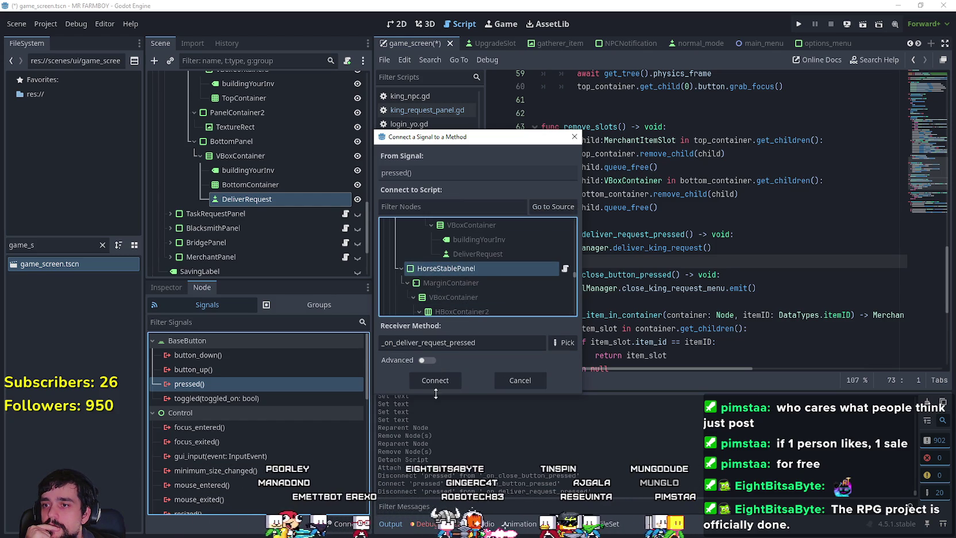
pyautogui.press('Return')
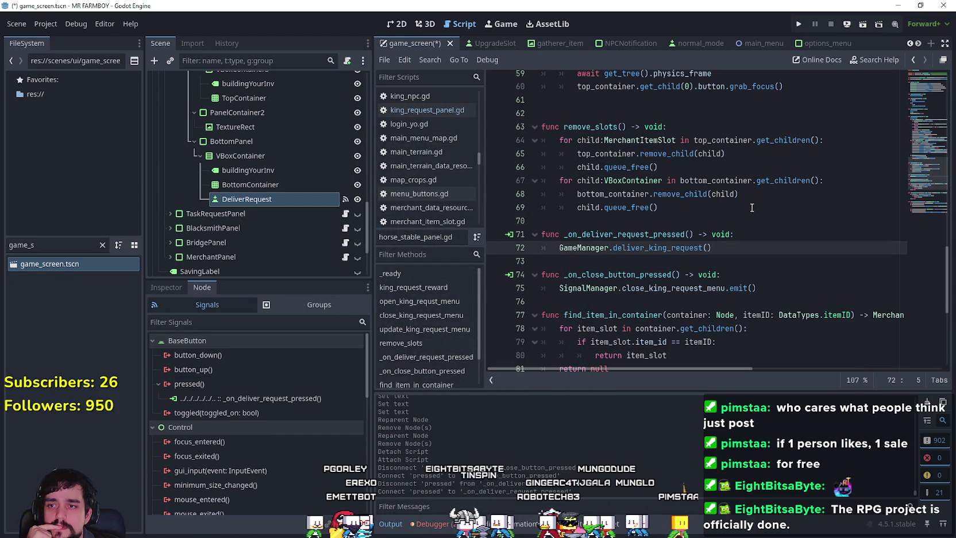
pyautogui.click(798, 286)
pyautogui.scroll(3, 789, 291)
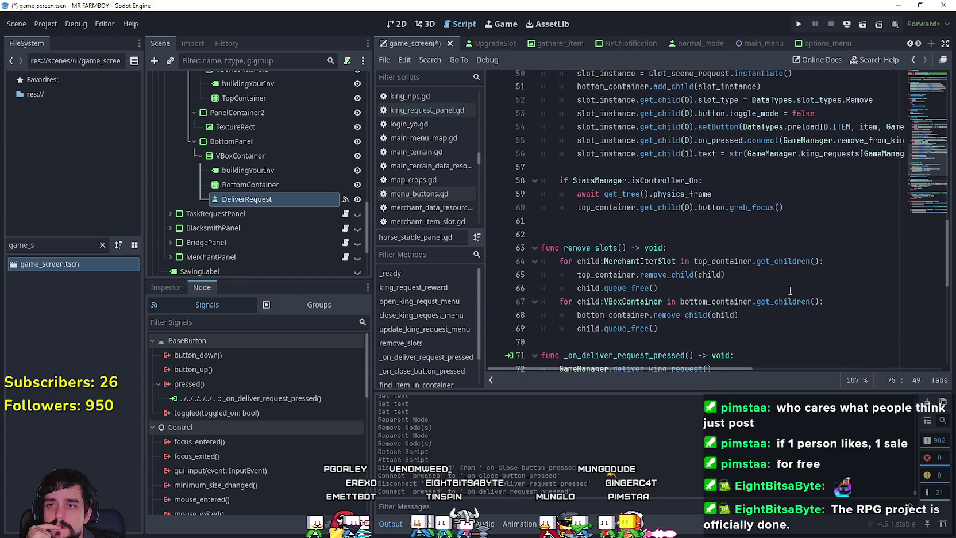
# Scroll to the top of horse_stable_panel.gd, then switch to the browser's X notifications.
pyautogui.click(909, 202)
pyautogui.moveTo(909, 202); pyautogui.dragTo(903, 79)
pyautogui.click(618, 171)
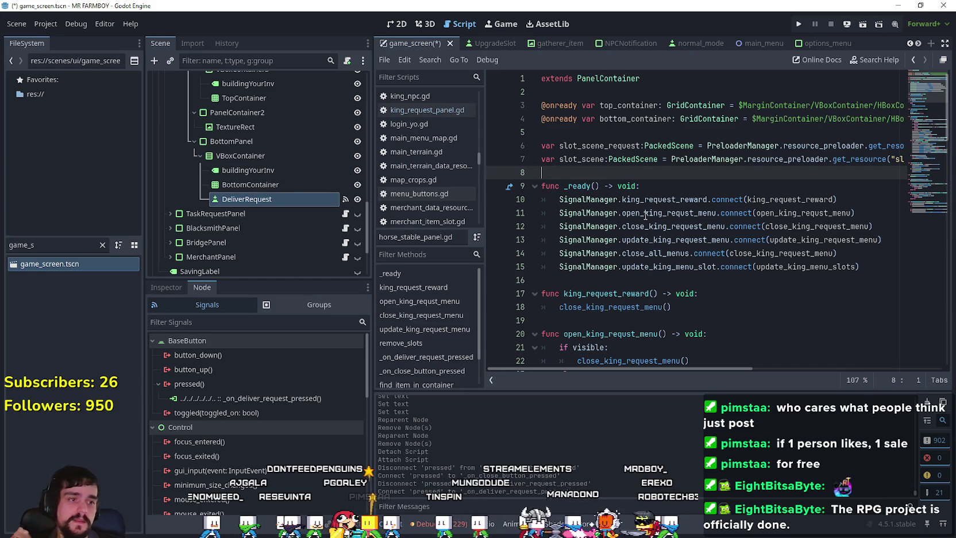
pyautogui.moveTo(645, 216)
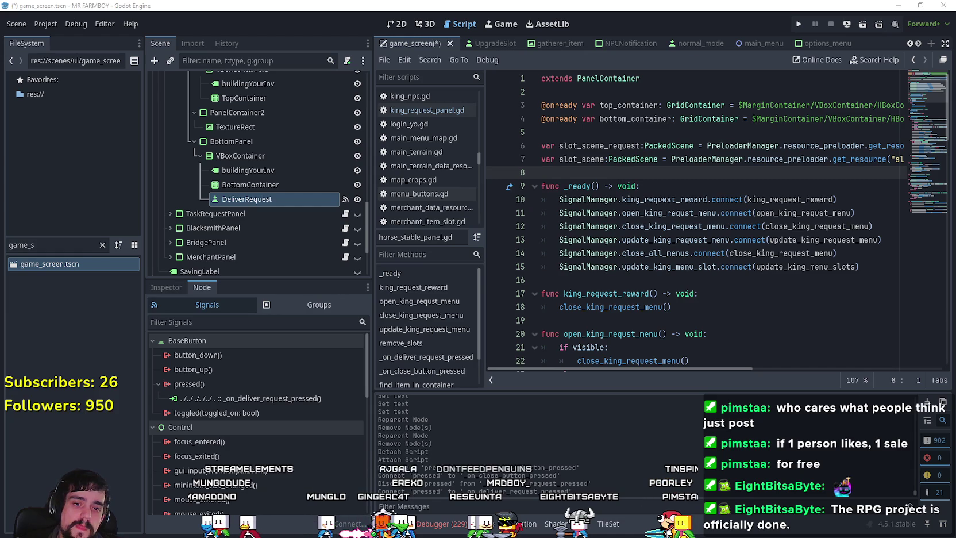
pyautogui.hotkey('alt', 'Tab')
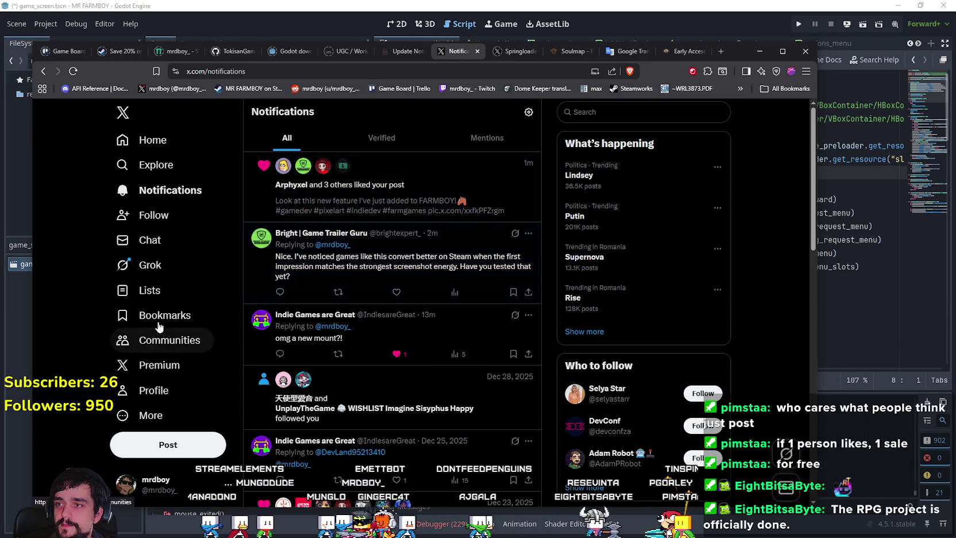
# Open the reply notification on the FARMBOY post.
pyautogui.moveTo(301, 191)
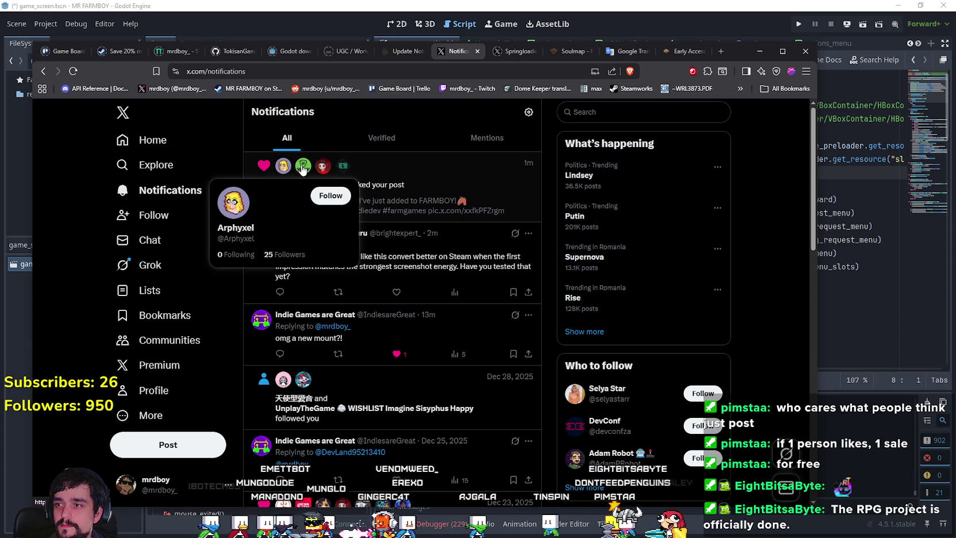
pyautogui.moveTo(304, 168)
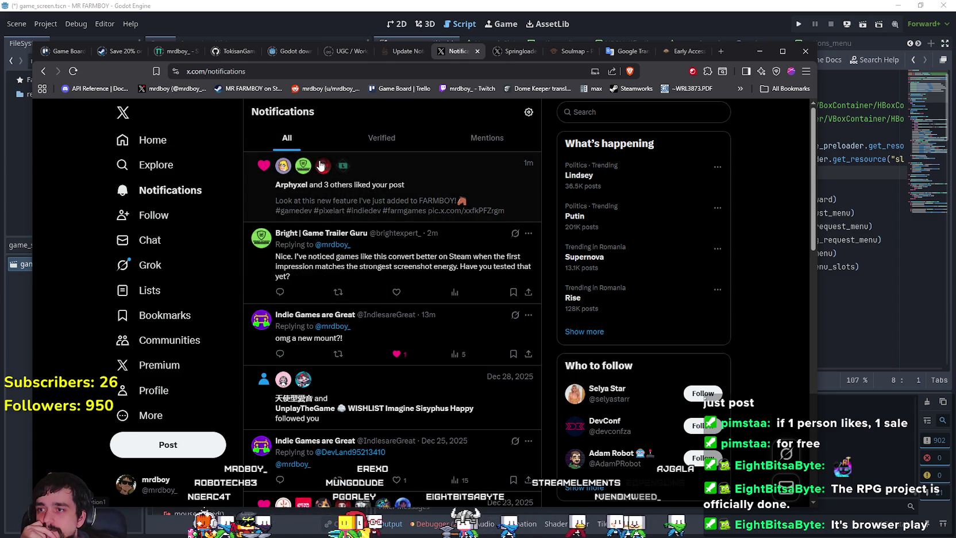
pyautogui.moveTo(341, 165)
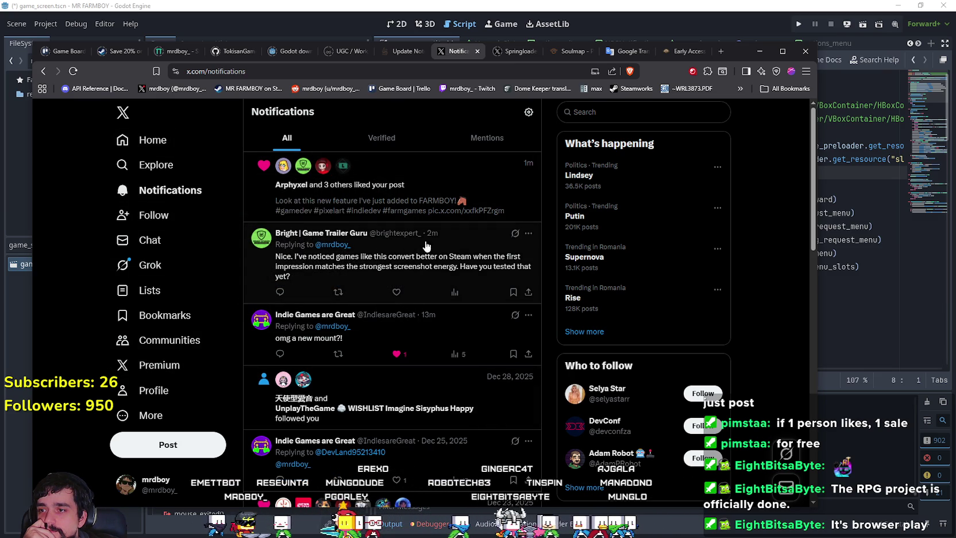
pyautogui.click(477, 257)
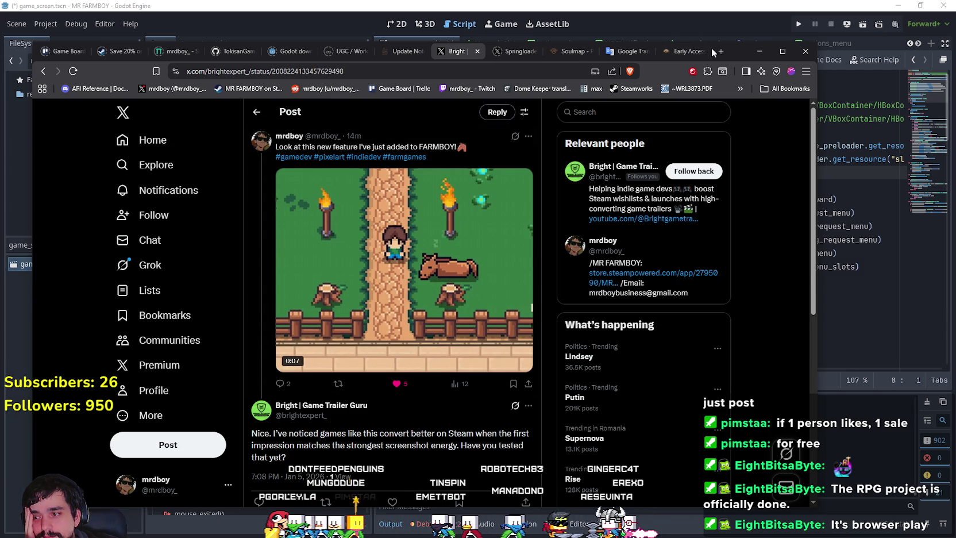
# Scroll through the reply, visit the profile page, then switch to the MR FARMBOY Steam hub.
pyautogui.scroll(-3, 364, 440)
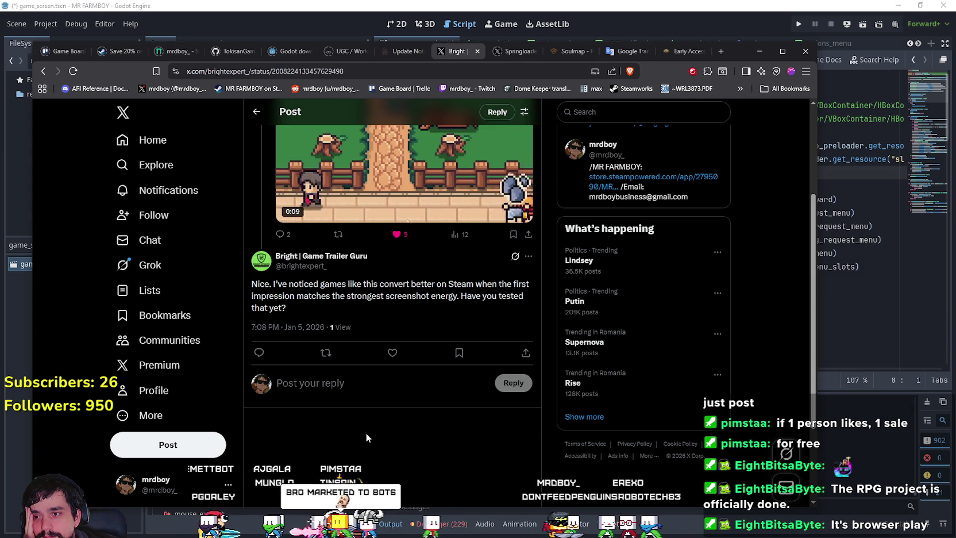
pyautogui.scroll(3, 367, 430)
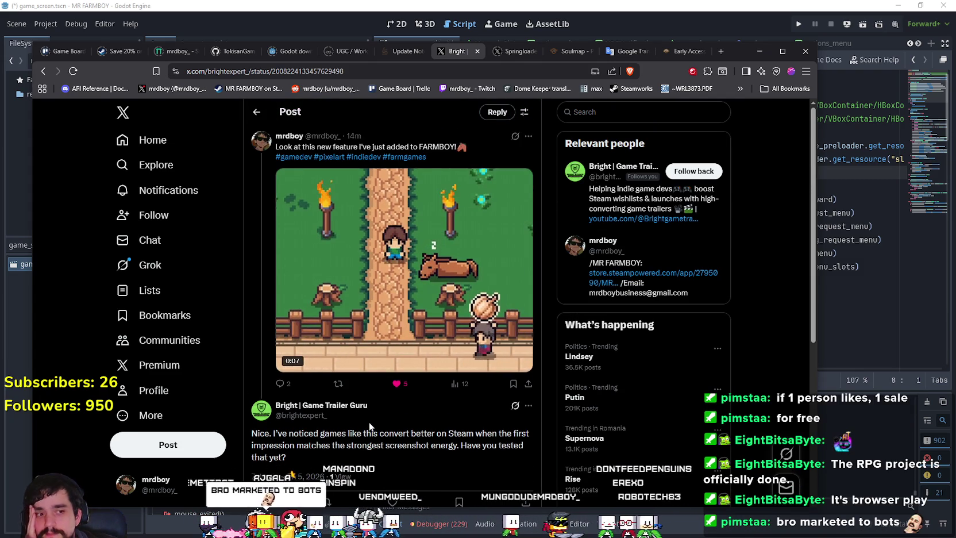
pyautogui.scroll(-1, 369, 421)
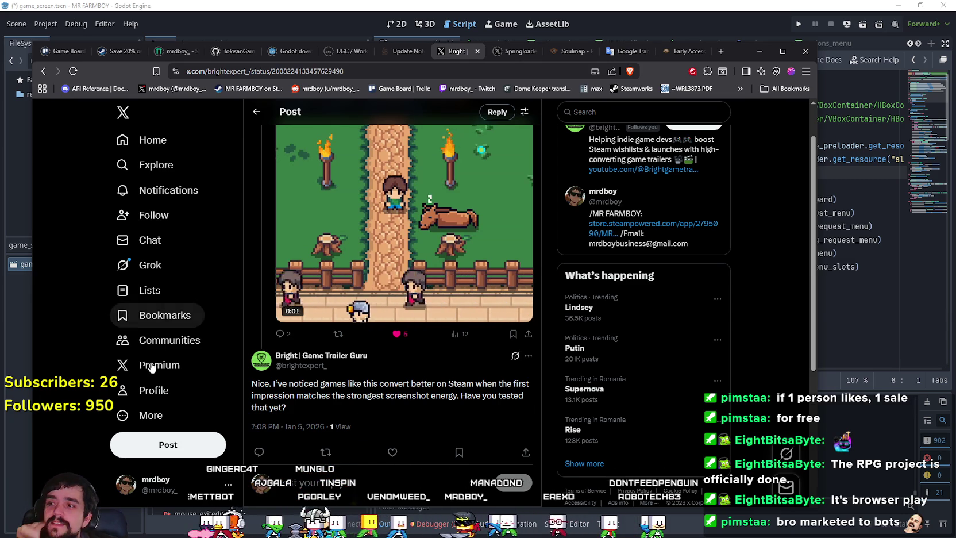
pyautogui.click(152, 390)
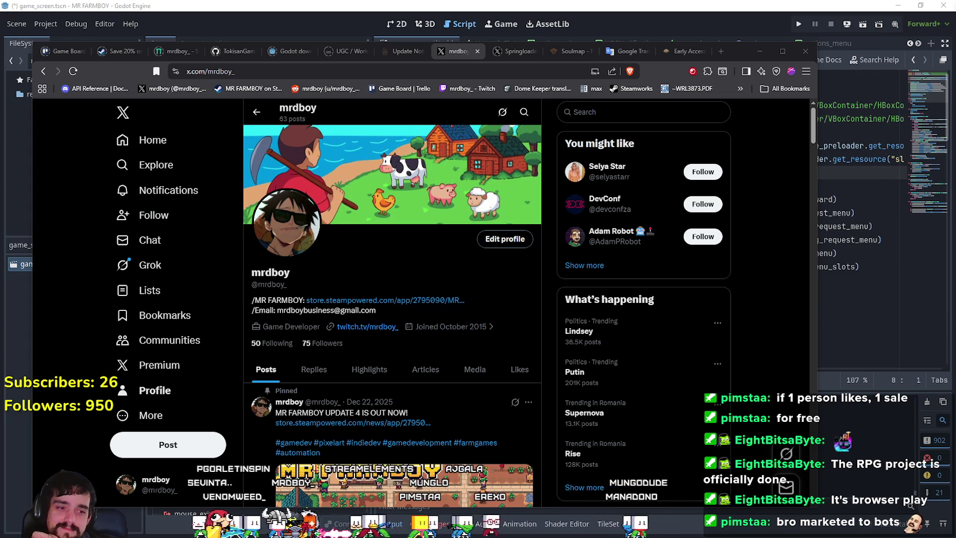
pyautogui.hotkey('alt', 'Tab')
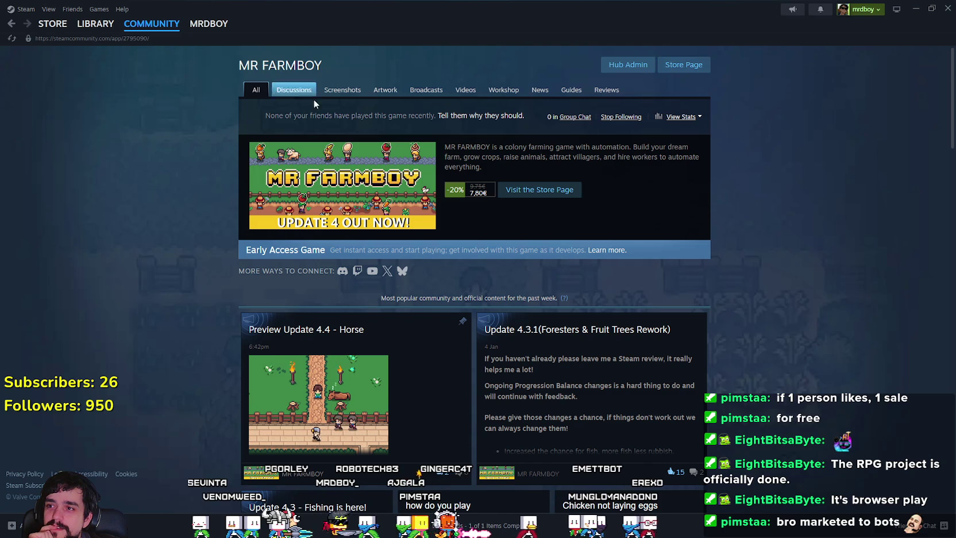
# View MR FARMBOY's store page screenshots, then minimise Steam and start a new browser tab.
pyautogui.click(686, 66)
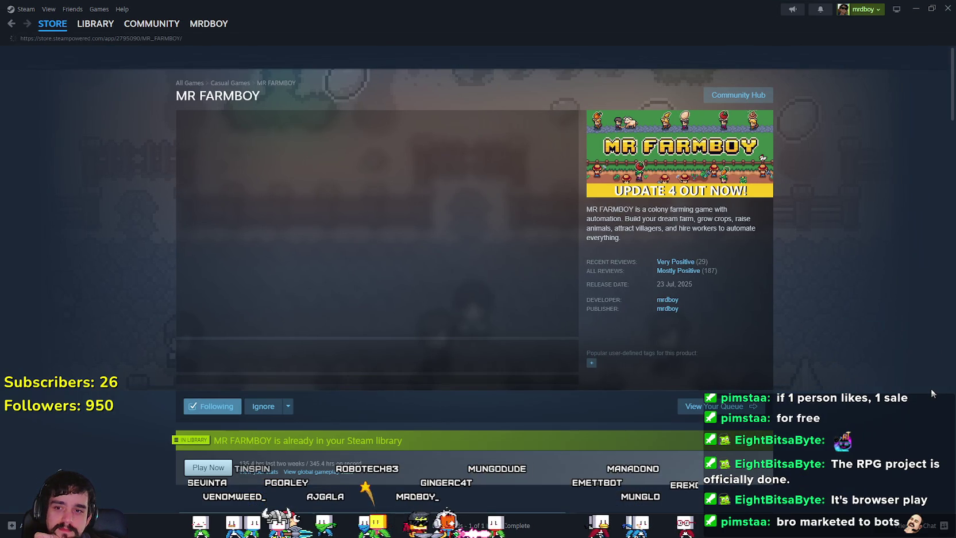
pyautogui.click(493, 370)
pyautogui.moveTo(687, 273)
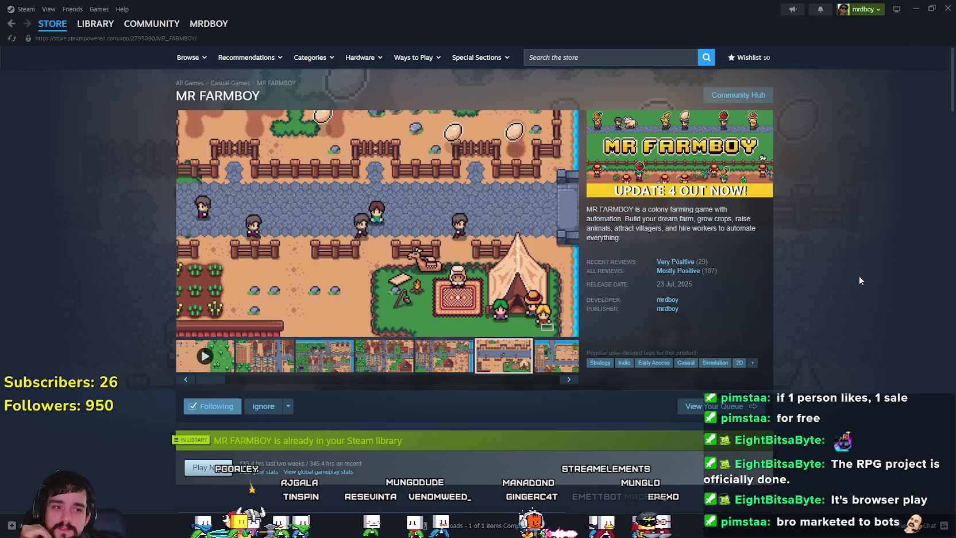
pyautogui.click(914, 9)
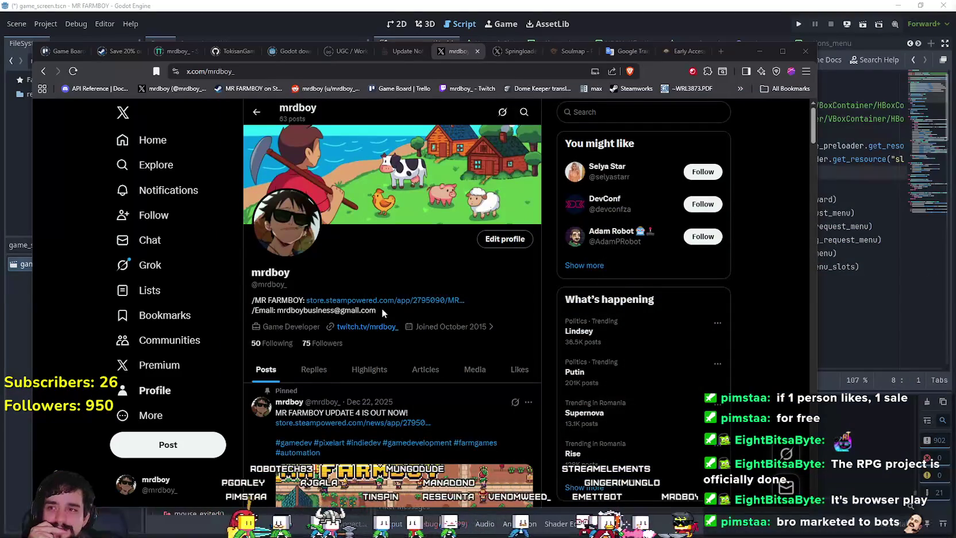
pyautogui.click(720, 53)
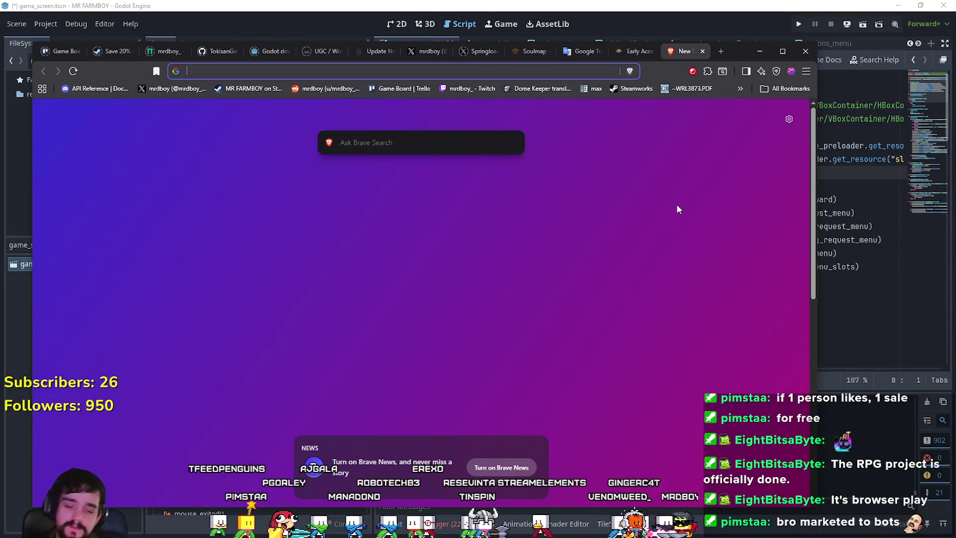
# Load itch.io and search for the developer's name.
pyautogui.write('itch')
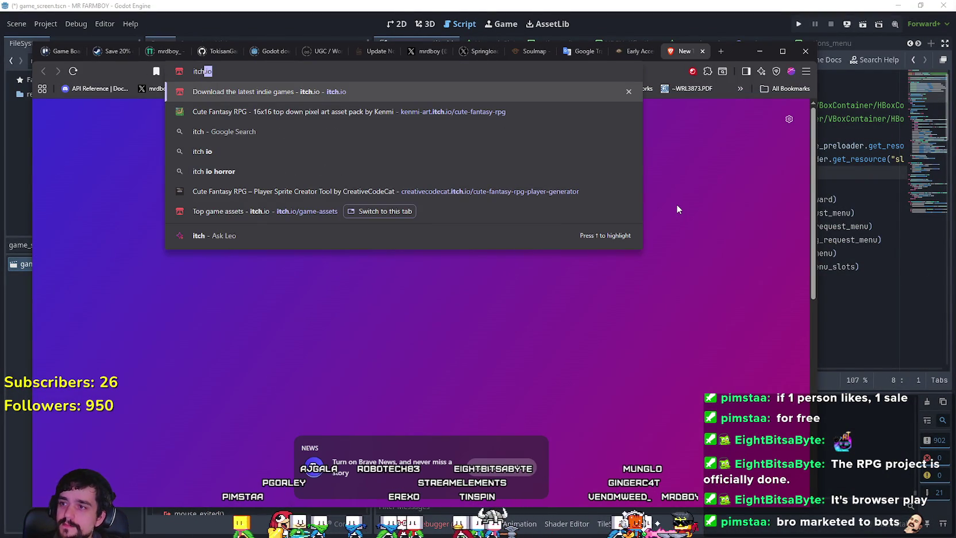
pyautogui.press('Return')
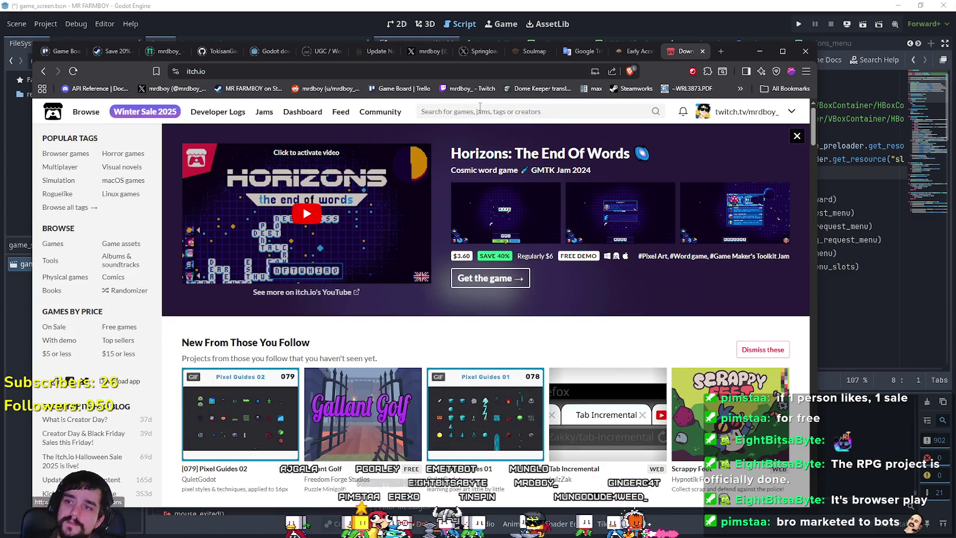
pyautogui.click(478, 110)
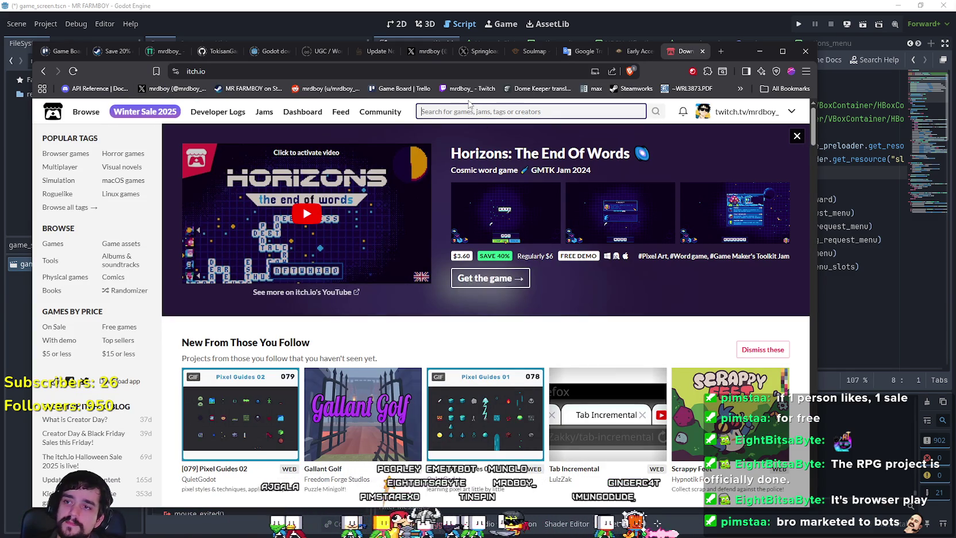
pyautogui.write('eightbitsabyte')
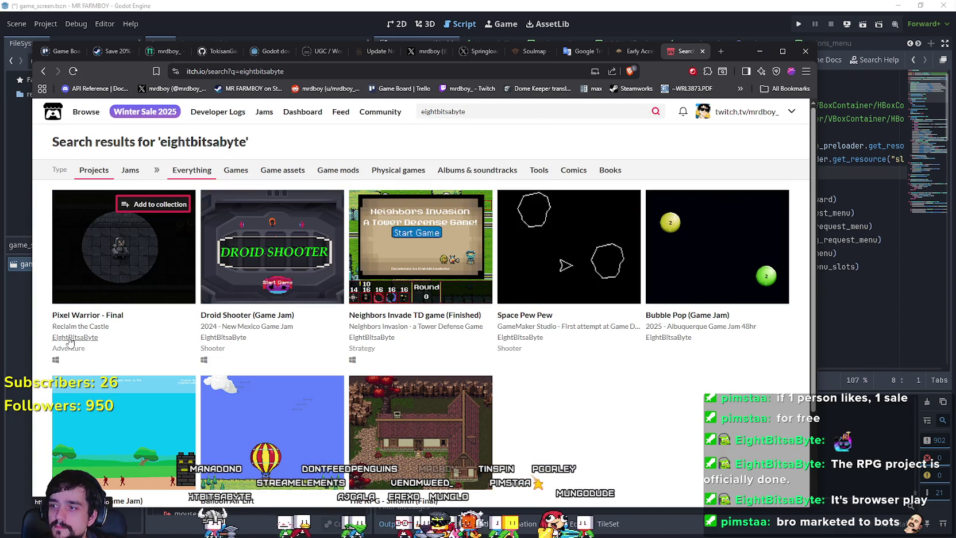
# Open the developer's creator page, scroll to the games grid and open The RPG.
pyautogui.click(69, 339)
pyautogui.scroll(-10, 517, 316)
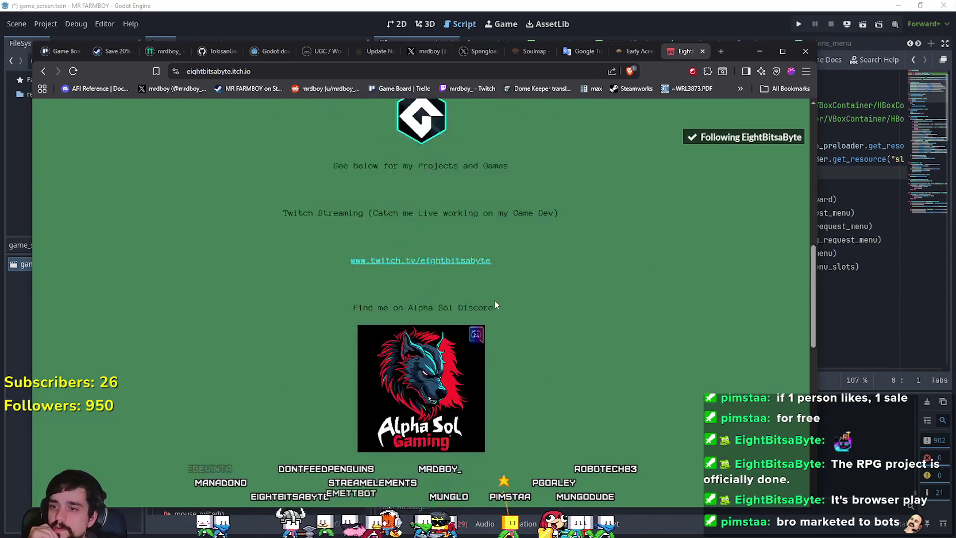
pyautogui.scroll(-5, 495, 303)
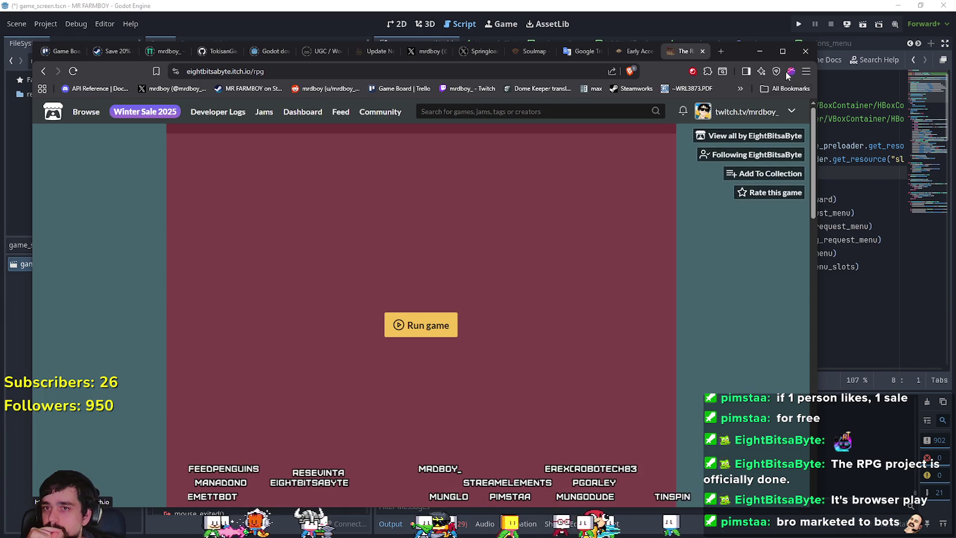
pyautogui.click(782, 51)
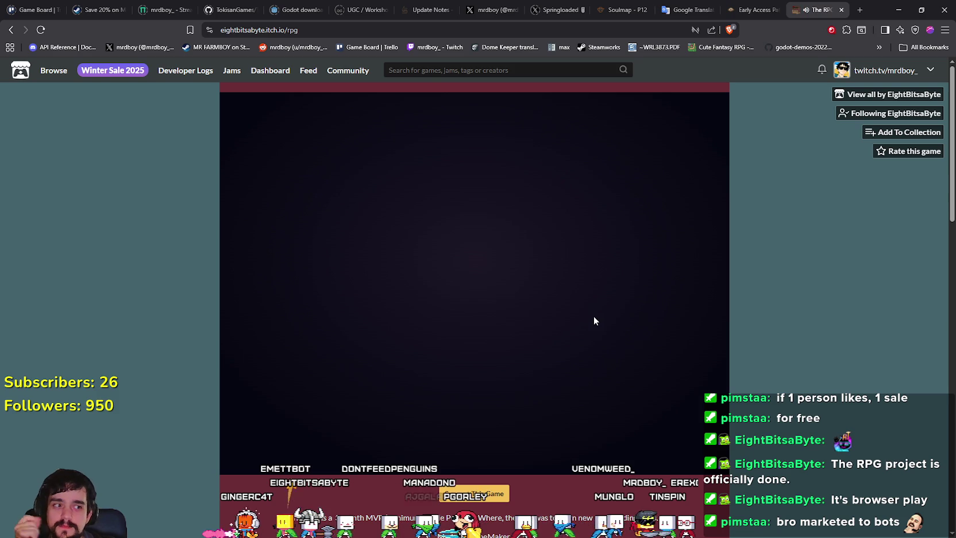
# Mute the sound of The RPG's browser page.
pyautogui.rightClick(817, 14)
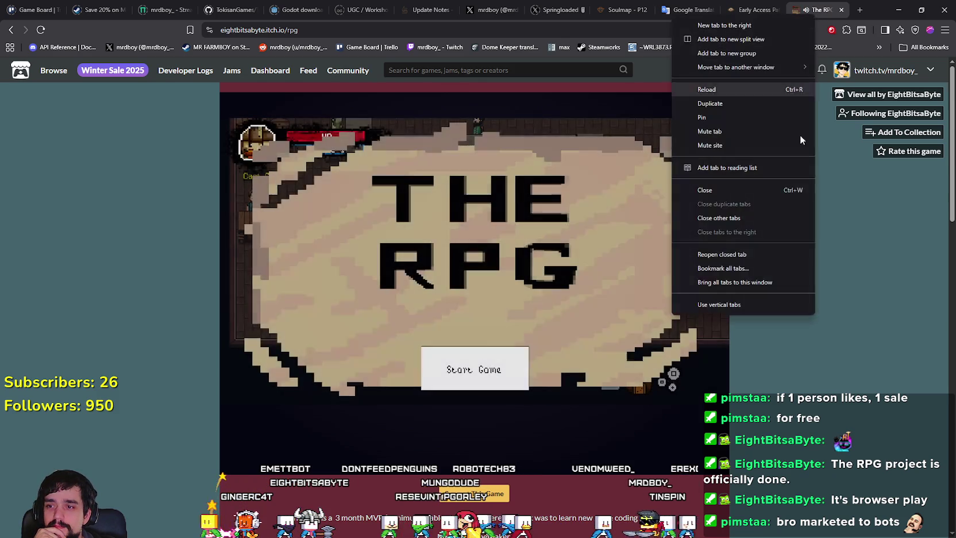
pyautogui.click(532, 296)
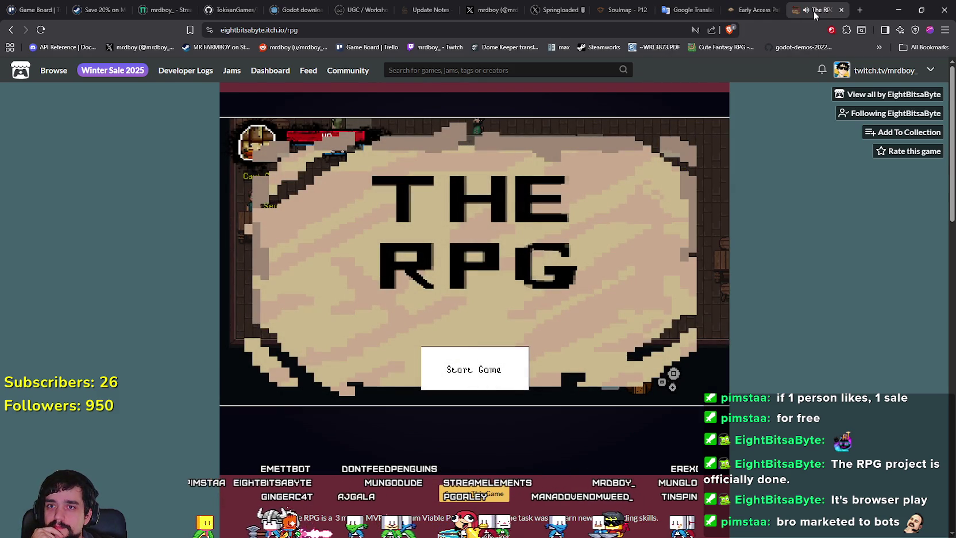
pyautogui.rightClick(813, 11)
pyautogui.click(713, 142)
# Start the game from the title screen and check its settings.
pyautogui.click(470, 379)
pyautogui.click(482, 376)
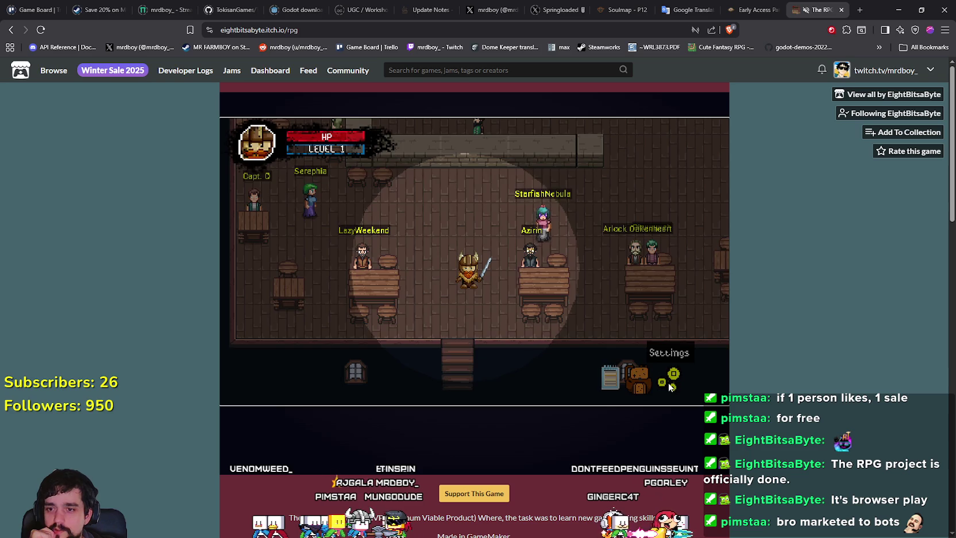
pyautogui.click(669, 383)
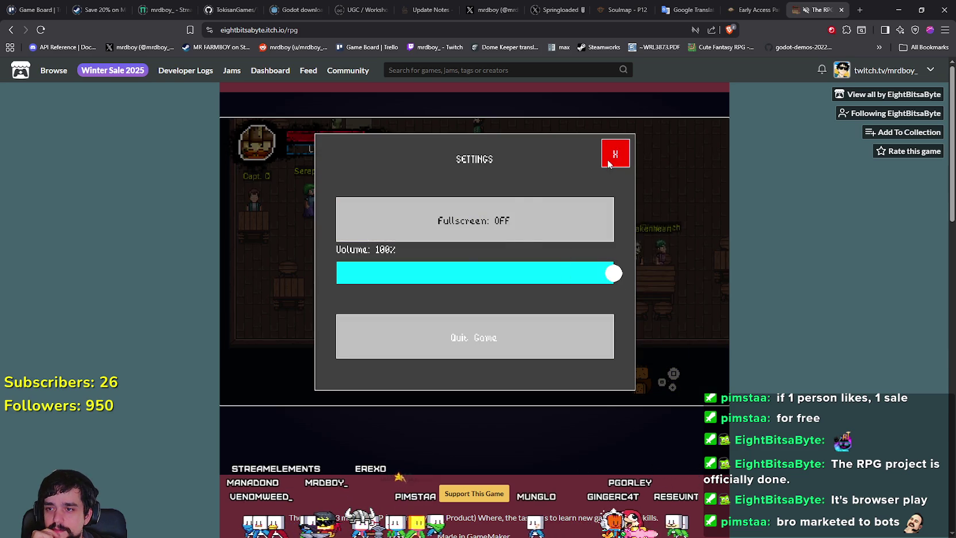
pyautogui.click(609, 160)
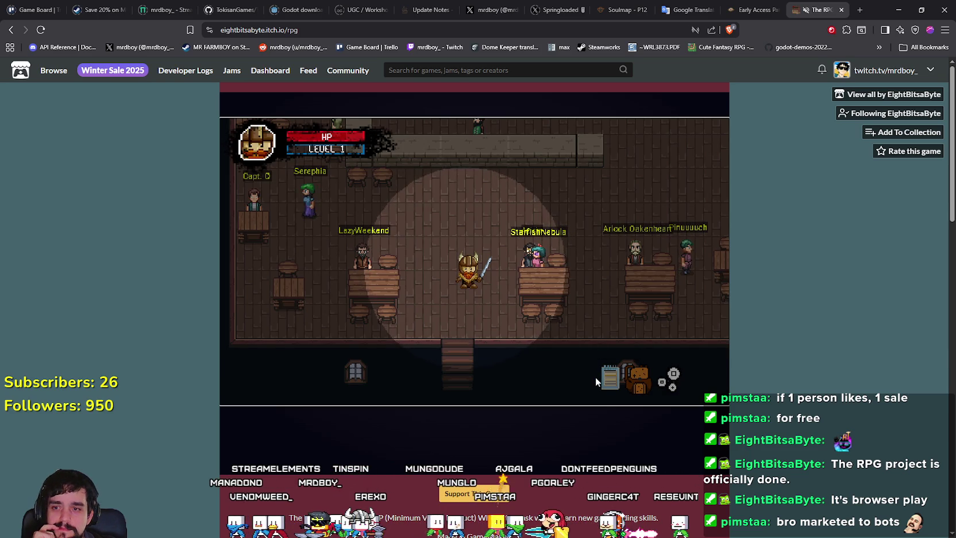
# Look through the quest journal's active and completed quests, then walk the hero right.
pyautogui.click(610, 376)
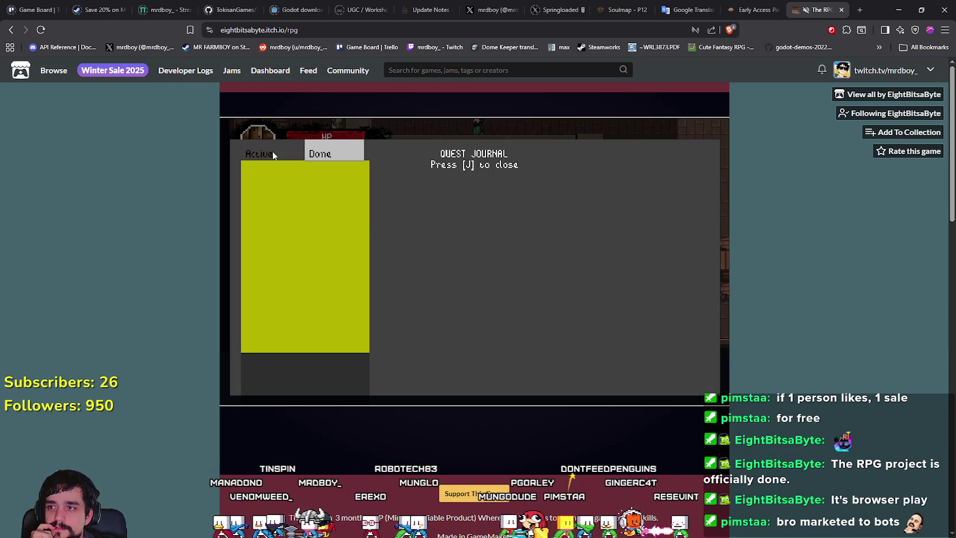
pyautogui.click(335, 156)
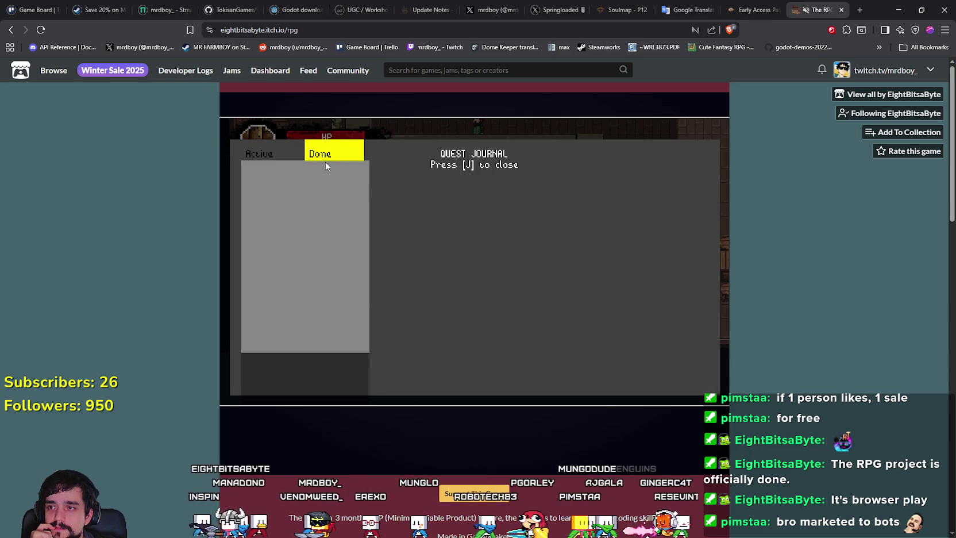
pyautogui.click(259, 155)
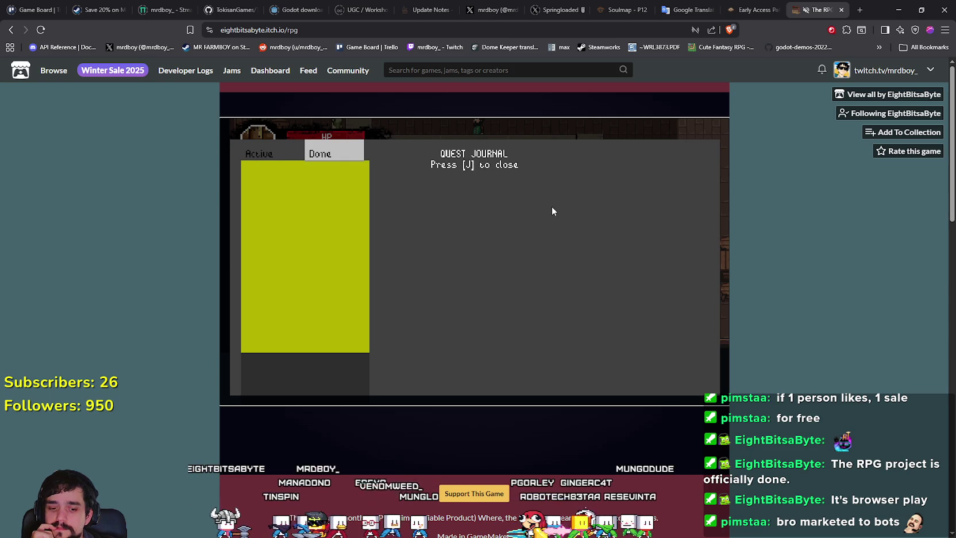
pyautogui.press('j')
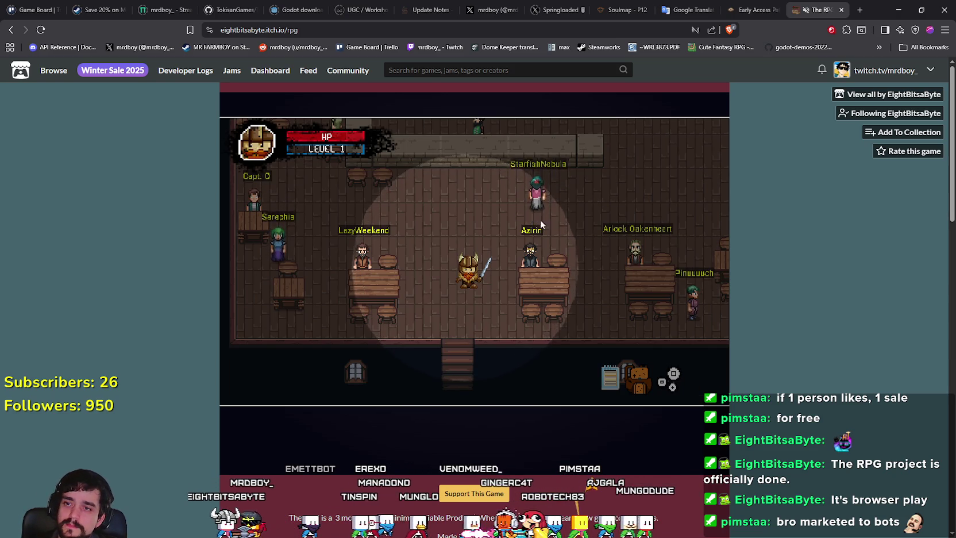
pyautogui.click(556, 284)
# Walk the hero across the tavern up to Brewer at the bar.
pyautogui.press('a')
pyautogui.press('w')
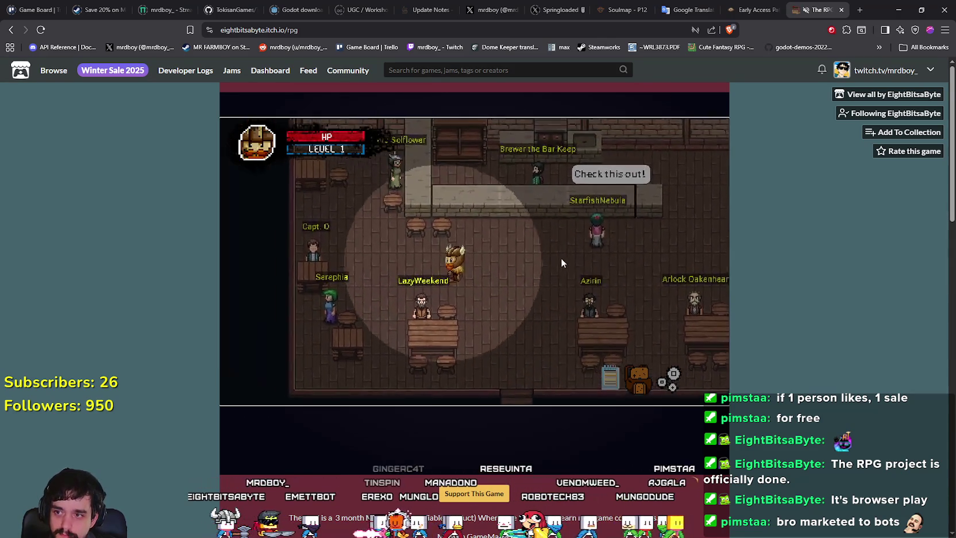
pyautogui.press('a')
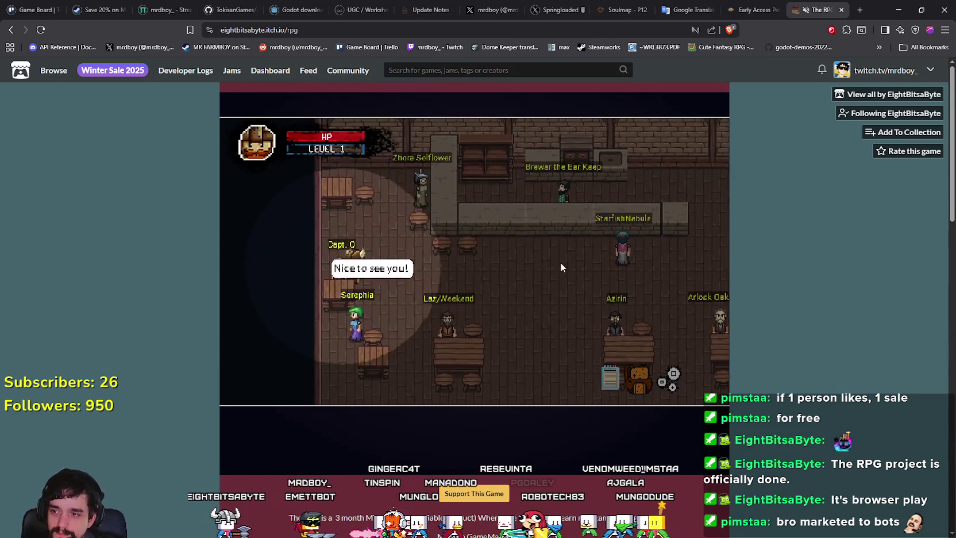
pyautogui.click(562, 265)
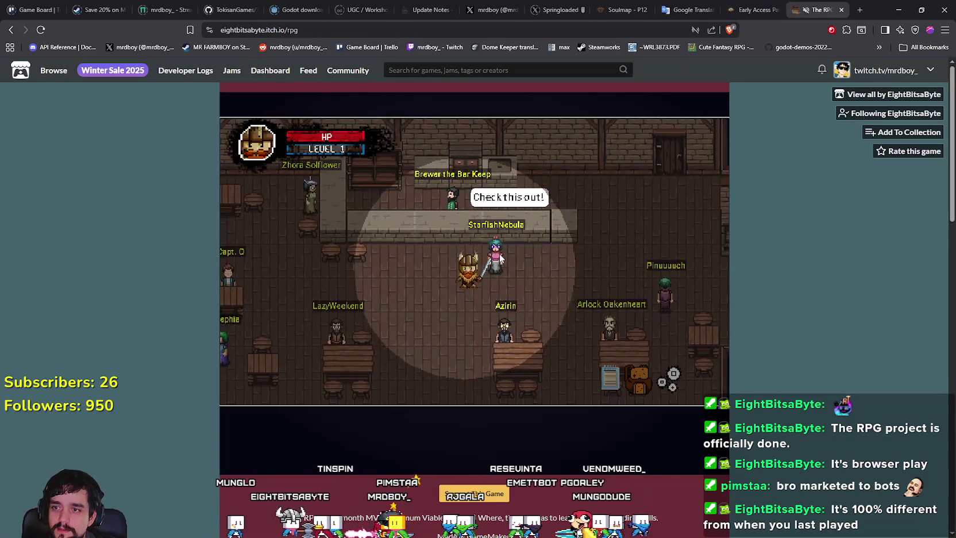
pyautogui.click(499, 253)
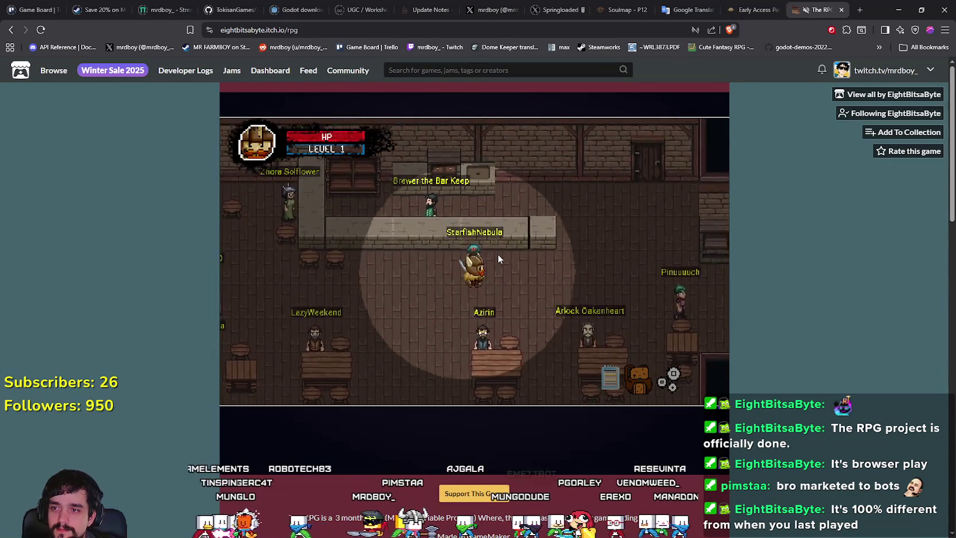
pyautogui.press('w')
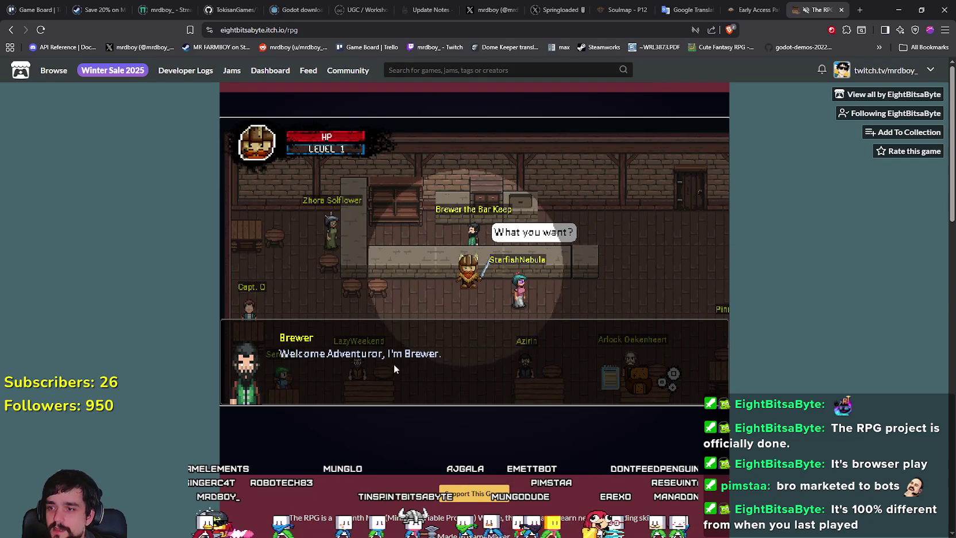
# Ask Brewer for a job, pick the Rats job and accept the cellar quest.
pyautogui.click(389, 386)
pyautogui.click(389, 381)
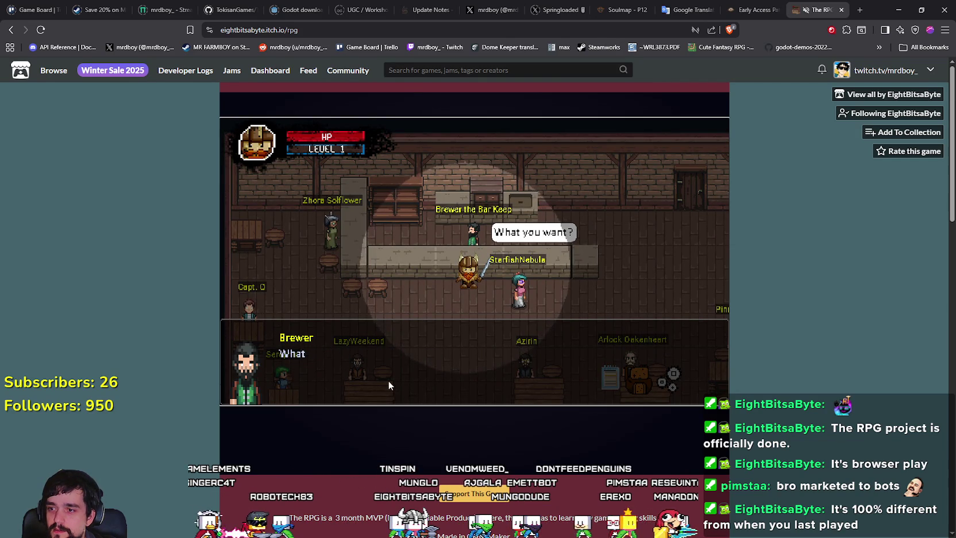
pyautogui.click(388, 380)
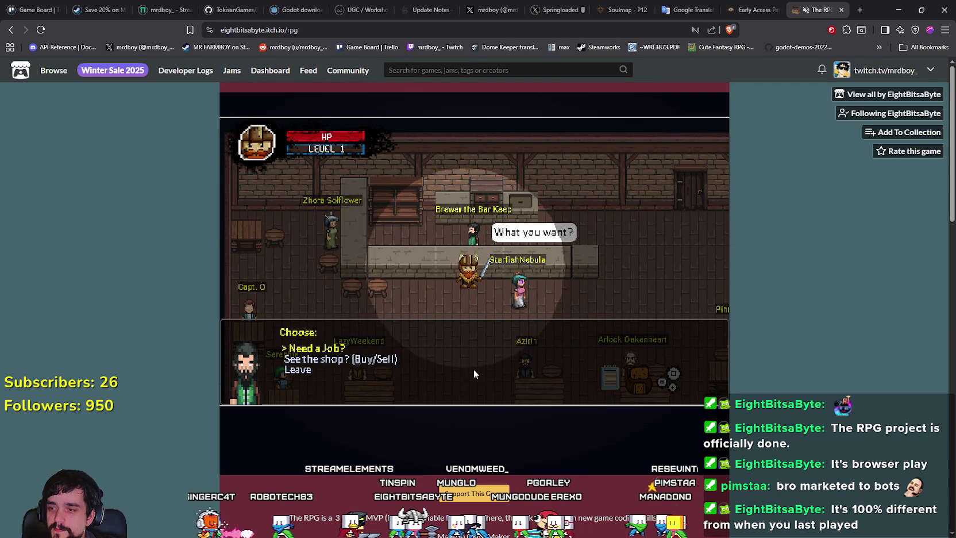
pyautogui.click(505, 382)
pyautogui.click(534, 386)
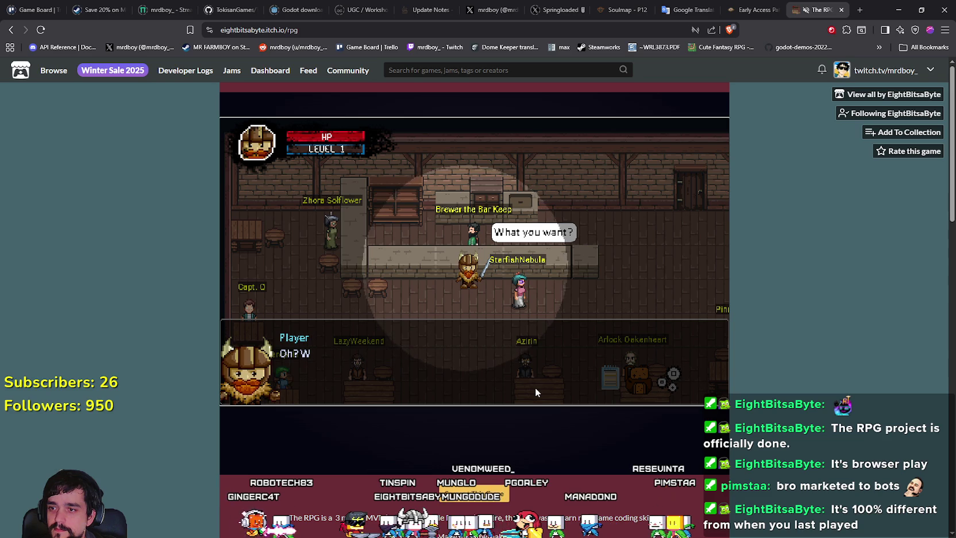
pyautogui.click(535, 386)
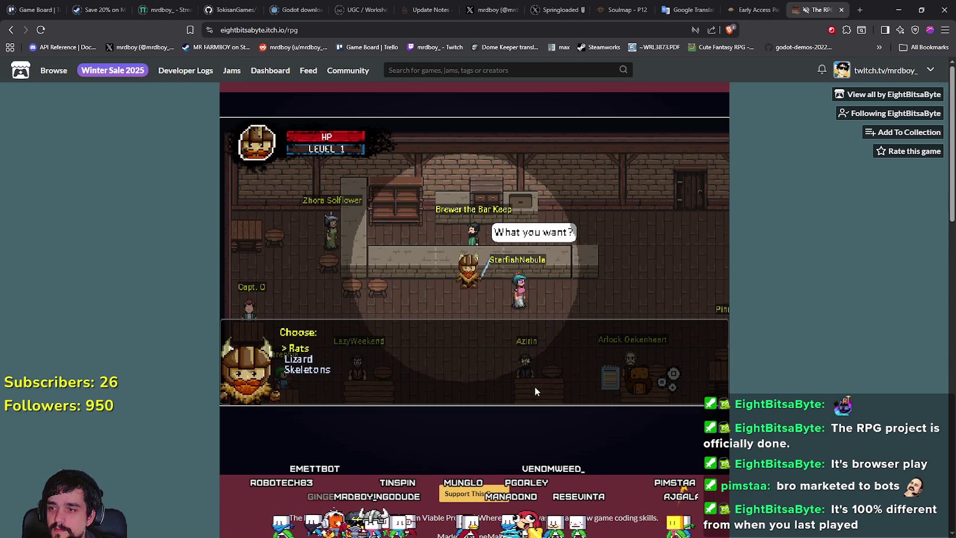
pyautogui.click(535, 387)
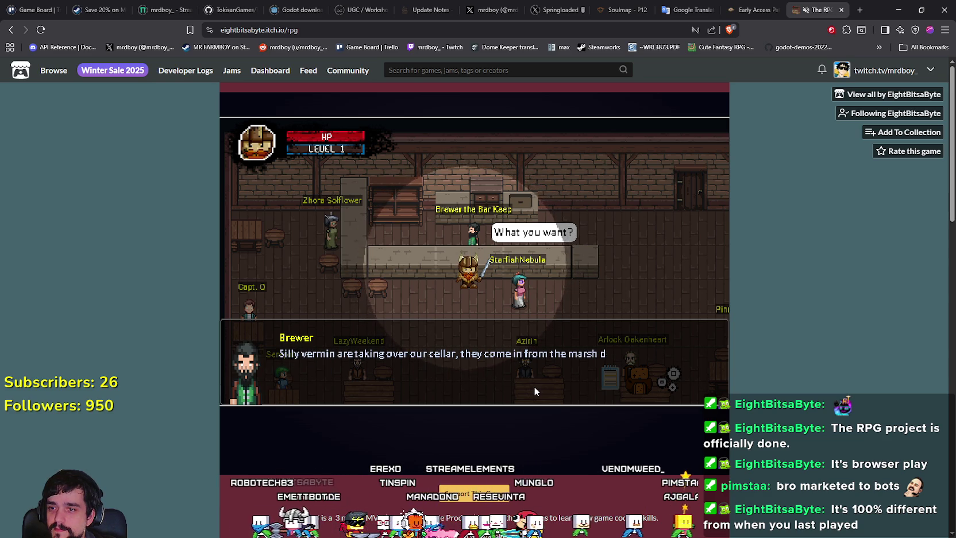
pyautogui.click(534, 387)
pyautogui.click(534, 391)
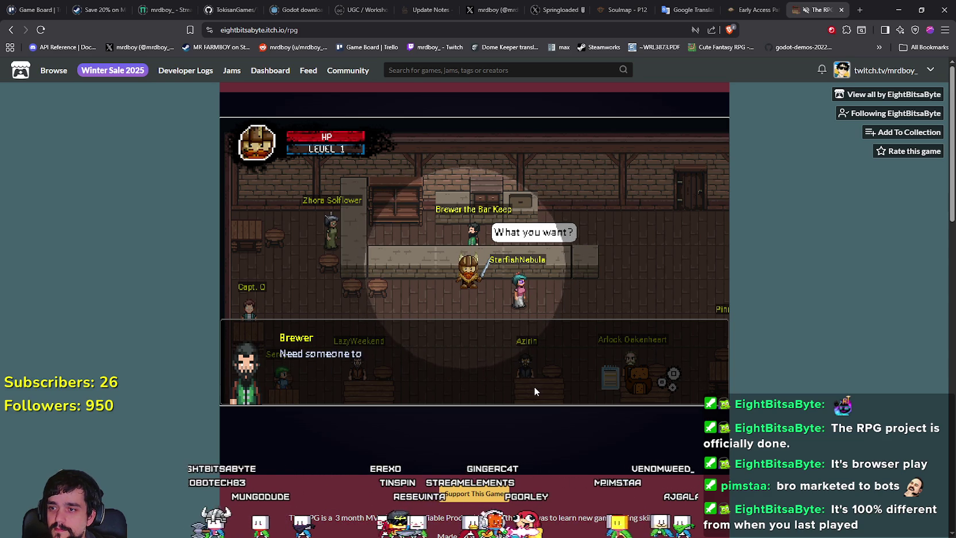
pyautogui.click(534, 391)
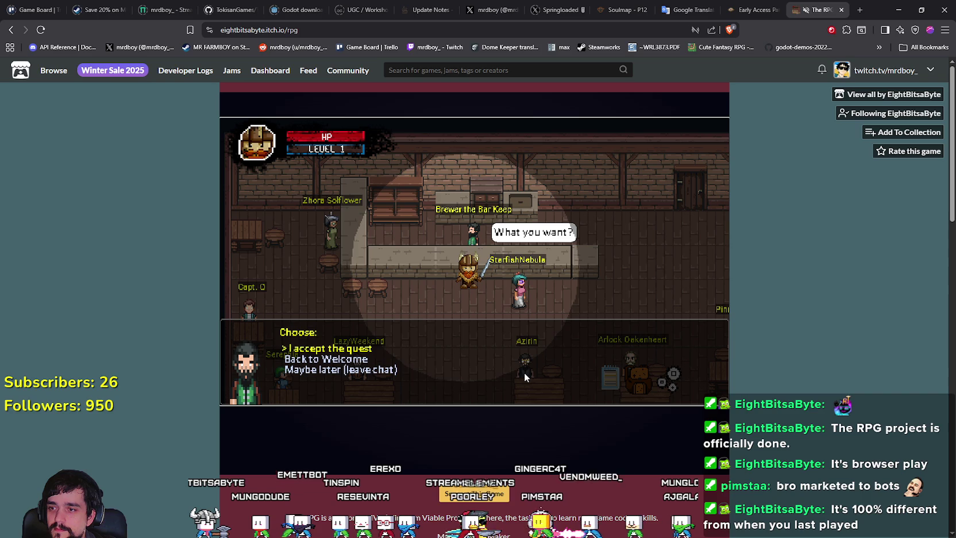
pyautogui.click(524, 373)
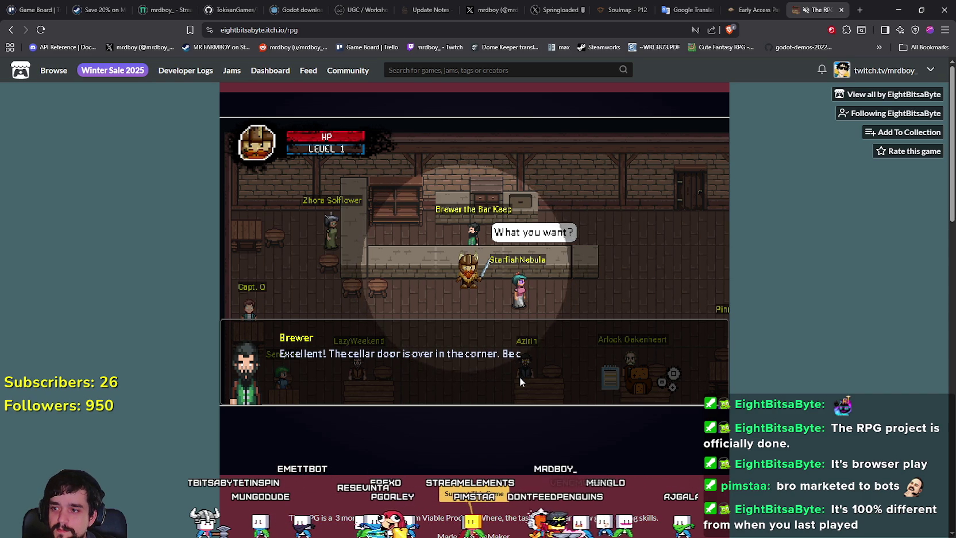
pyautogui.click(519, 377)
pyautogui.click(520, 377)
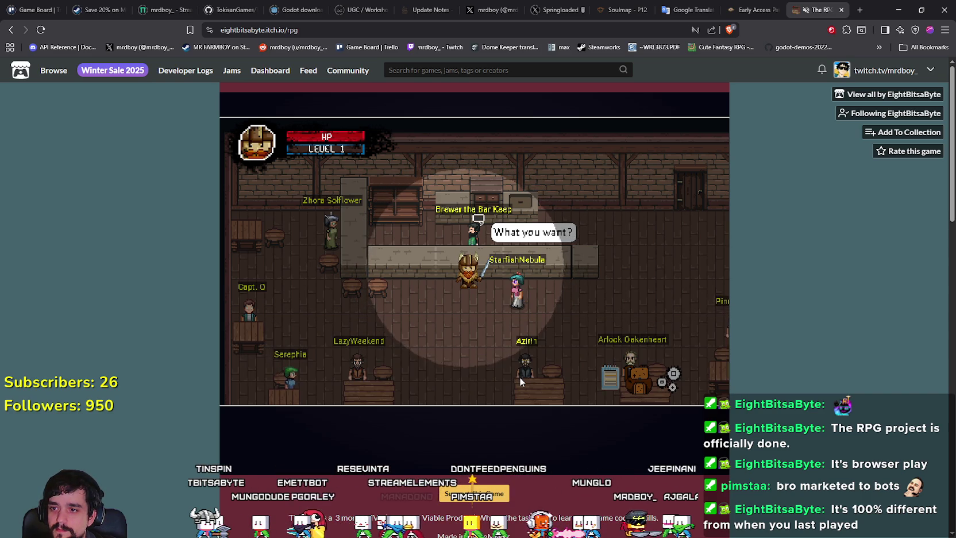
# Walk through the kitchen to the cellar door and enter the cellar.
pyautogui.press('Right')
pyautogui.press('Up')
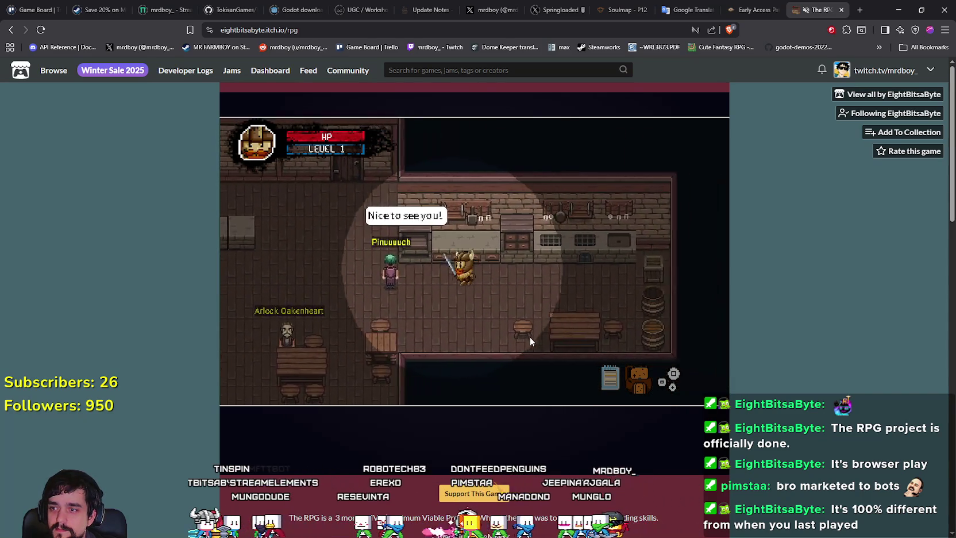
pyautogui.press('Left')
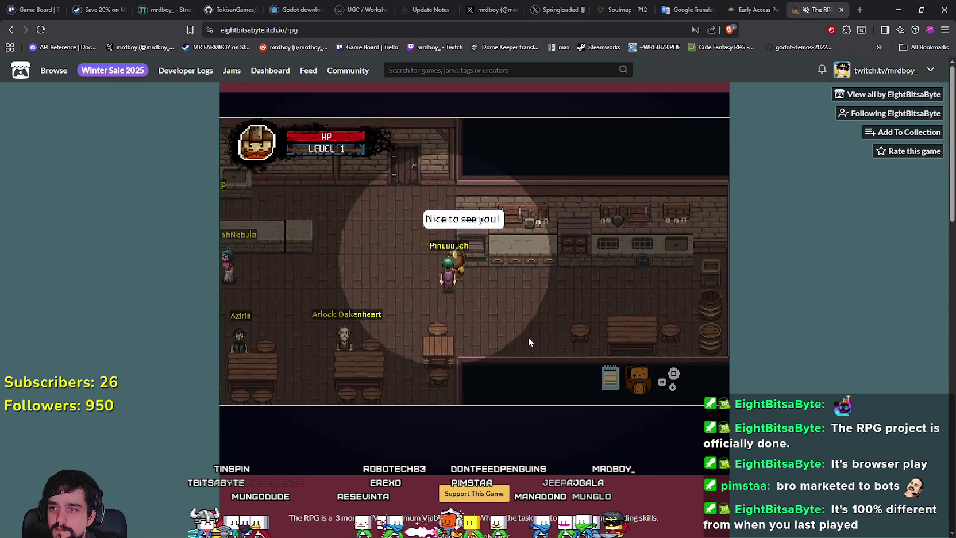
pyautogui.press('Up')
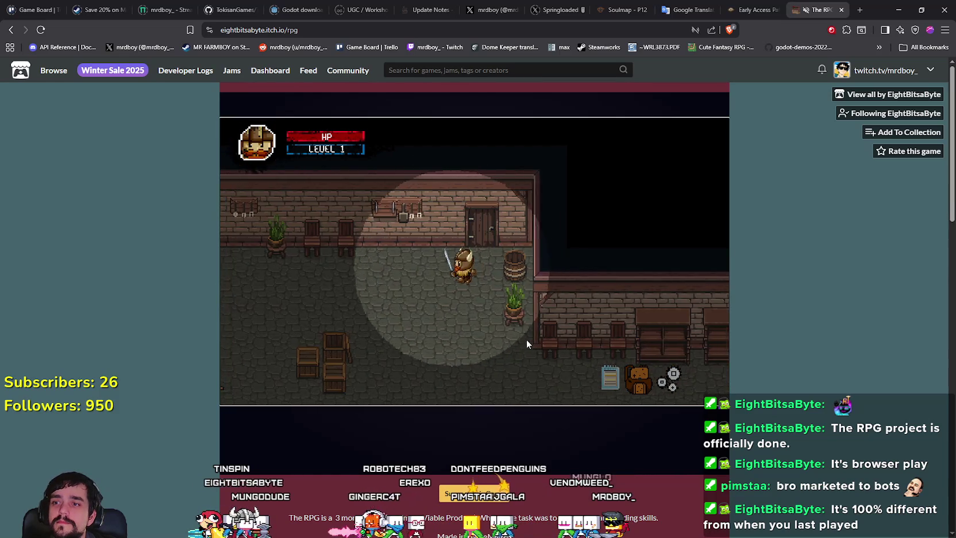
pyautogui.press('Down')
pyautogui.press('Right')
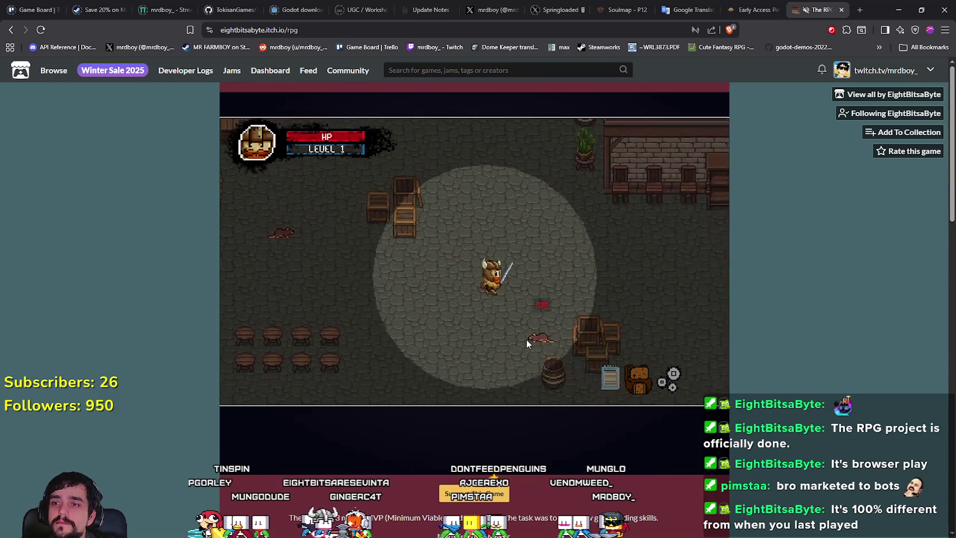
pyautogui.press('Up')
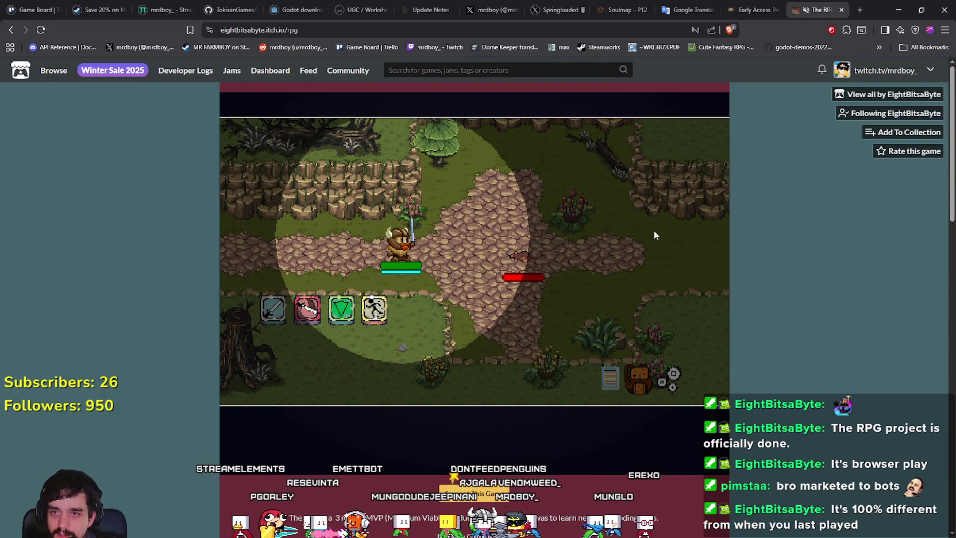
# Alternate sword and second-skill attacks until the cellar rat's health bar is empty.
pyautogui.click(271, 318)
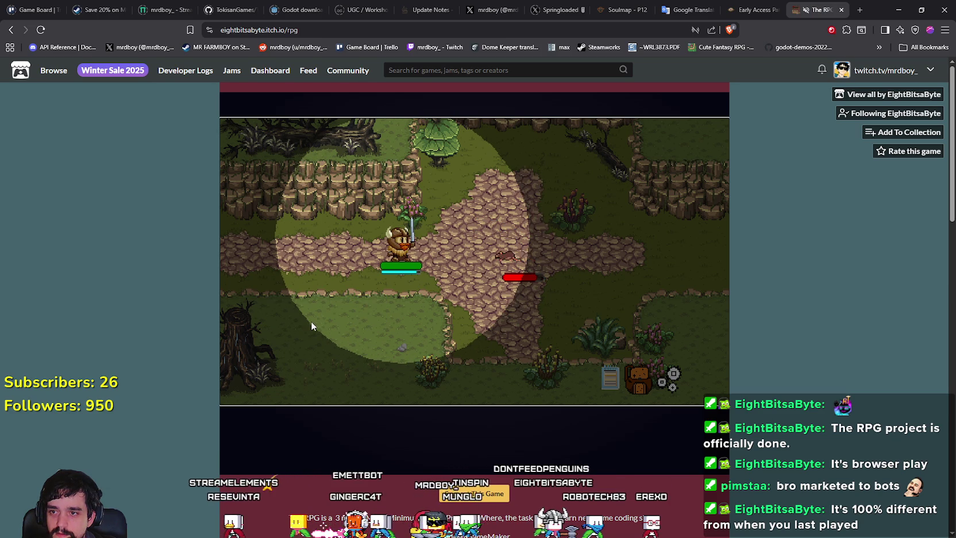
pyautogui.click(312, 309)
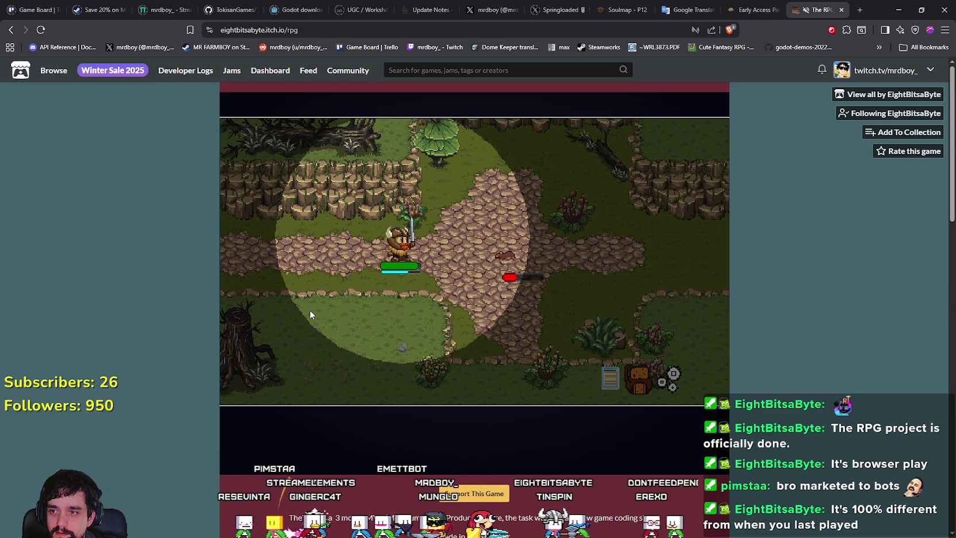
pyautogui.click(310, 310)
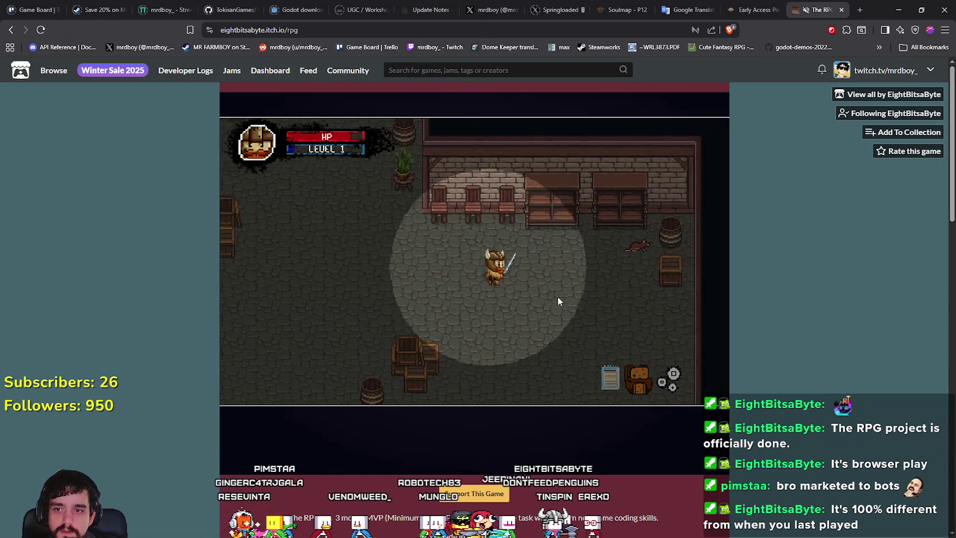
pyautogui.click(315, 316)
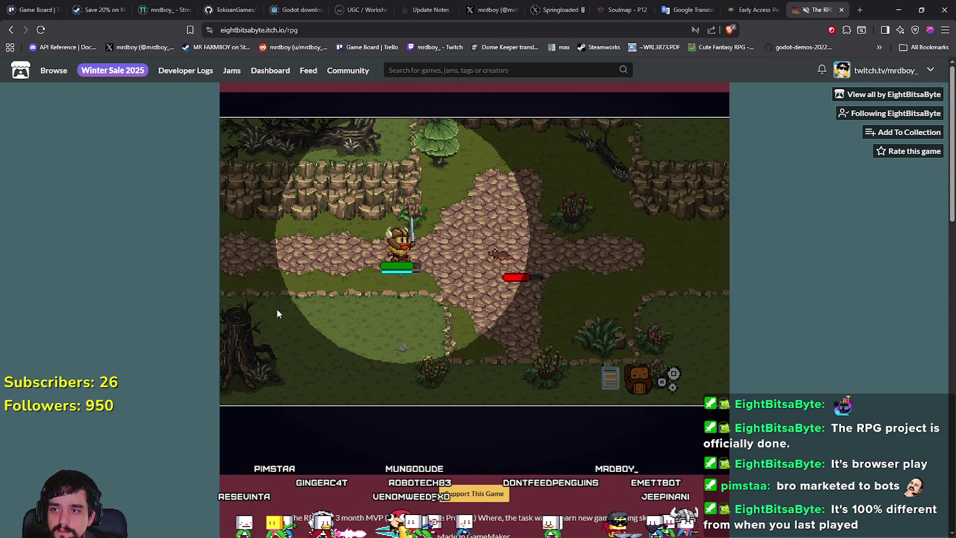
pyautogui.click(281, 309)
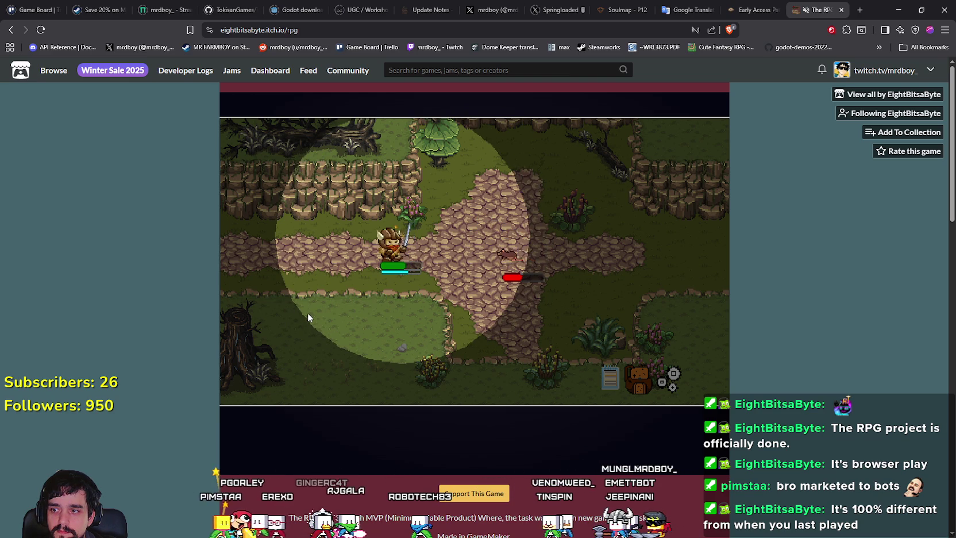
pyautogui.click(311, 311)
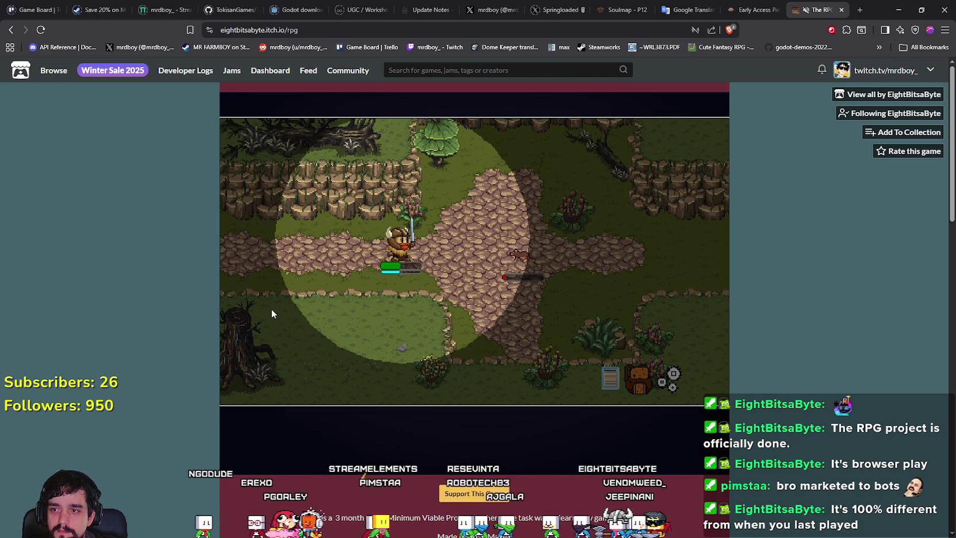
pyautogui.click(272, 307)
pyautogui.click(303, 308)
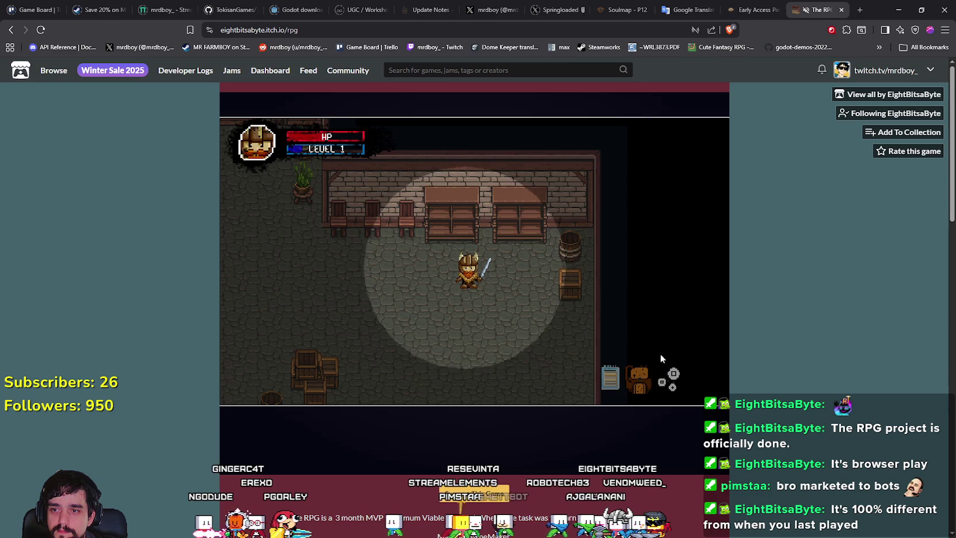
# Eat an Apple from the inventory to restore health.
pyautogui.click(647, 377)
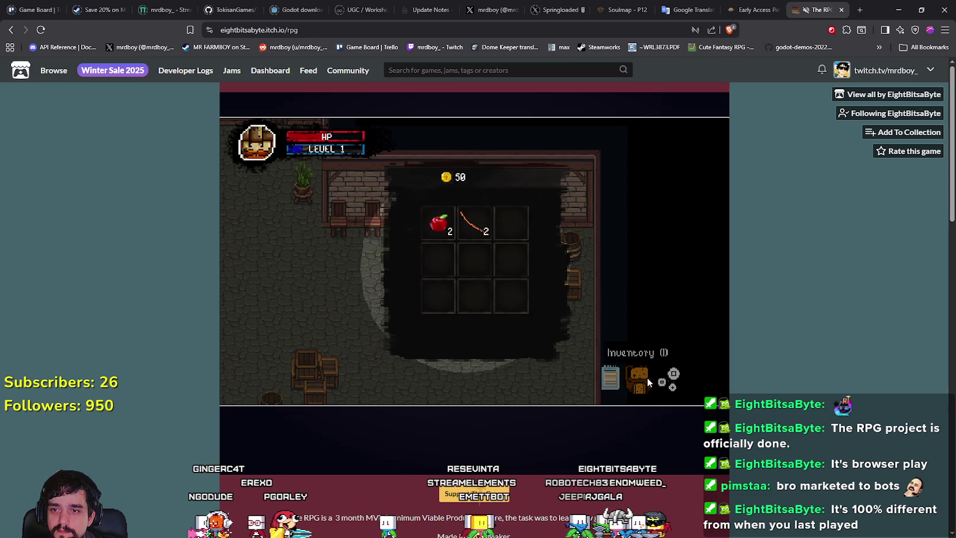
pyautogui.click(426, 230)
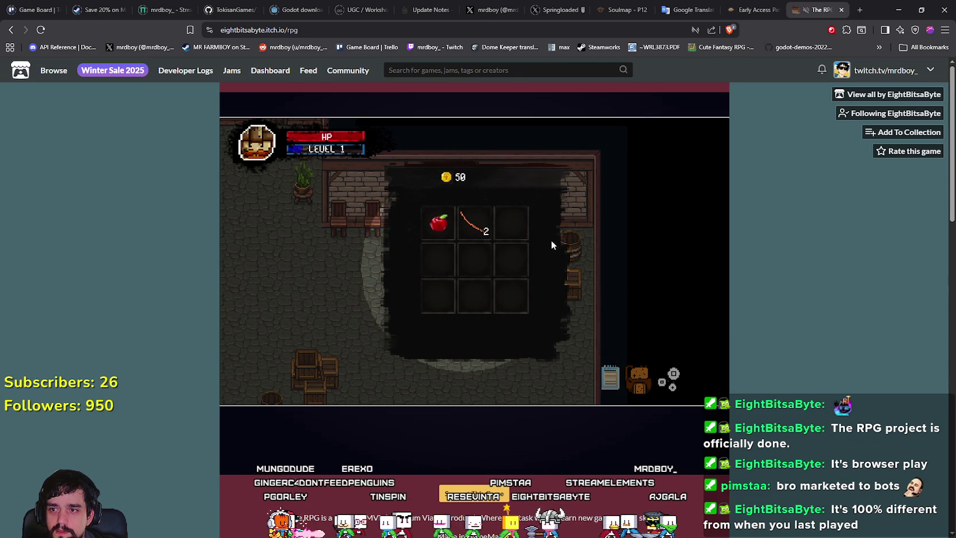
pyautogui.click(652, 389)
# Walk through the cellar into rats and defeat them with second-skill attacks.
pyautogui.press('a')
pyautogui.press('s')
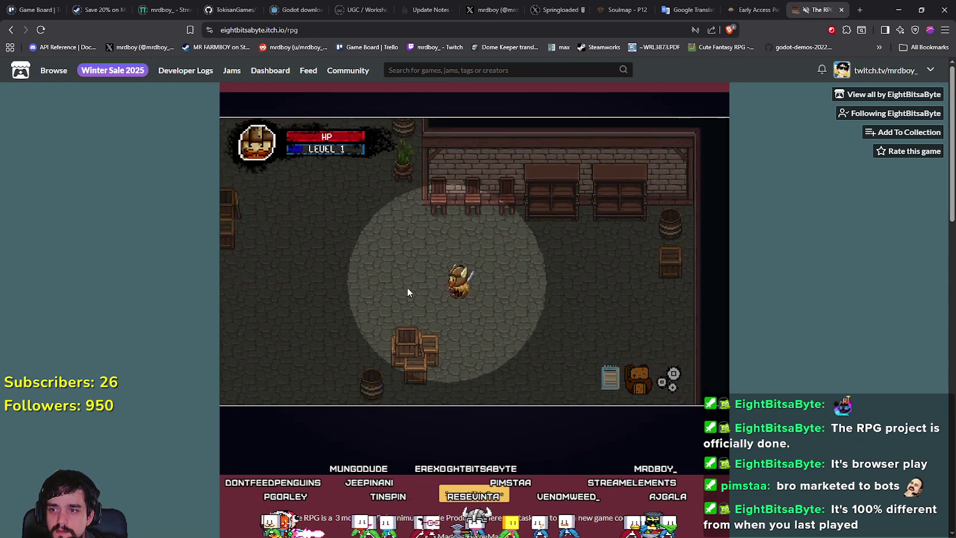
pyautogui.press('w')
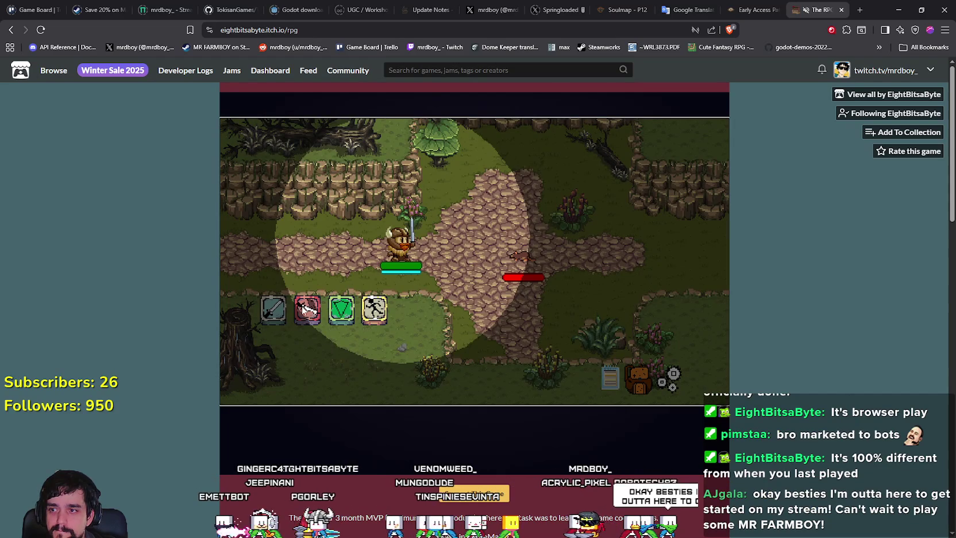
pyautogui.click(309, 310)
pyautogui.press('a')
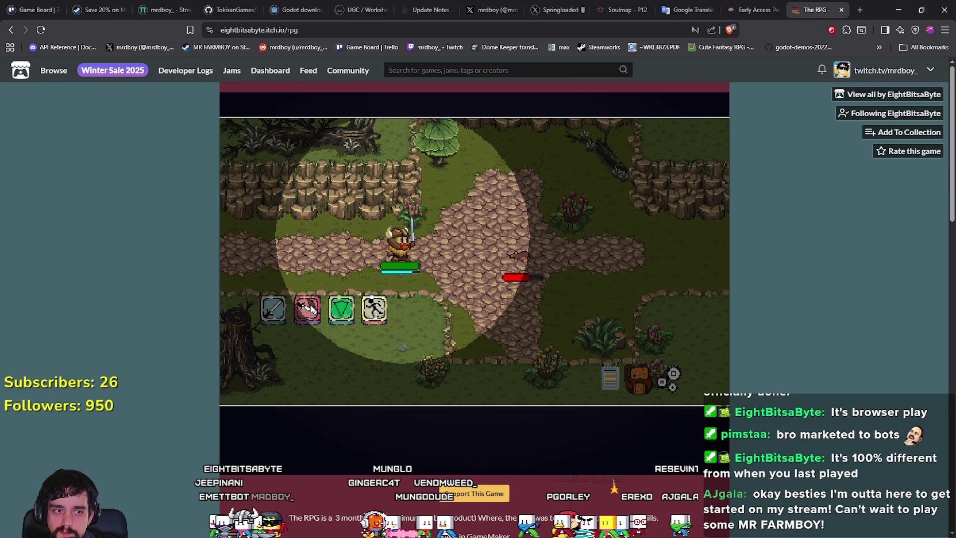
pyautogui.click(309, 309)
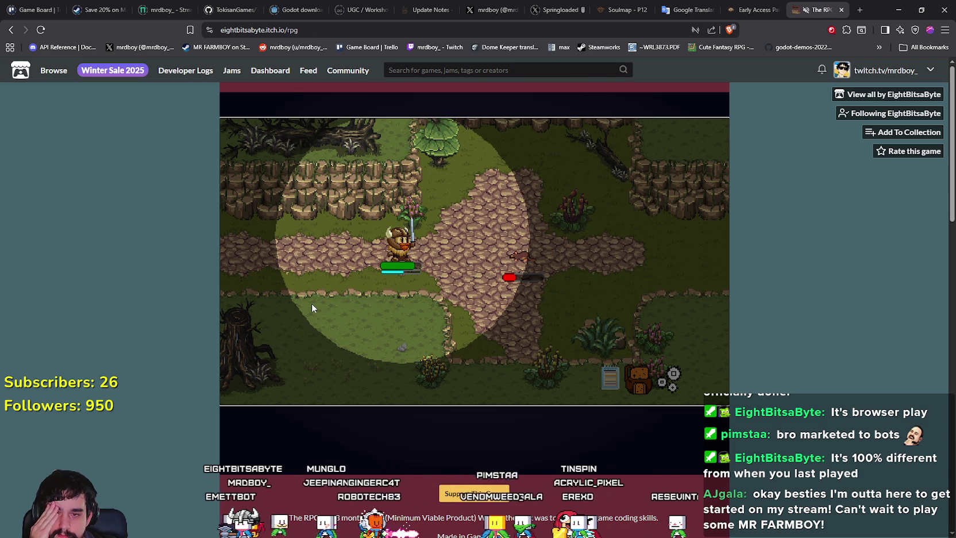
pyautogui.click(312, 308)
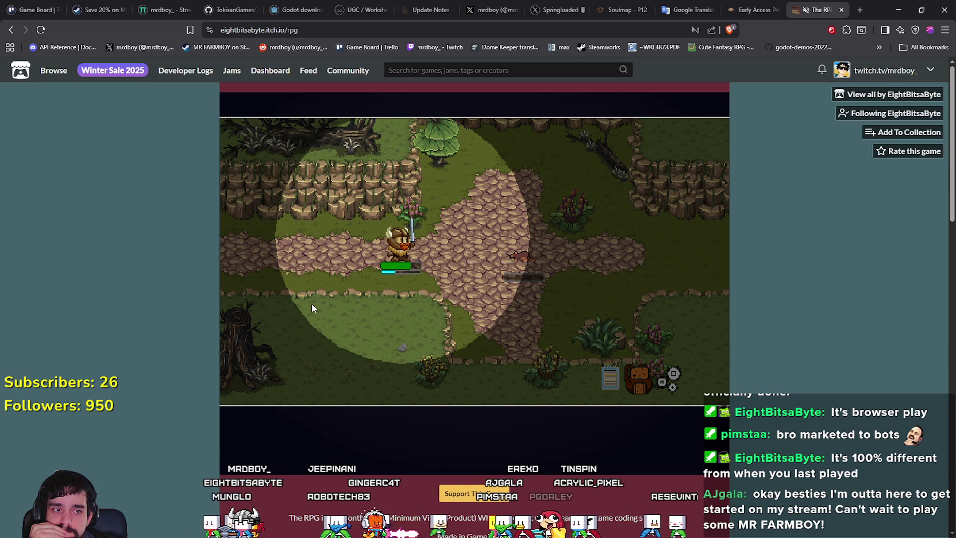
pyautogui.click(312, 307)
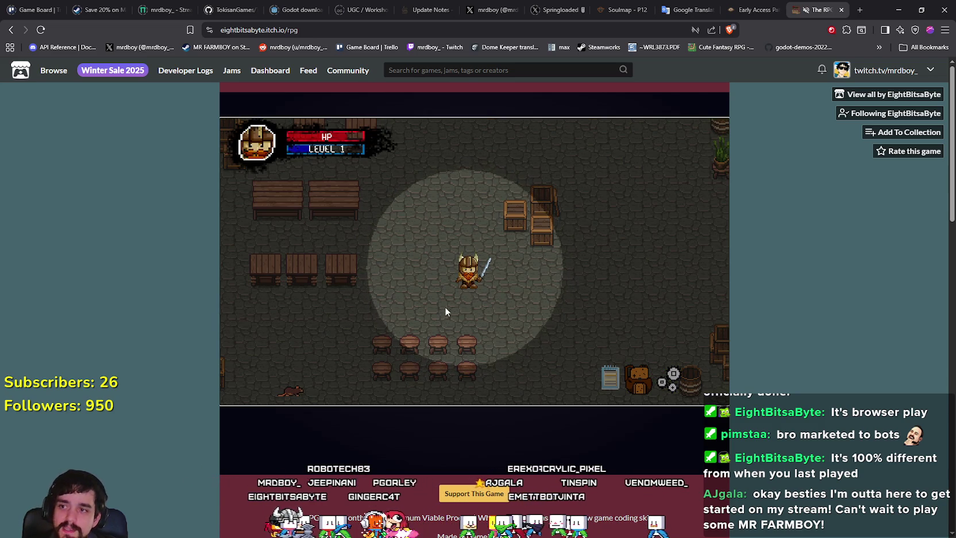
pyautogui.press('Left')
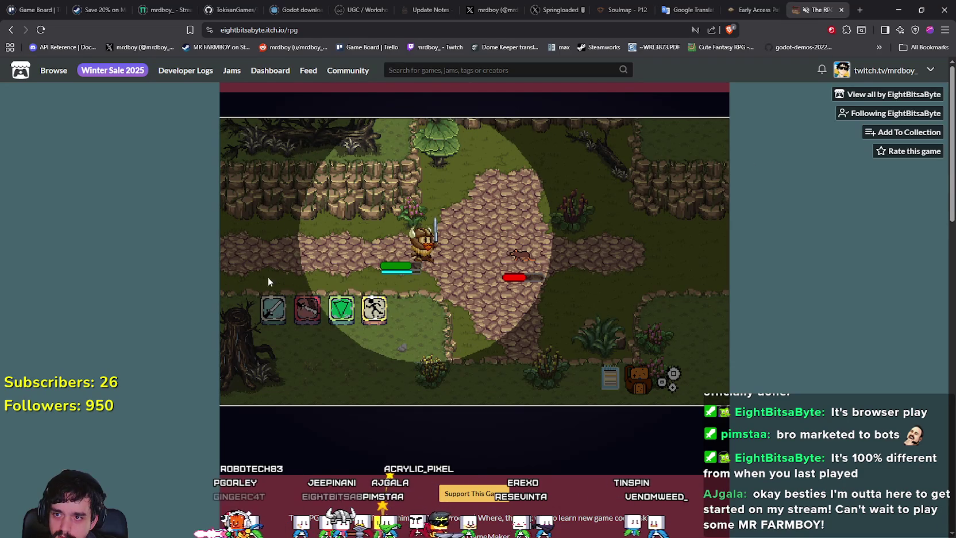
pyautogui.click(317, 315)
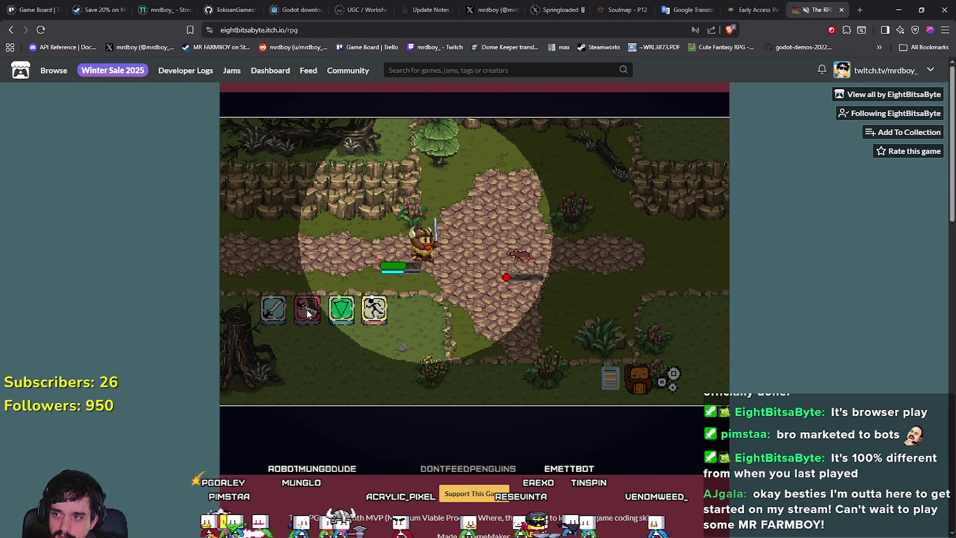
pyautogui.click(306, 310)
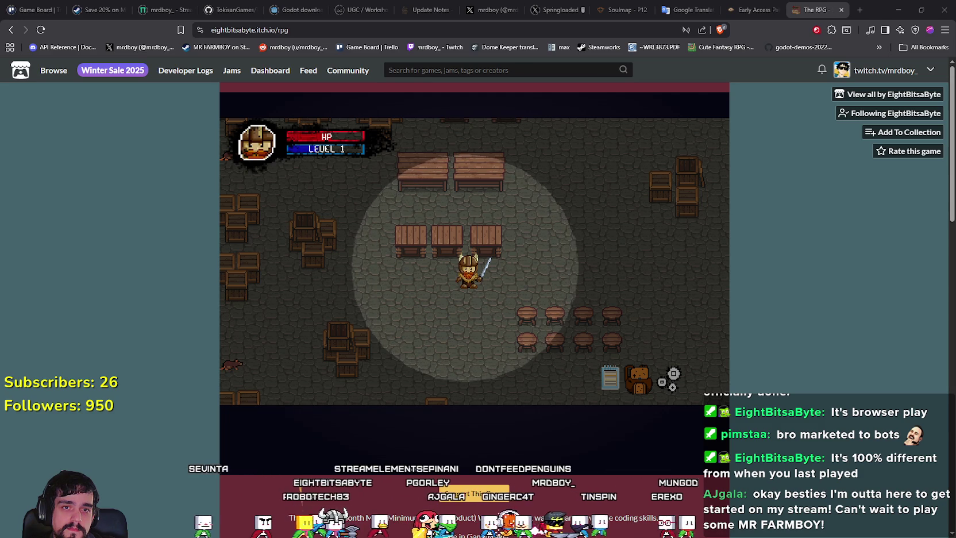
# Walk left through the crate room and defeat another rat with the second skill.
pyautogui.click(459, 290)
pyautogui.press('a')
pyautogui.press('a')
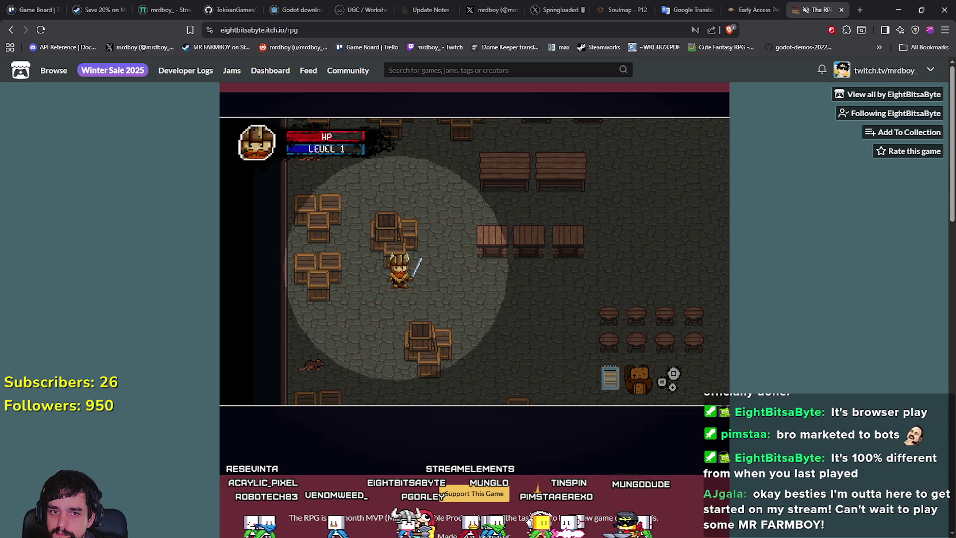
pyautogui.press('a')
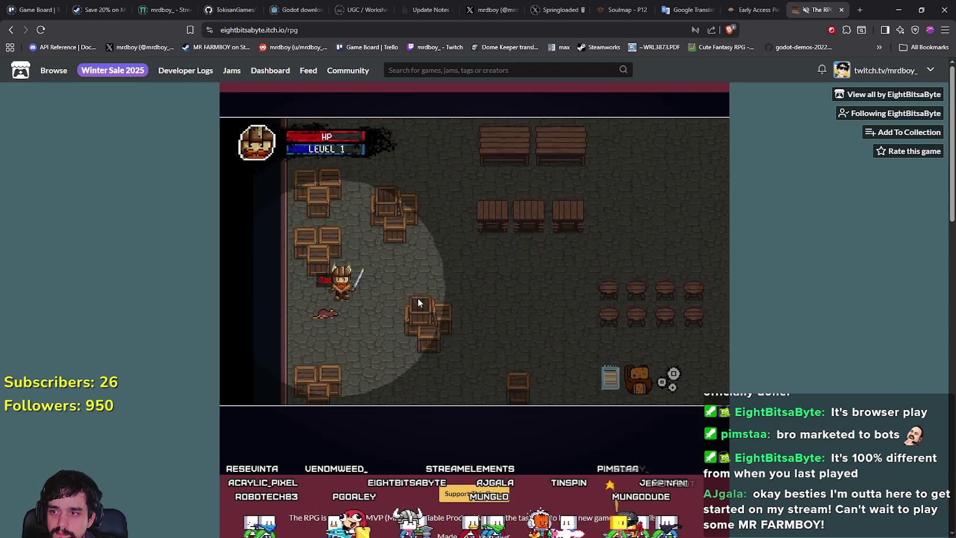
pyautogui.click(308, 309)
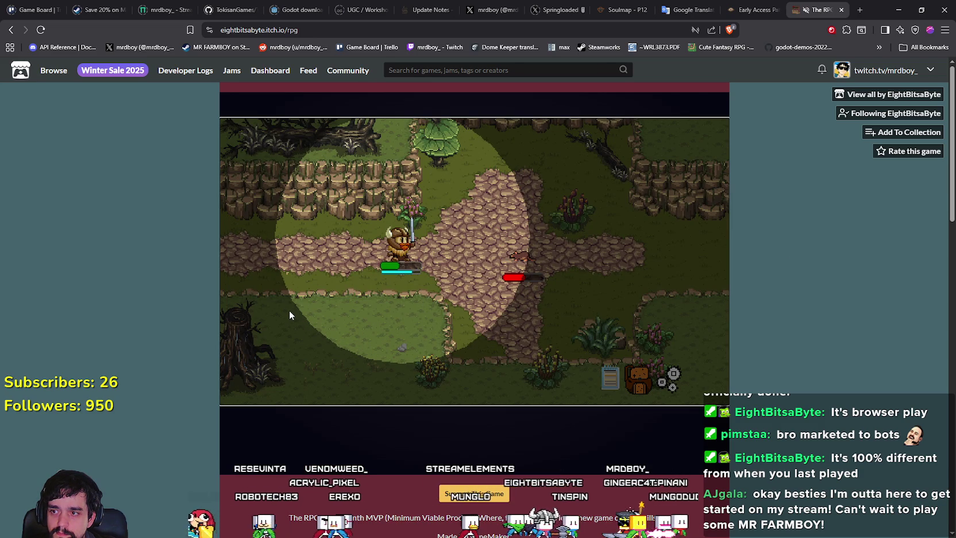
pyautogui.click(307, 308)
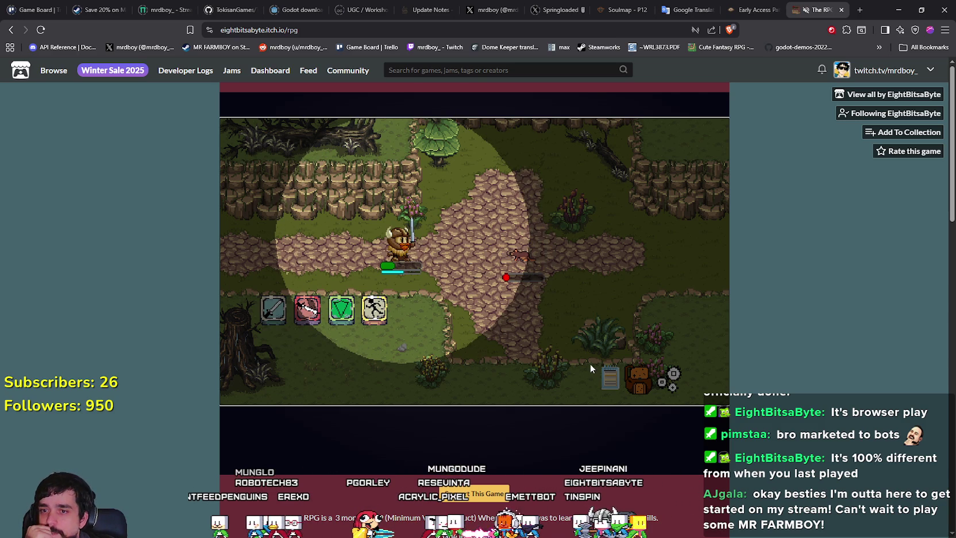
pyautogui.click(314, 319)
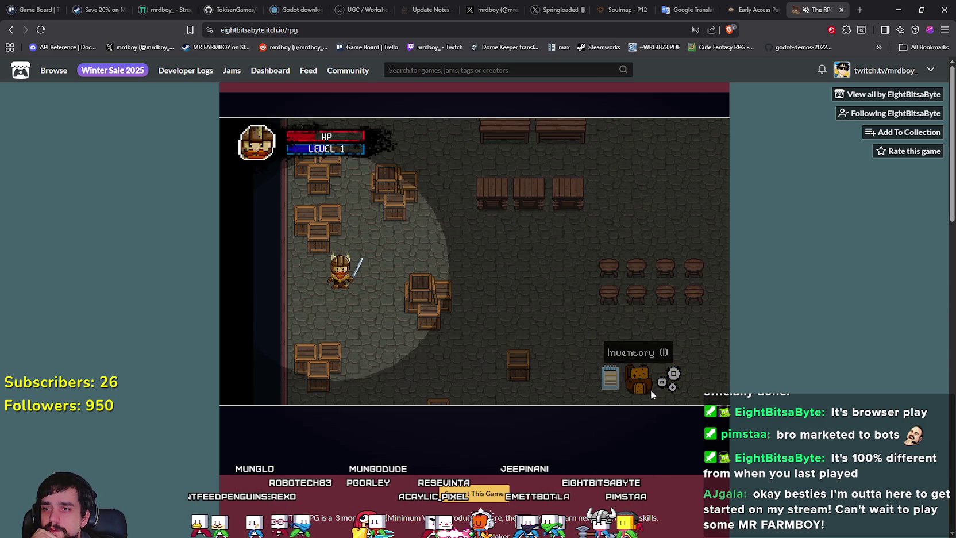
# Check the inventory, then walk right through the cellar toward the exit door.
pyautogui.click(640, 389)
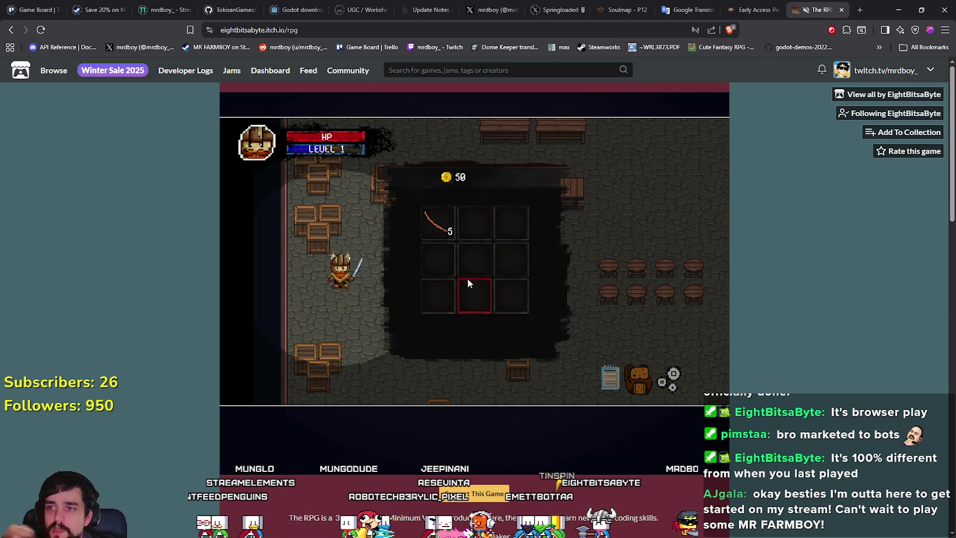
pyautogui.click(640, 376)
pyautogui.press('d')
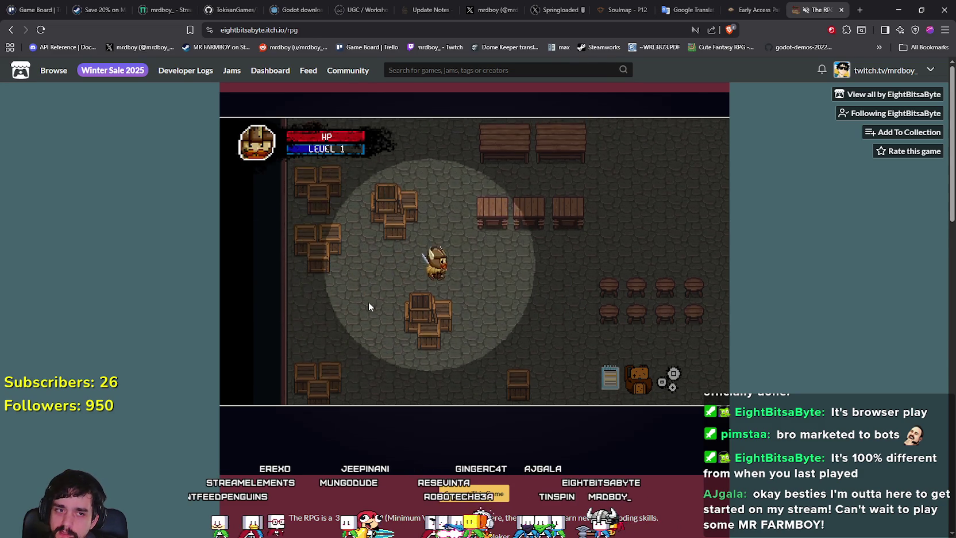
pyautogui.press('d')
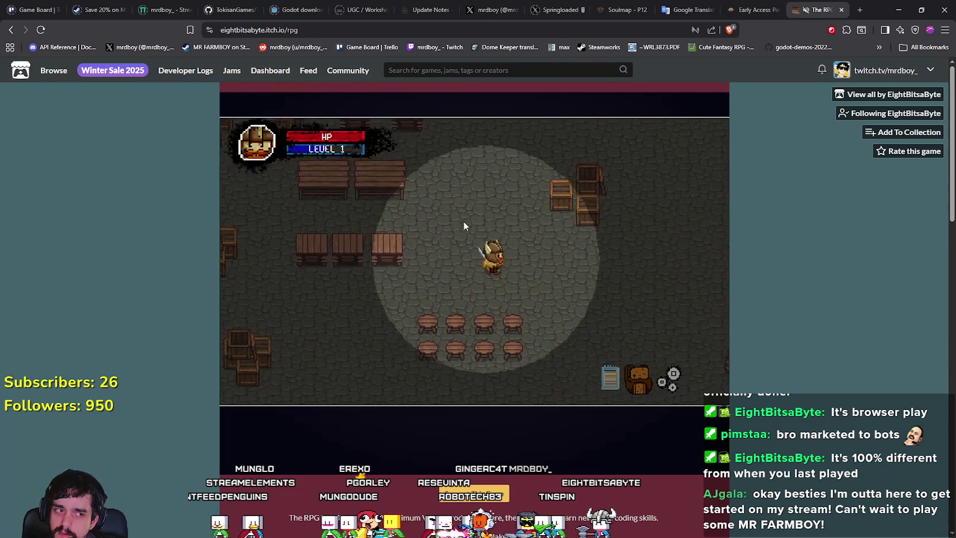
pyautogui.press('d')
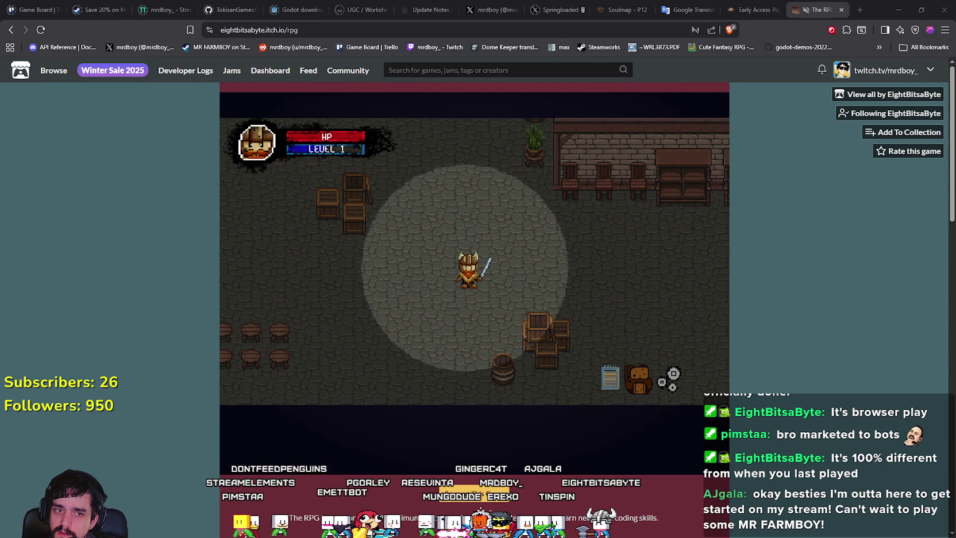
pyautogui.click(549, 305)
# Walk to the cellar exit and leave into the tavern's bar room.
pyautogui.press('d')
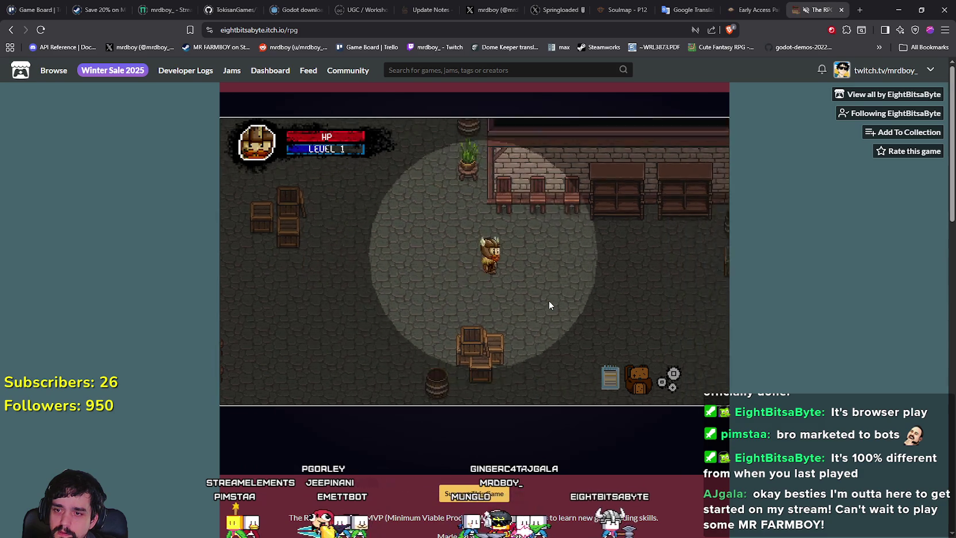
pyautogui.press('w')
pyautogui.press('a')
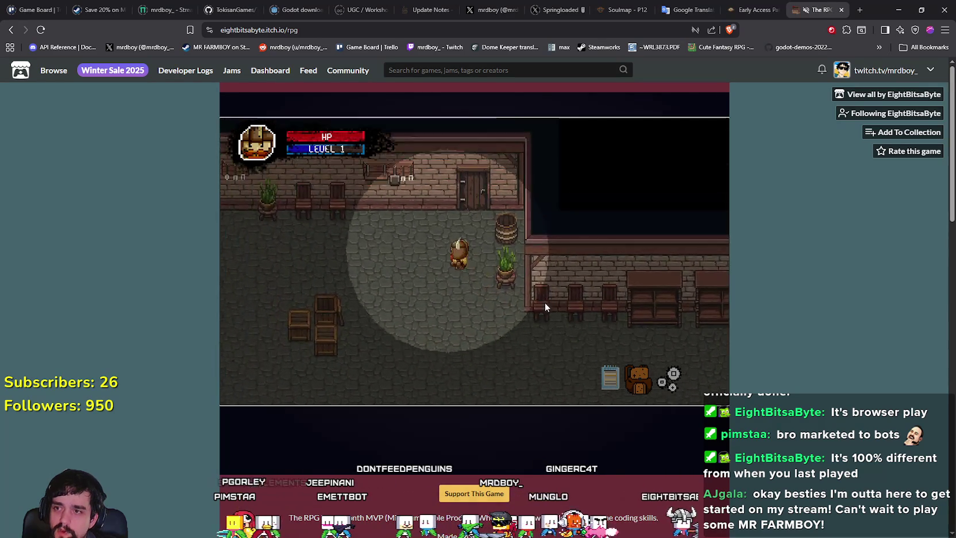
pyautogui.press('w')
pyautogui.press('e')
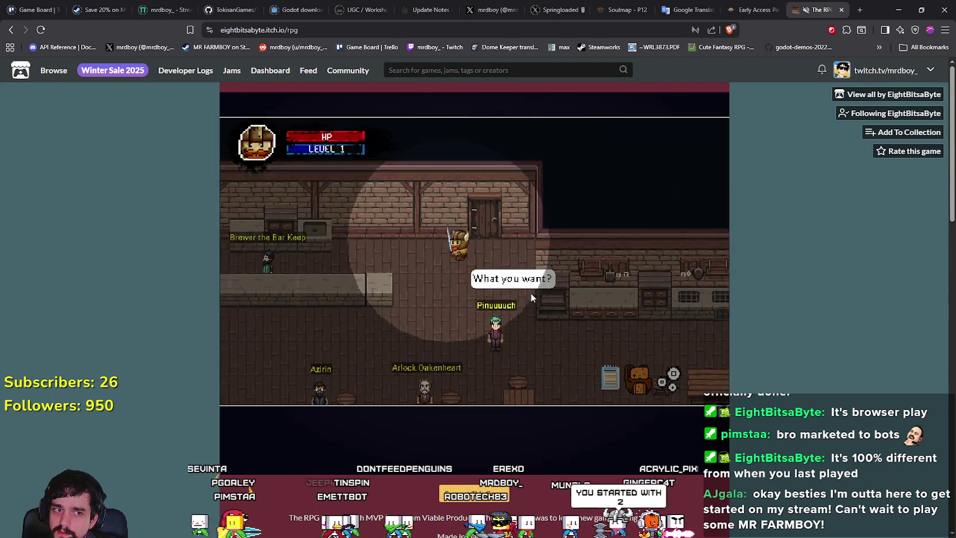
# Talk to Brewer, ask about a job and try turning in the rat tails.
pyautogui.press('a')
pyautogui.press('e')
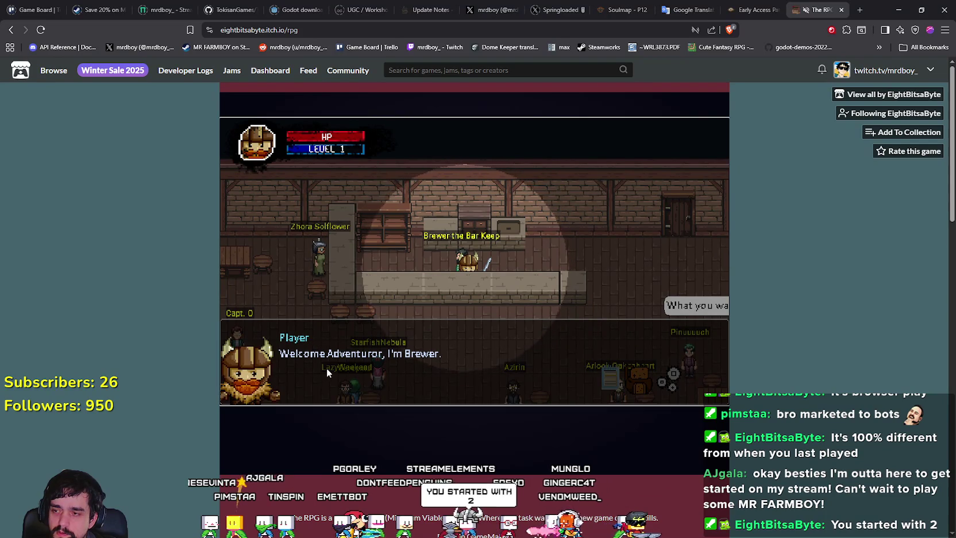
pyautogui.press('e')
pyautogui.press('e')
pyautogui.press('e')
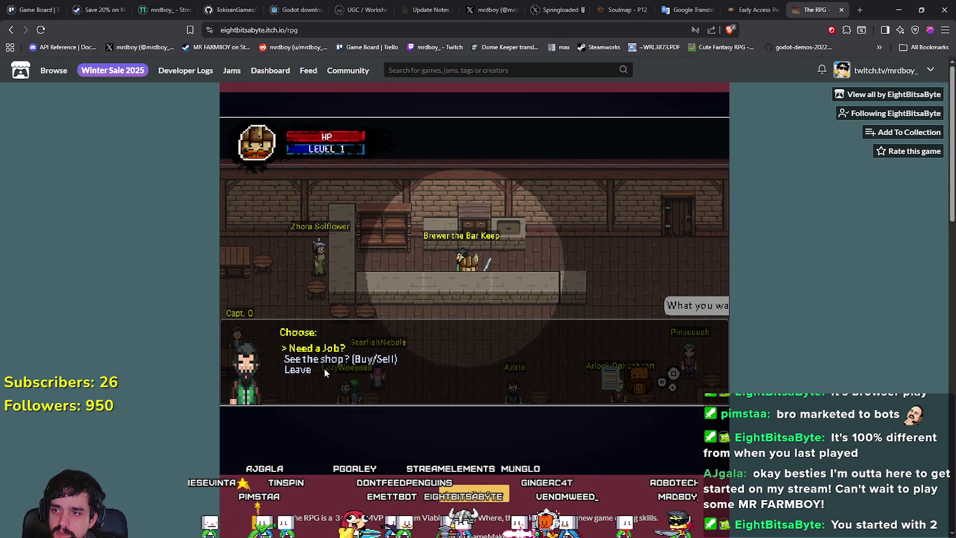
pyautogui.press('e')
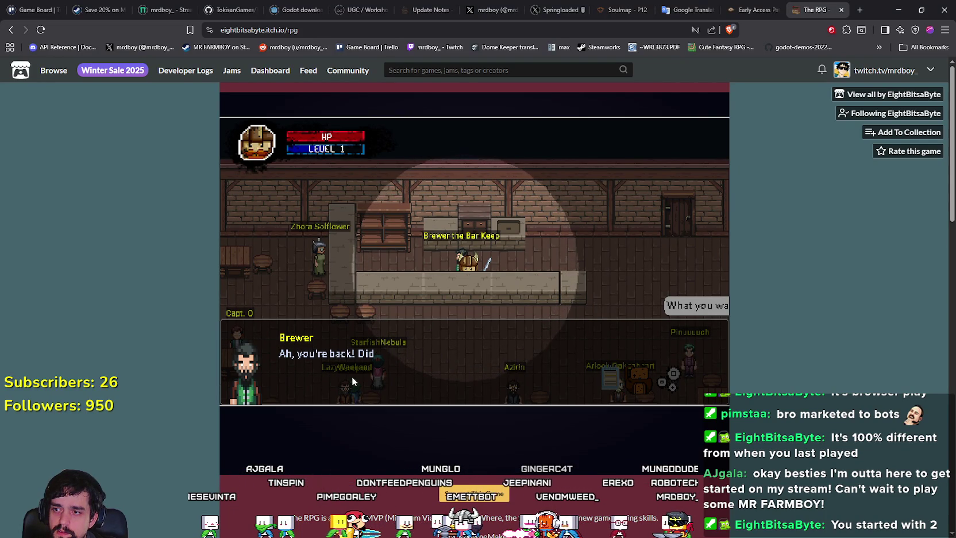
pyautogui.press('e')
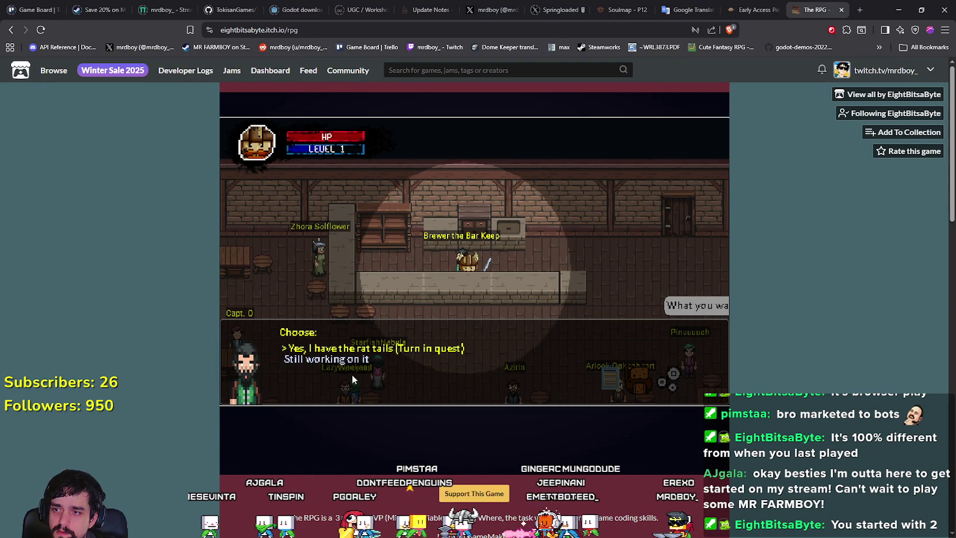
pyautogui.press('e')
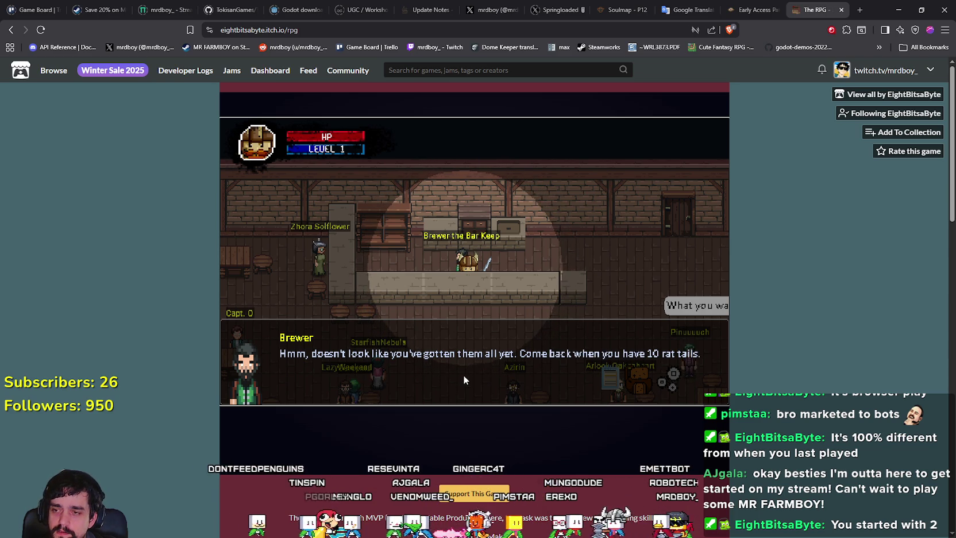
# Restart the conversation with Brewer and advance to his choice menu.
pyautogui.press('e')
pyautogui.press('d')
pyautogui.press('e')
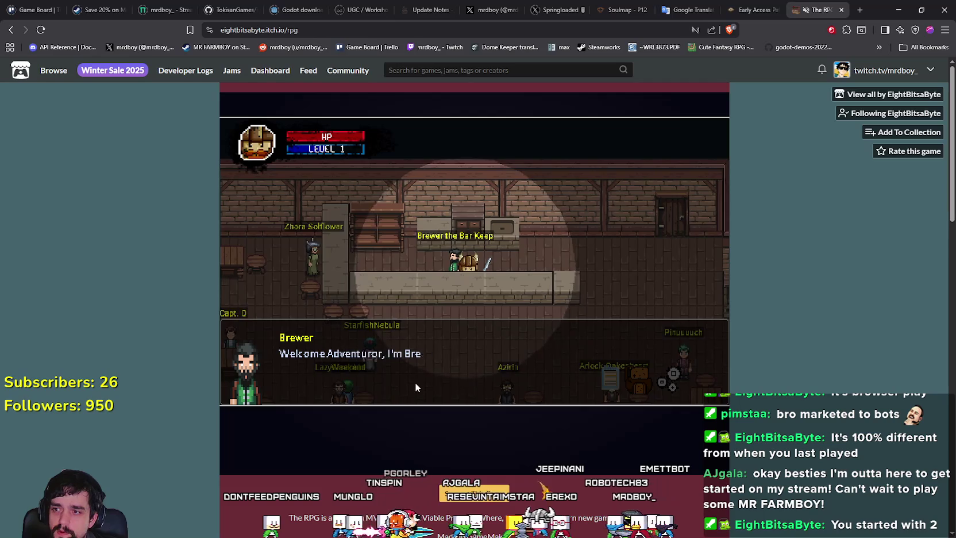
pyautogui.press('e')
pyautogui.press('e')
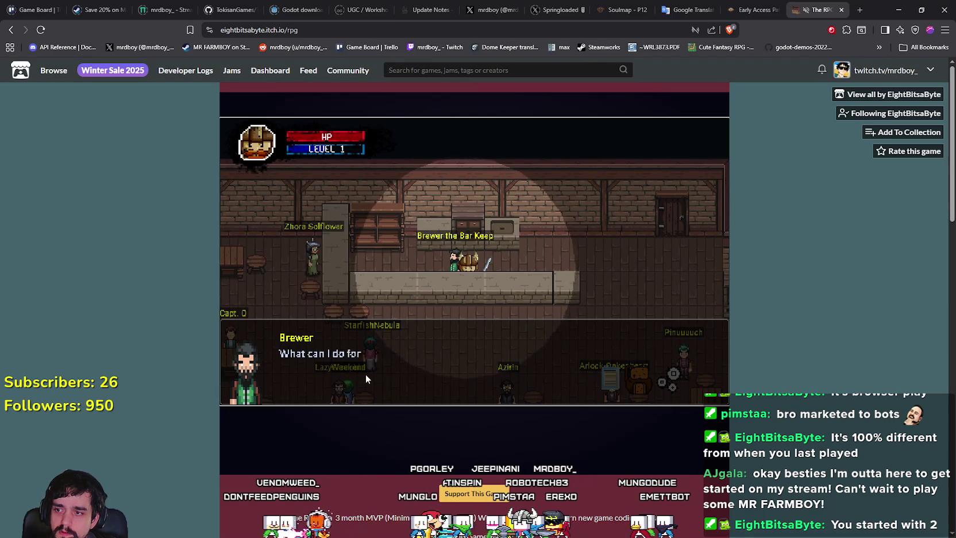
pyautogui.press('e')
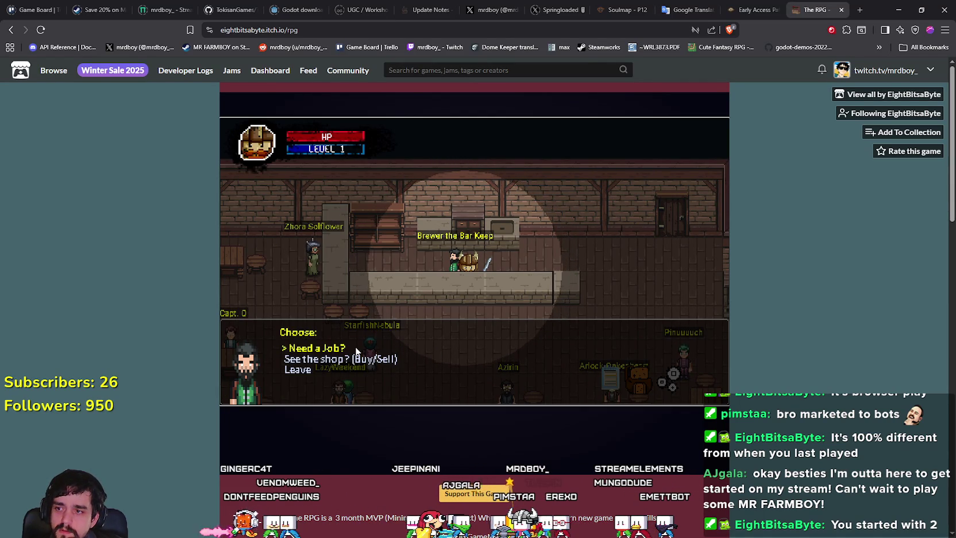
# Open Brewer's shop and buy the apples.
pyautogui.press('s')
pyautogui.press('e')
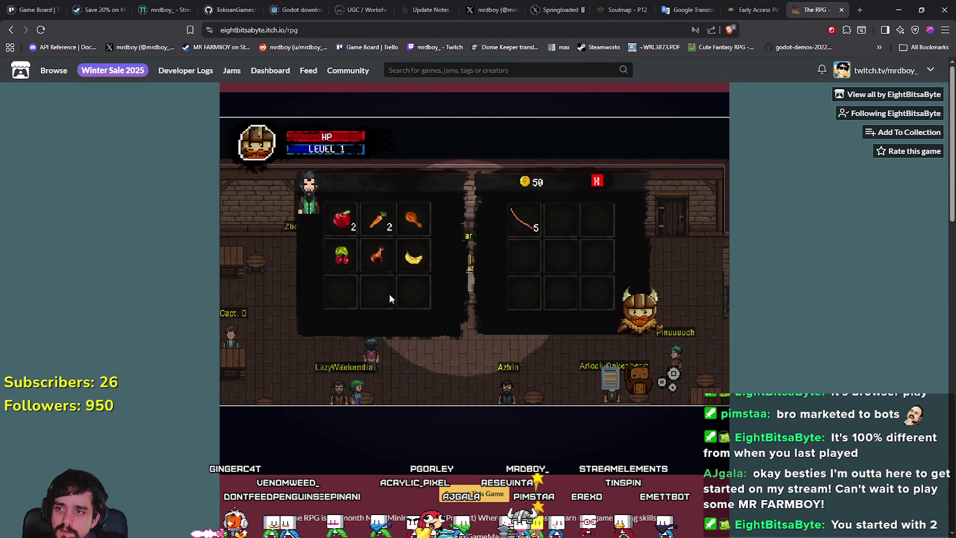
pyautogui.moveTo(347, 235)
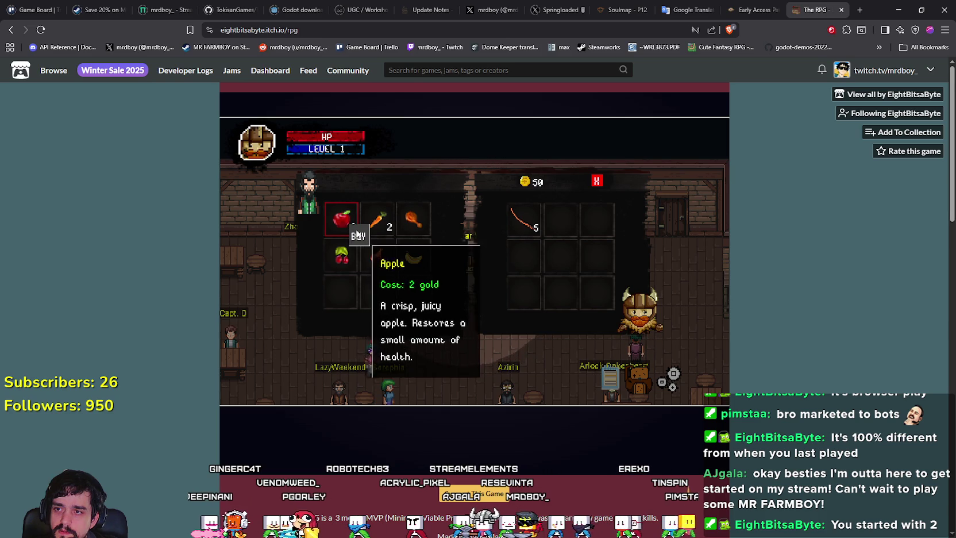
pyautogui.click(355, 233)
pyautogui.click(356, 234)
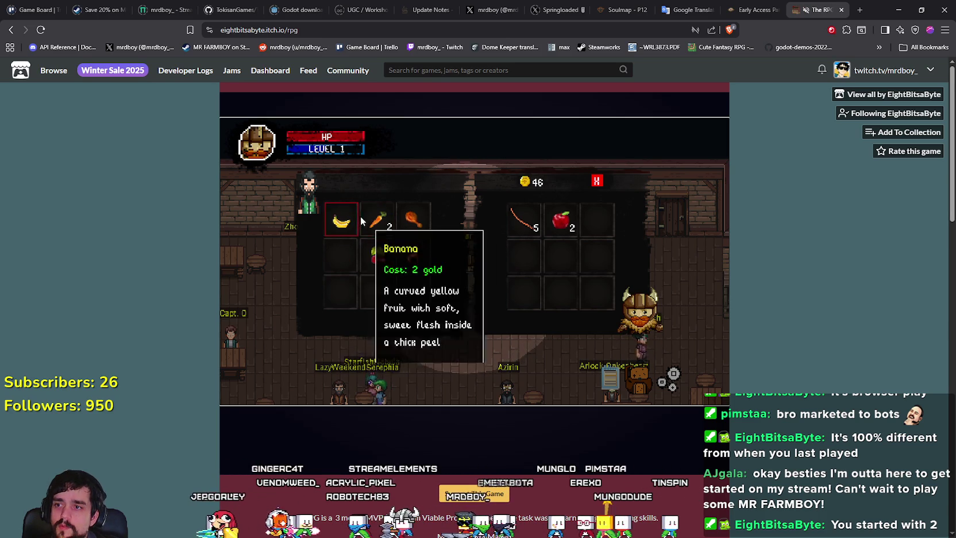
# Buy carrots, banana, cherries, turkey and a Health Potion, then close the shop.
pyautogui.click(374, 224)
pyautogui.click(372, 228)
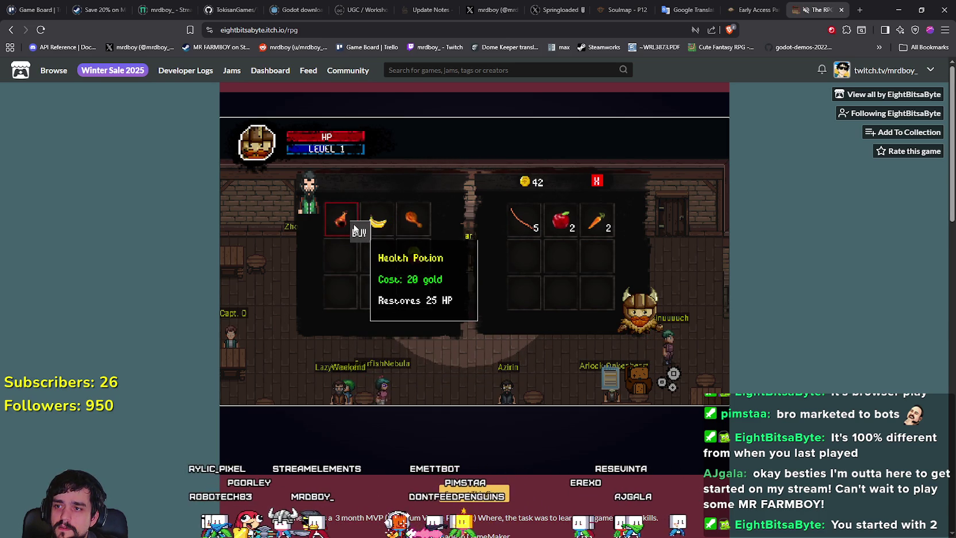
pyautogui.click(384, 225)
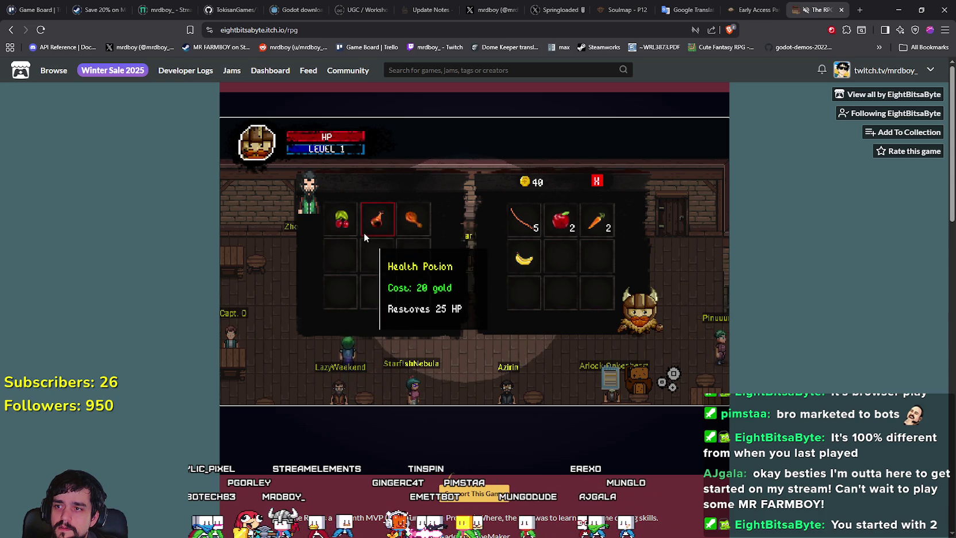
pyautogui.click(349, 226)
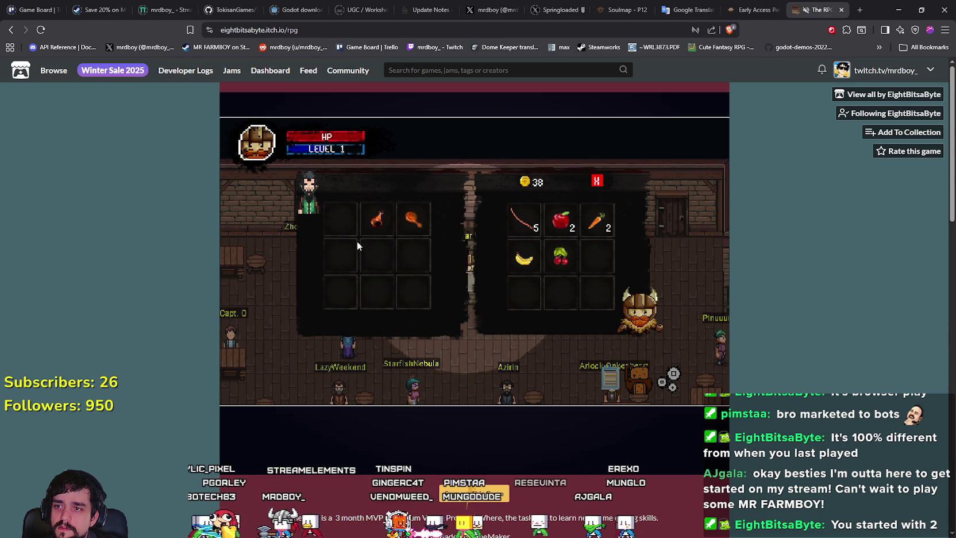
pyautogui.click(417, 226)
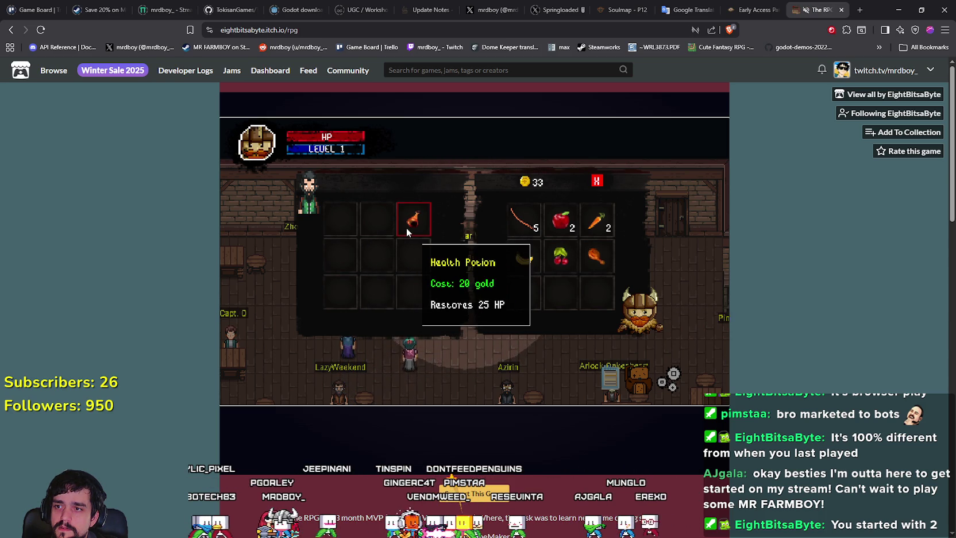
pyautogui.click(406, 228)
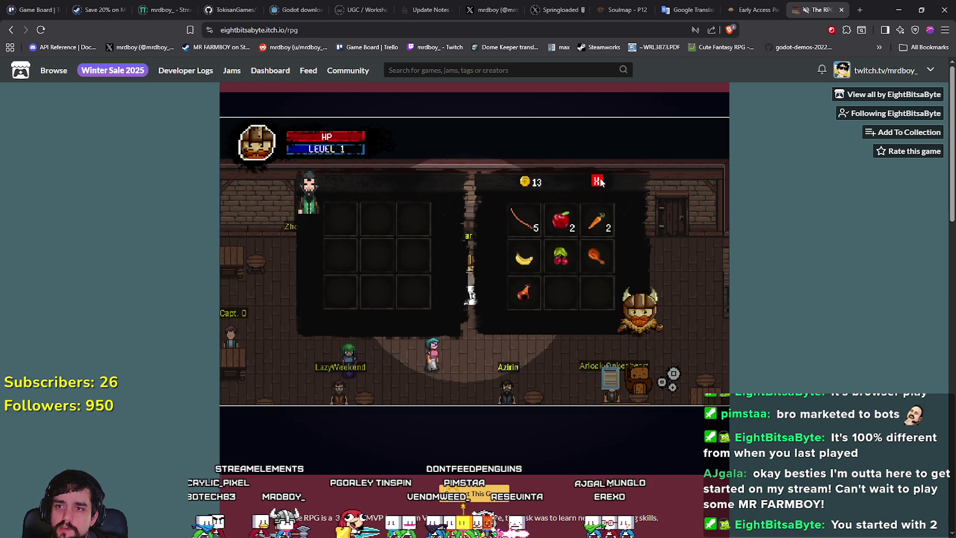
pyautogui.click(598, 181)
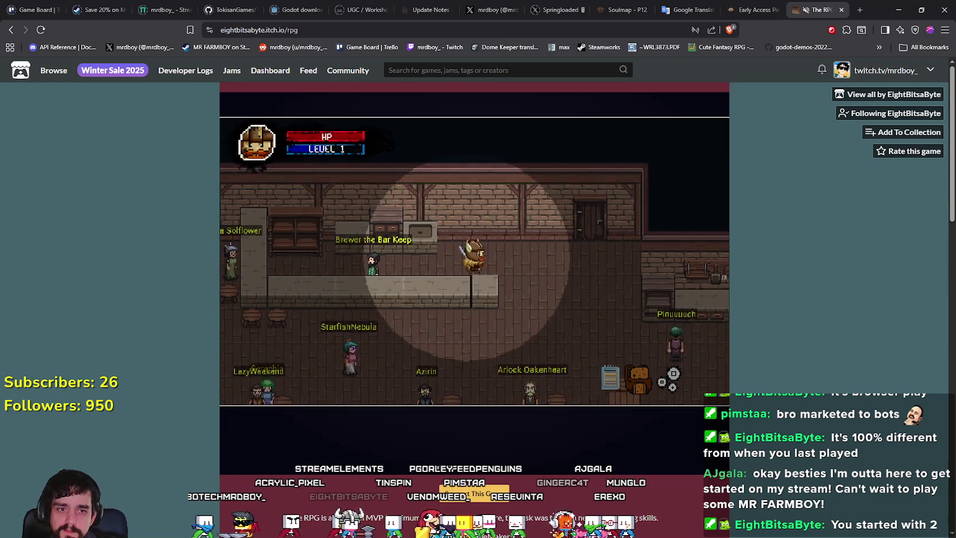
# Walk the hero to the cellar door and enter the cellar.
pyautogui.press('d')
pyautogui.press('w')
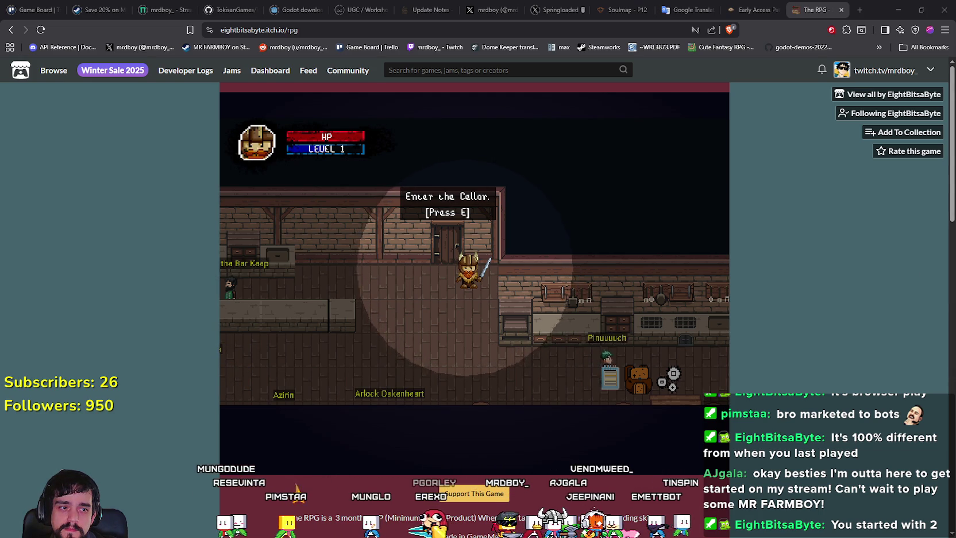
pyautogui.click(375, 292)
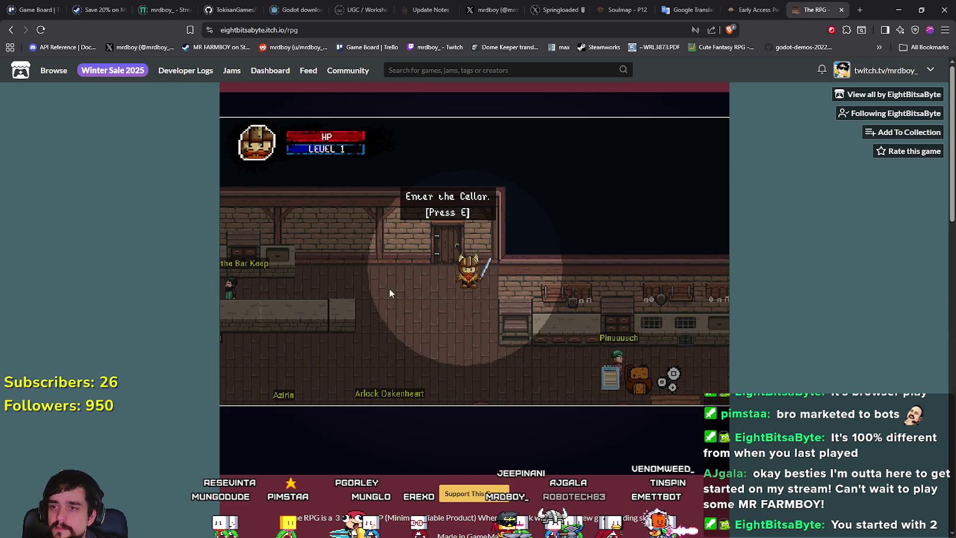
pyautogui.press('w')
pyautogui.press('e')
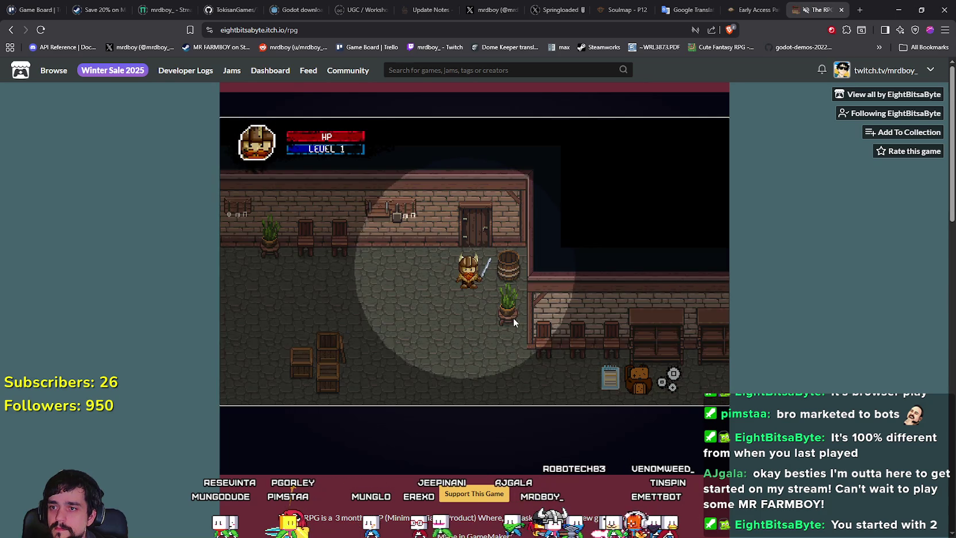
# Head down through the cellar, attacking the rat along the way, until a battle begins.
pyautogui.press('s')
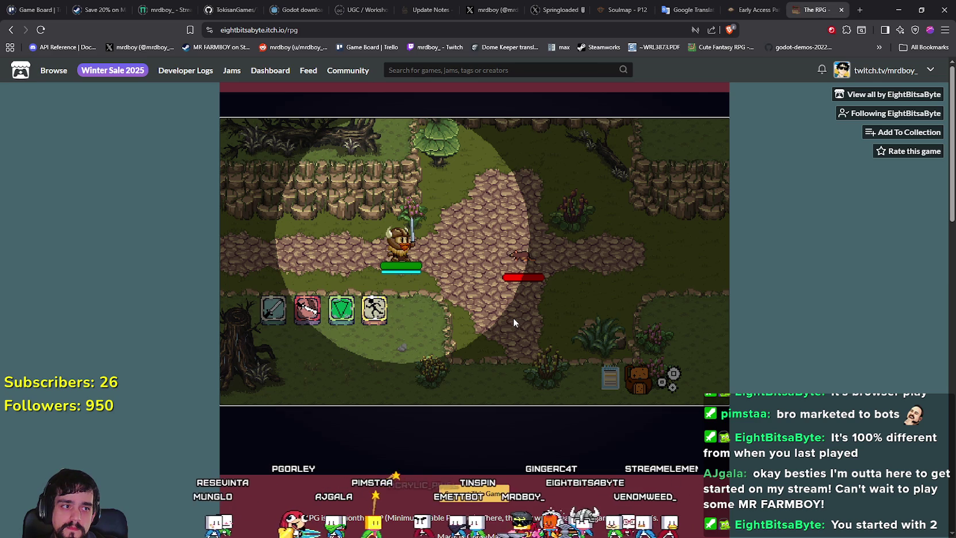
pyautogui.click(311, 310)
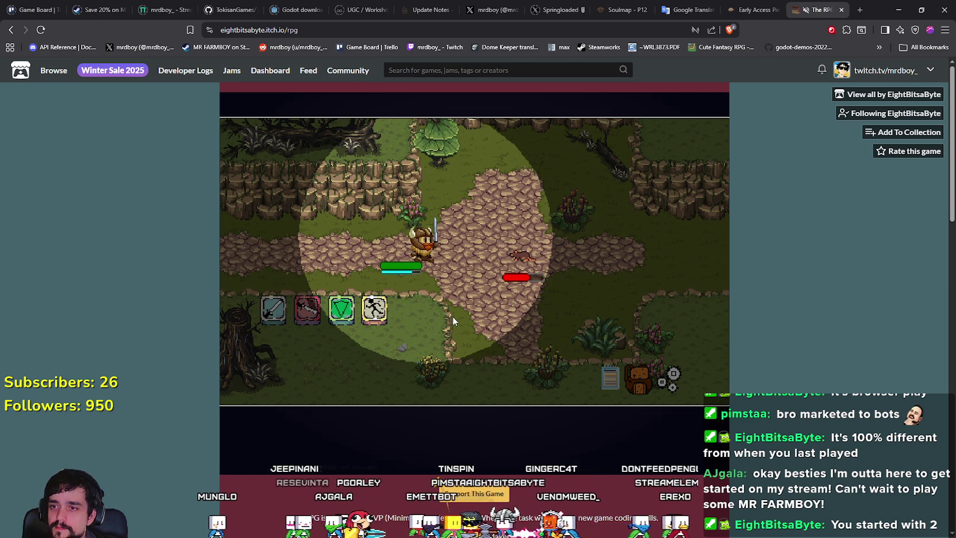
pyautogui.press('a')
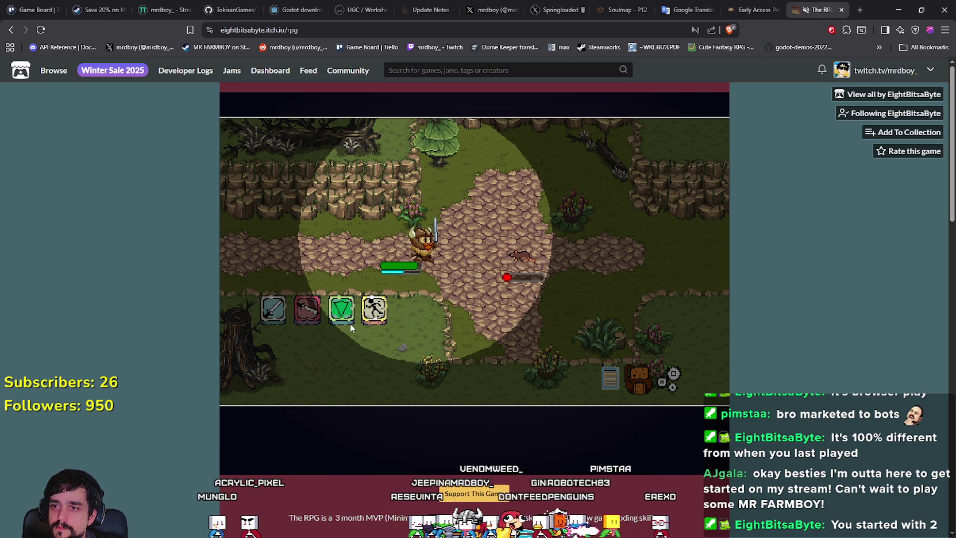
pyautogui.press('a')
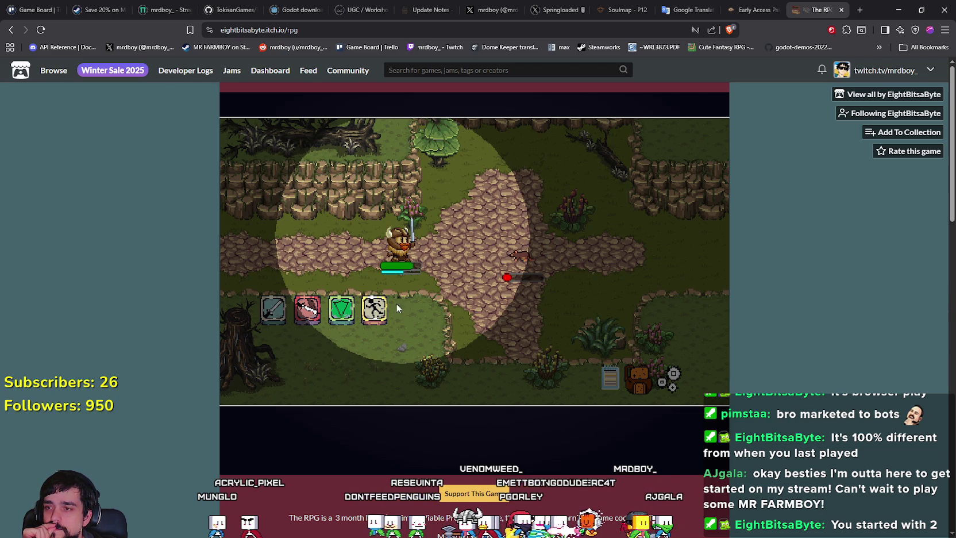
pyautogui.click(306, 319)
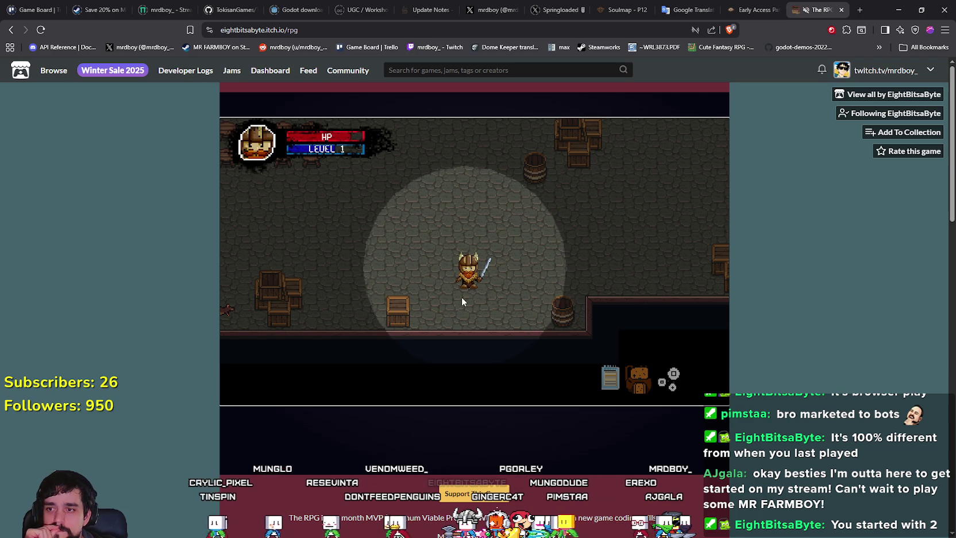
pyautogui.press('w')
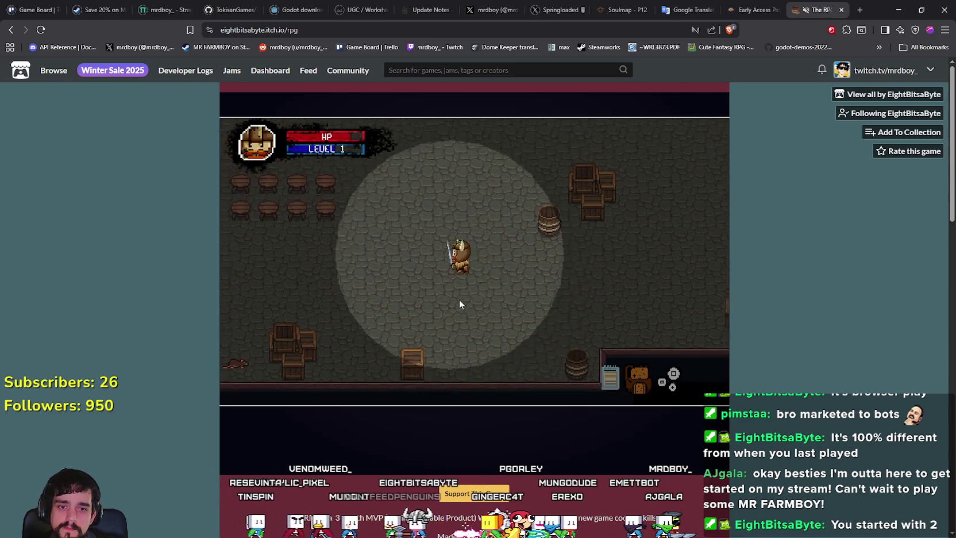
pyautogui.press('a')
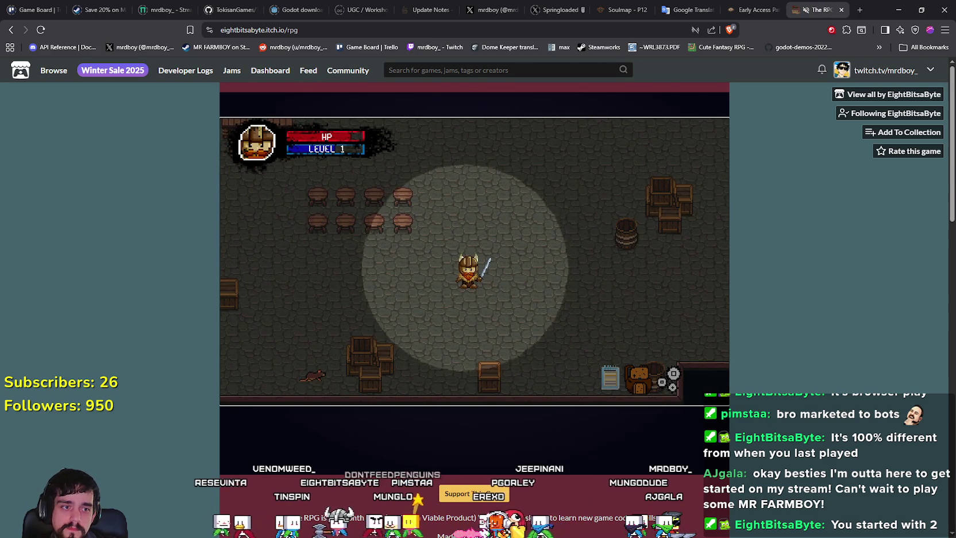
pyautogui.press('a')
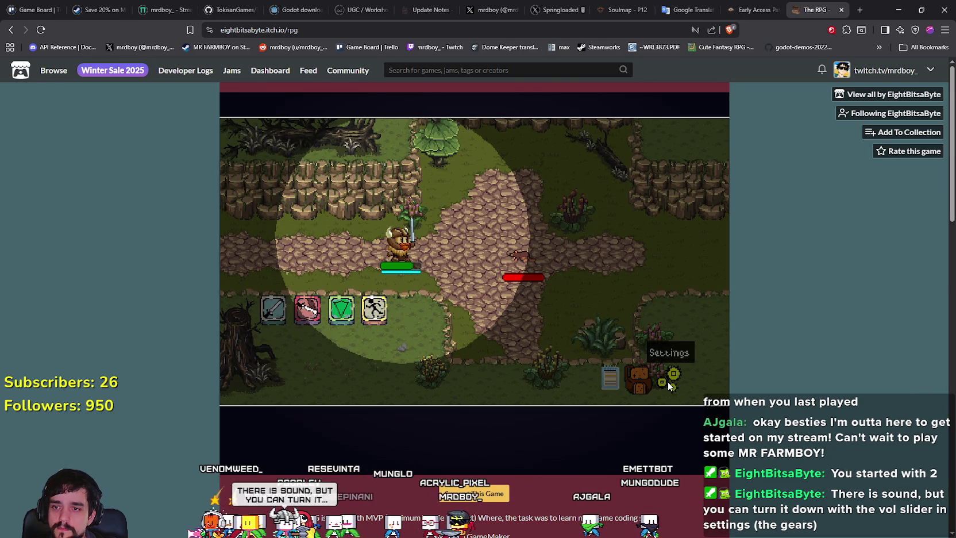
# Unmute the game's browser tab, check the in-game volume setting, and resume moving left.
pyautogui.rightClick(819, 15)
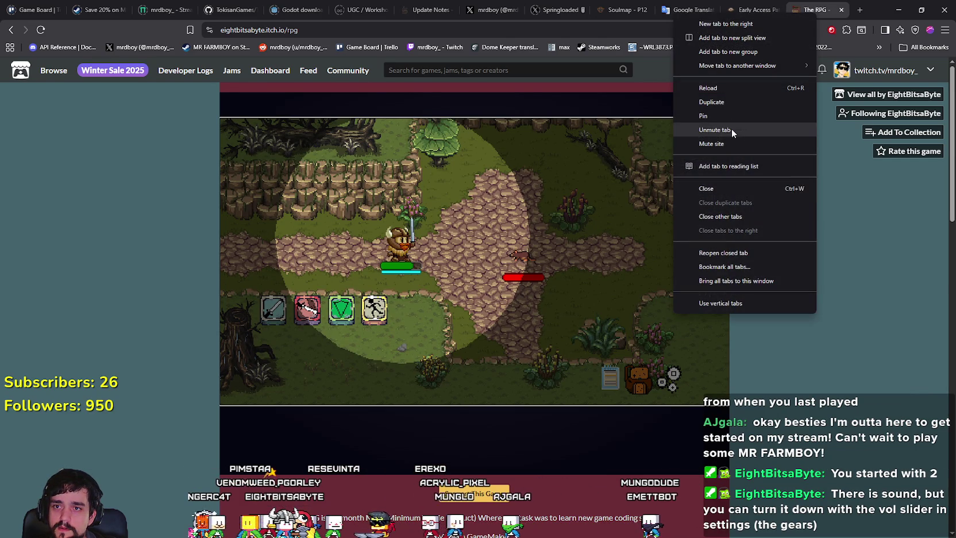
pyautogui.click(684, 378)
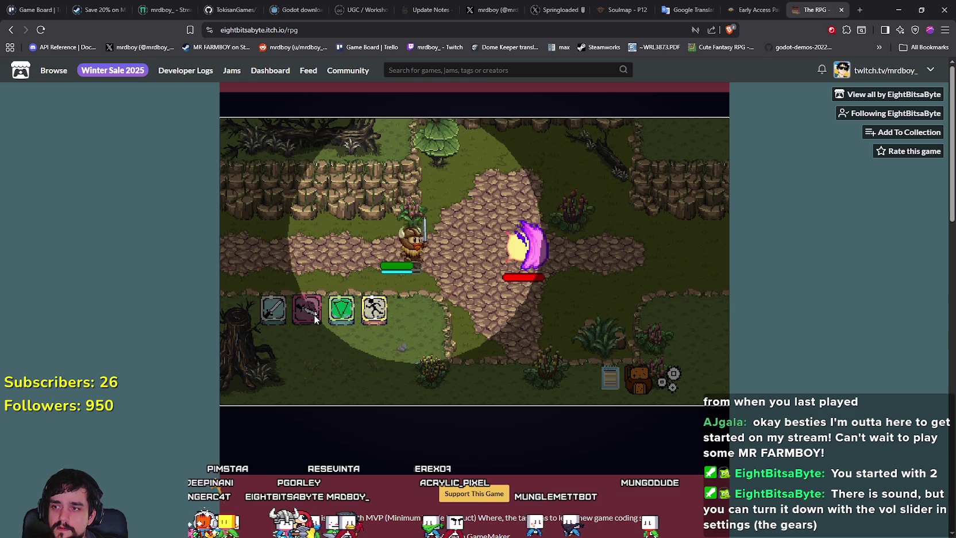
pyautogui.click(672, 376)
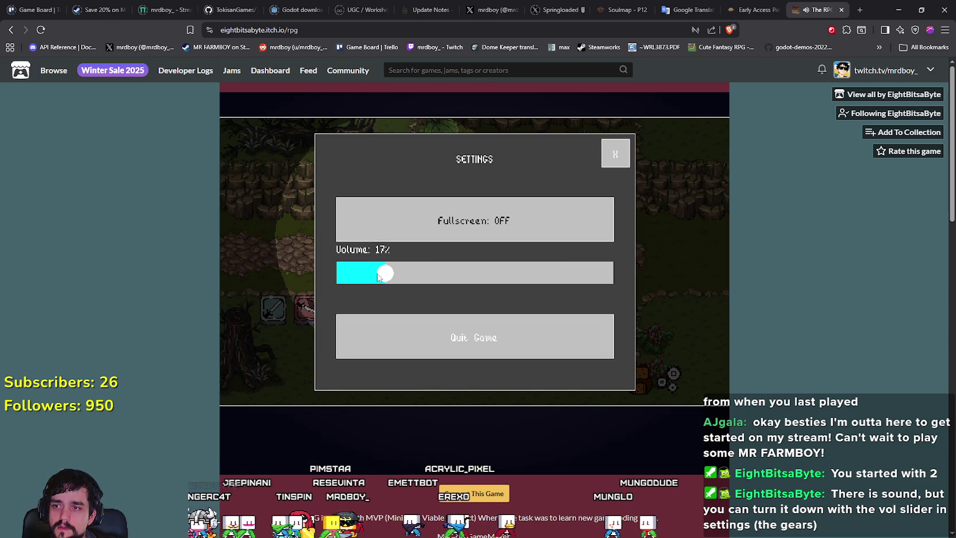
pyautogui.click(615, 155)
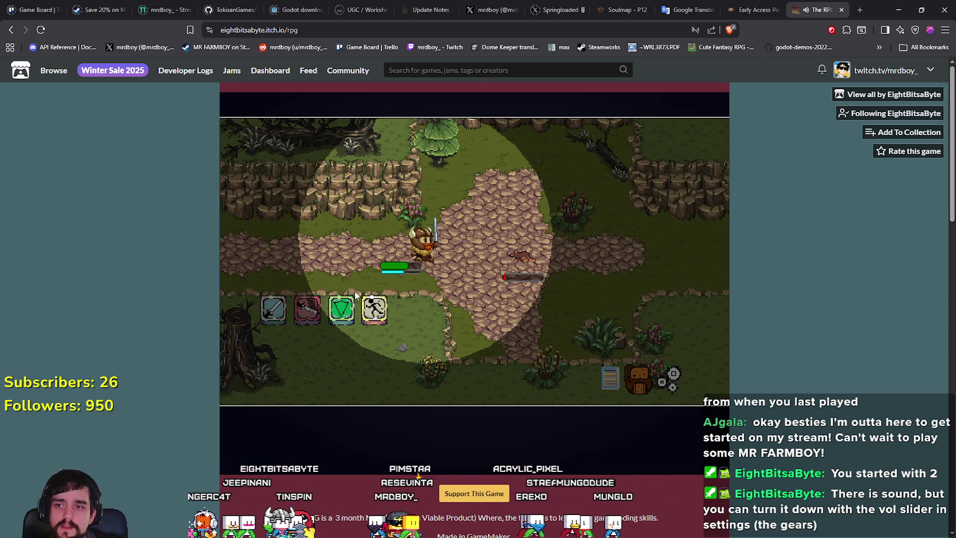
pyautogui.press('a')
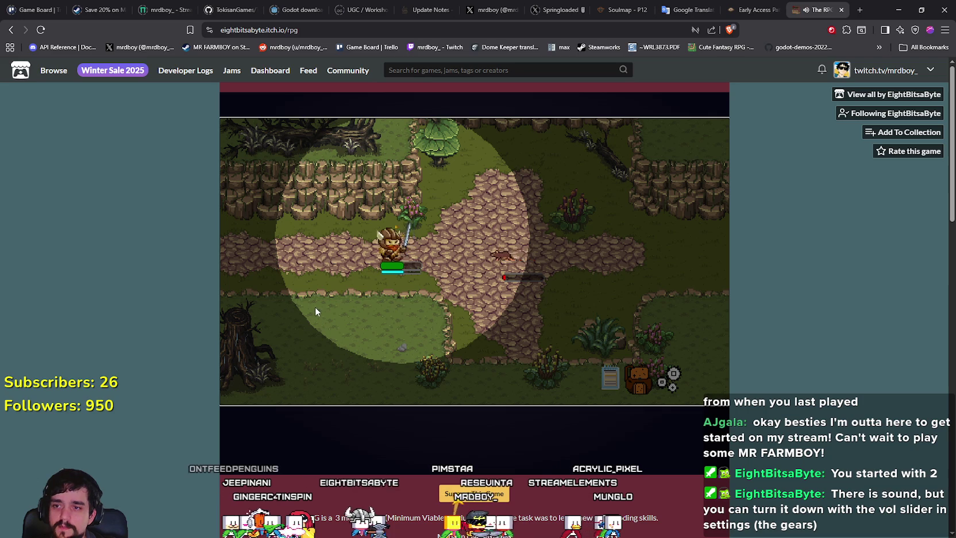
# Defeat the forest enemy with repeated red slash skill attacks.
pyautogui.click(307, 309)
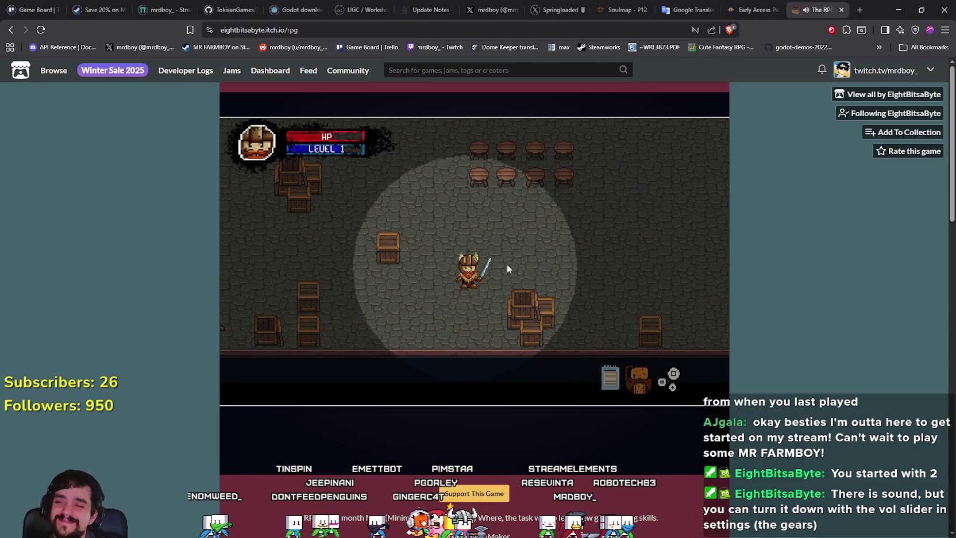
pyautogui.press('w')
pyautogui.press('w')
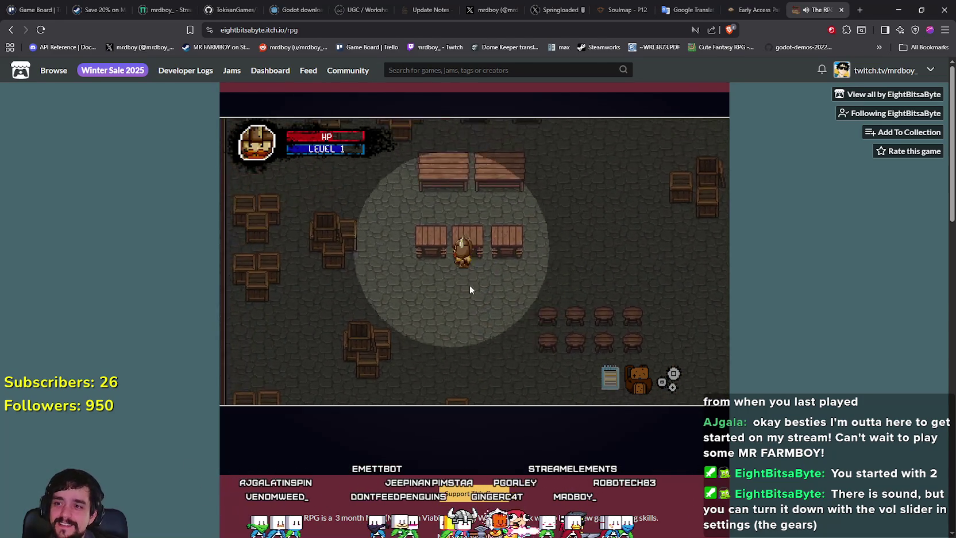
pyautogui.press('w')
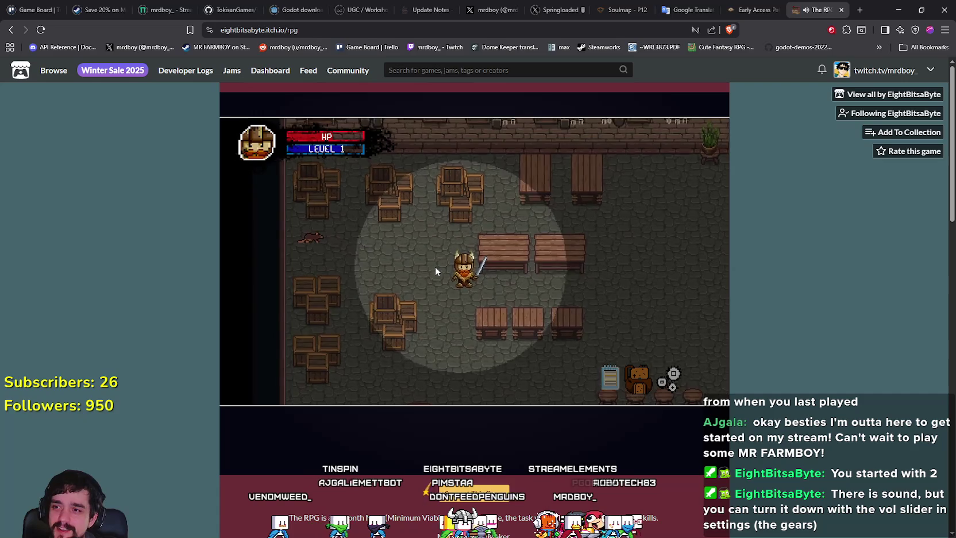
pyautogui.click(306, 314)
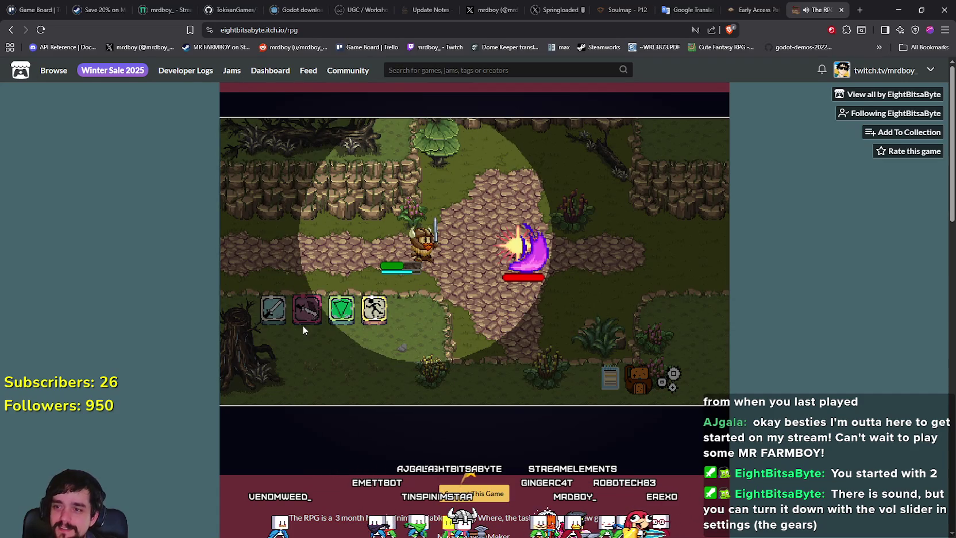
pyautogui.press('a')
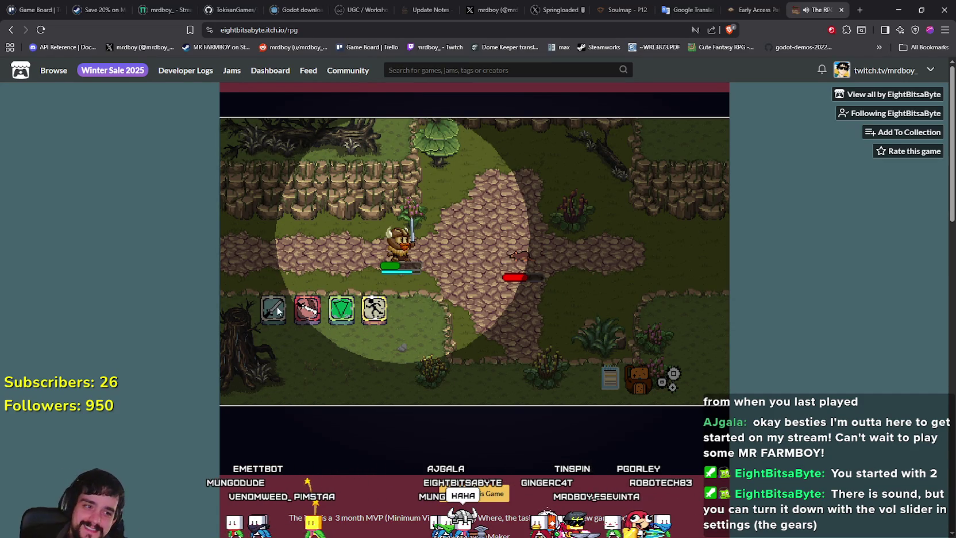
pyautogui.click(306, 322)
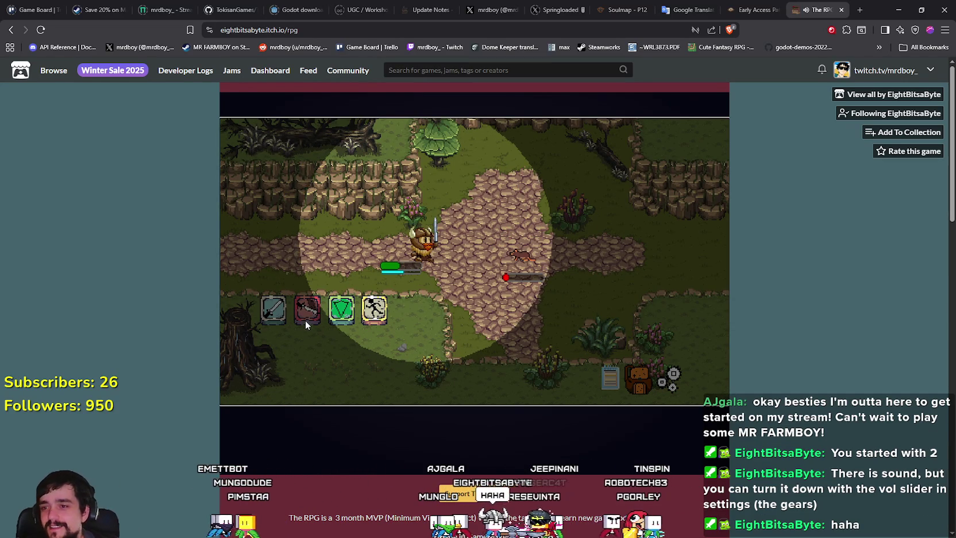
pyautogui.press('a')
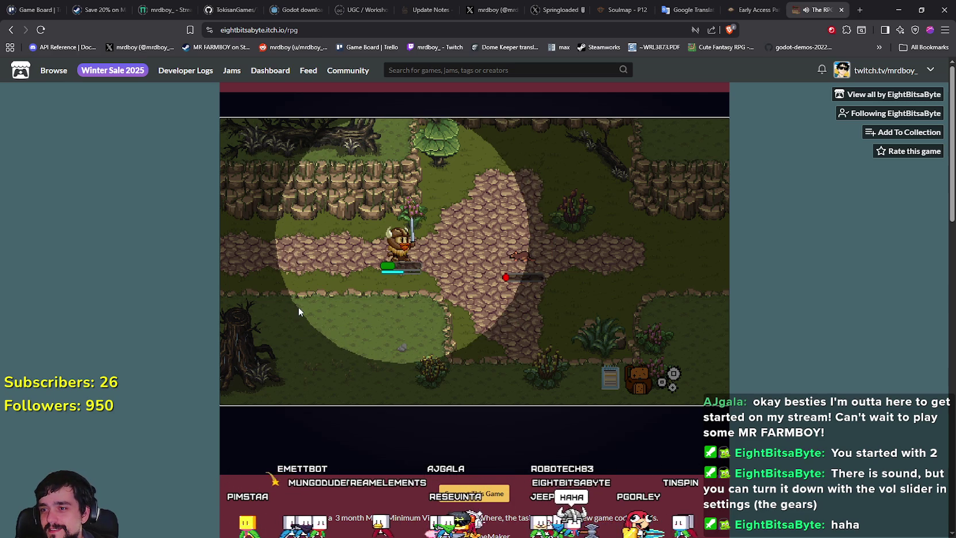
pyautogui.click(306, 309)
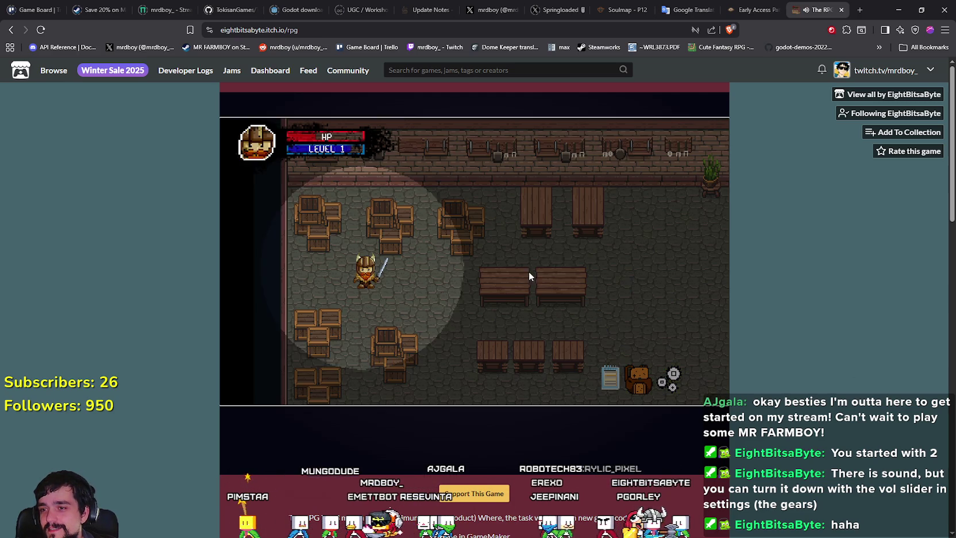
# Walk right through the tavern and glance at the hero's inventory.
pyautogui.press('d')
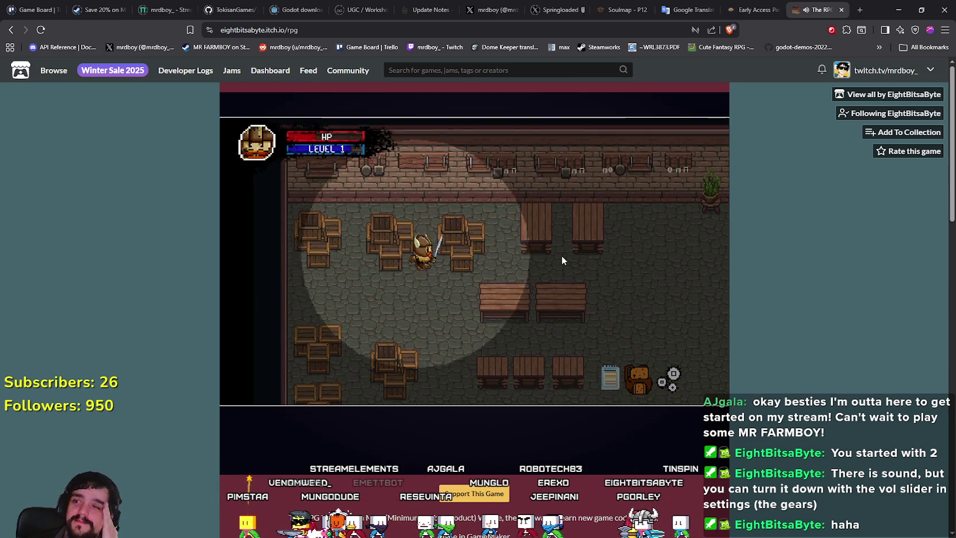
pyautogui.press('d')
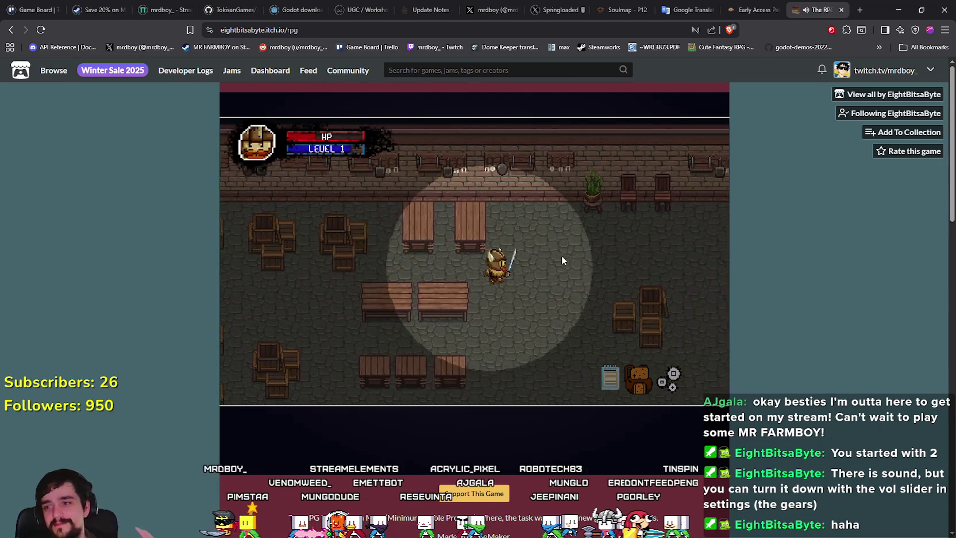
pyautogui.press('d')
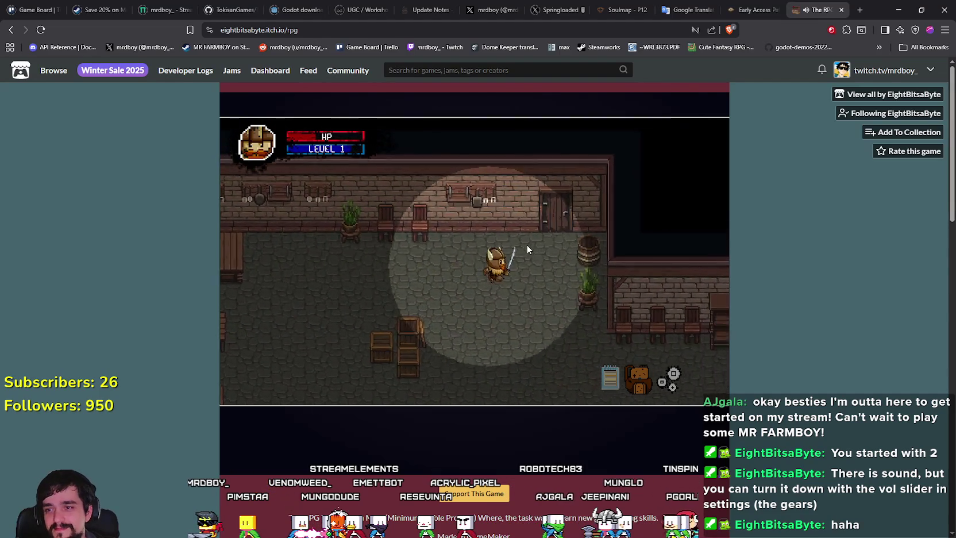
pyautogui.click(638, 377)
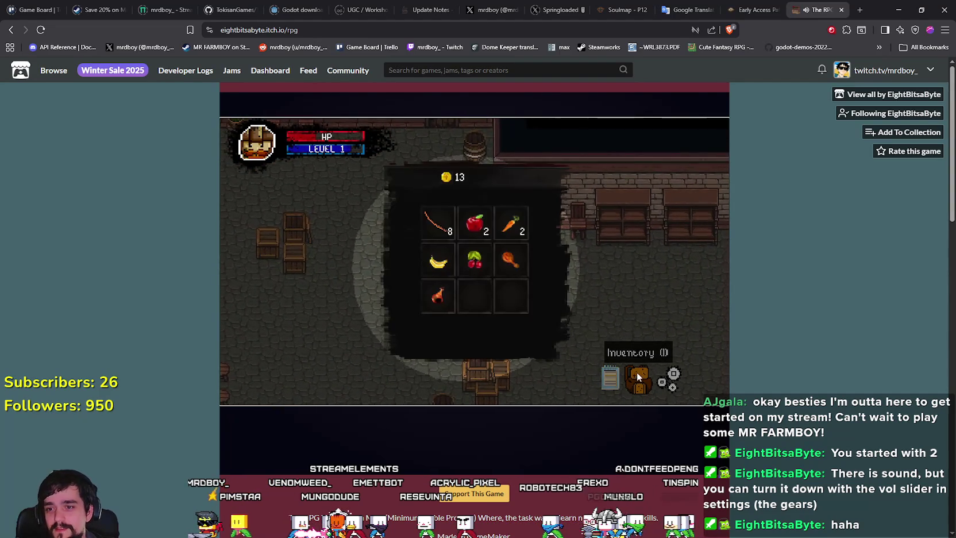
pyautogui.click(638, 377)
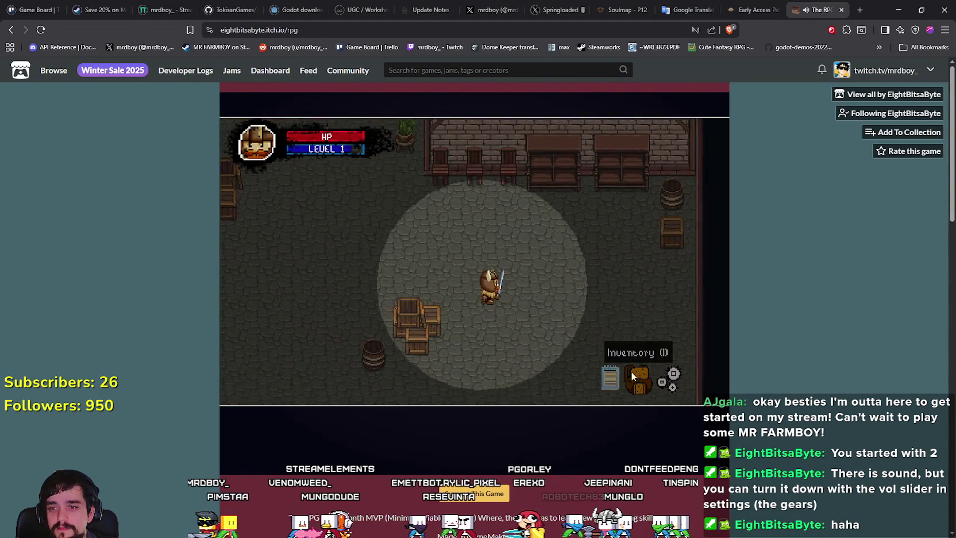
# Walk down to the next enemy and defeat it with three red slashes.
pyautogui.press('s')
pyautogui.press('a')
pyautogui.press('s')
pyautogui.press('d')
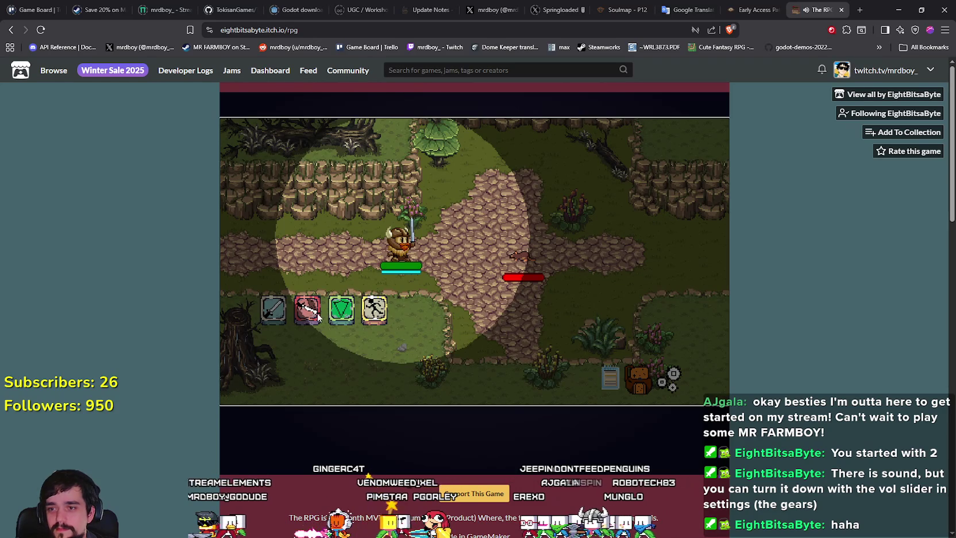
pyautogui.click(317, 315)
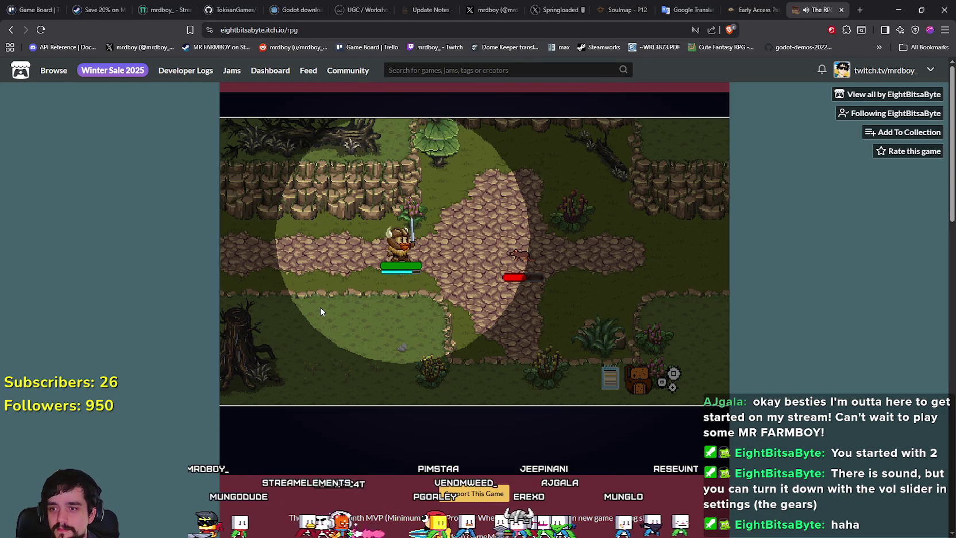
pyautogui.click(315, 310)
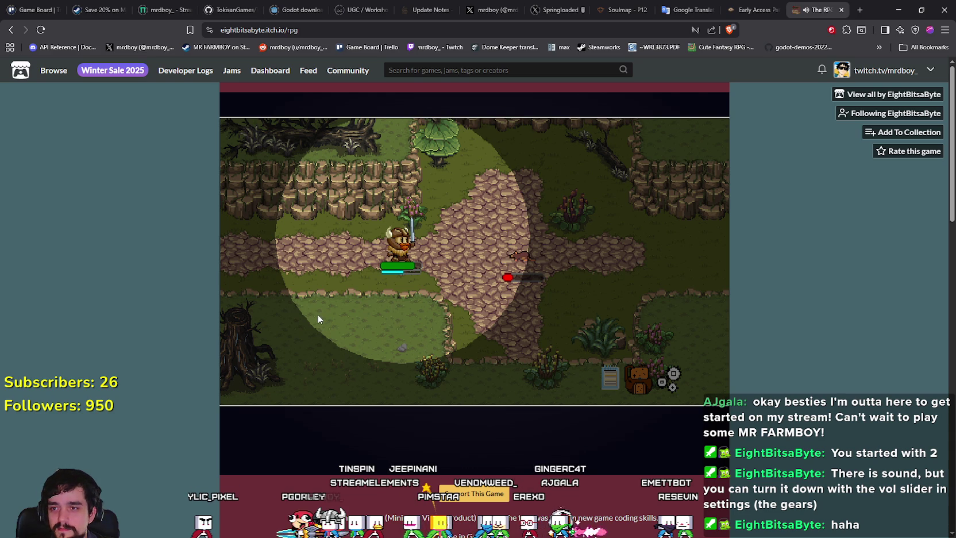
pyautogui.click(317, 314)
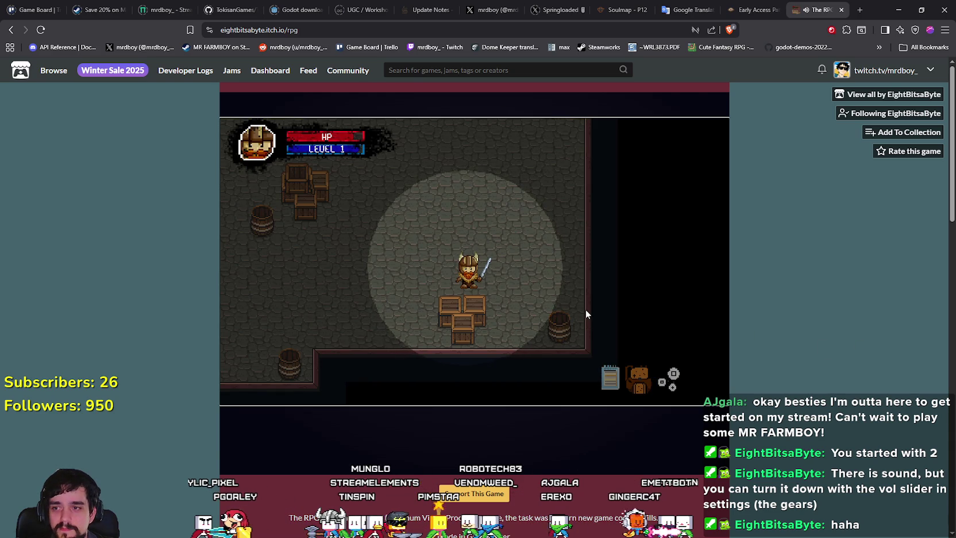
# Walk up and across the tavern and check the quest journal.
pyautogui.press('w')
pyautogui.press('w')
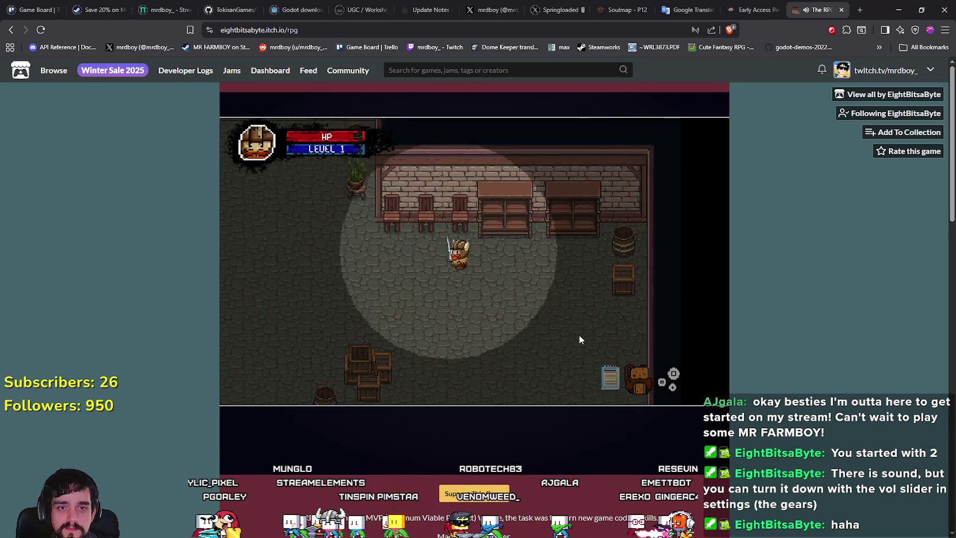
pyautogui.press('a')
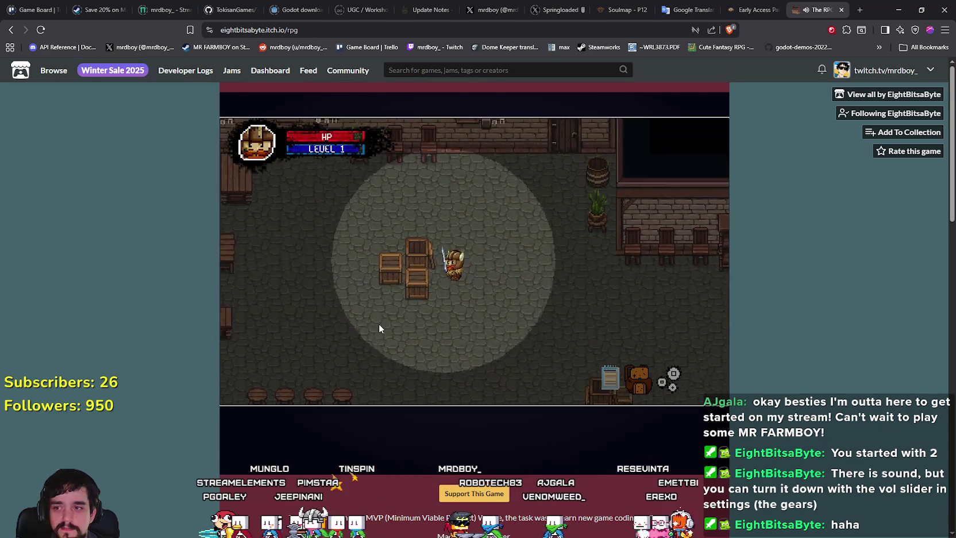
pyautogui.press('s')
pyautogui.press('d')
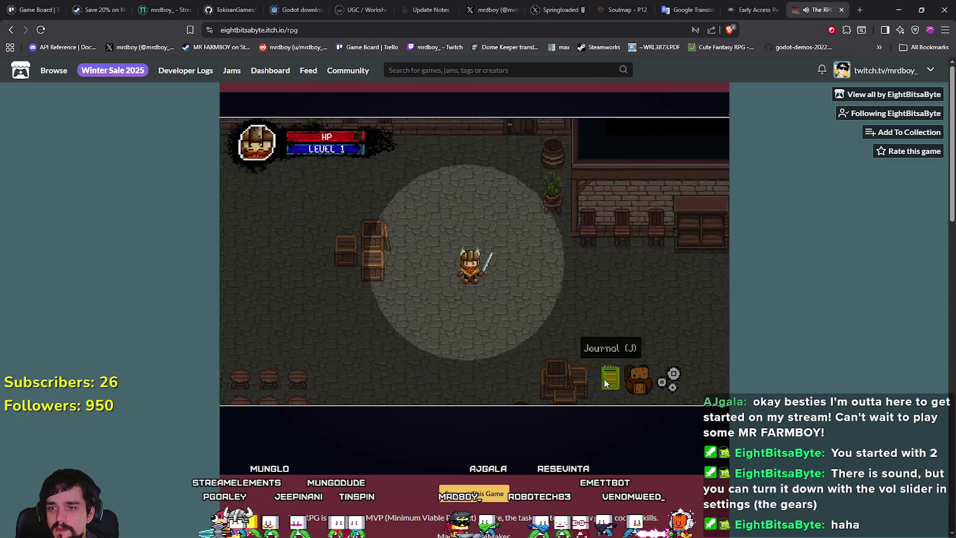
pyautogui.click(607, 379)
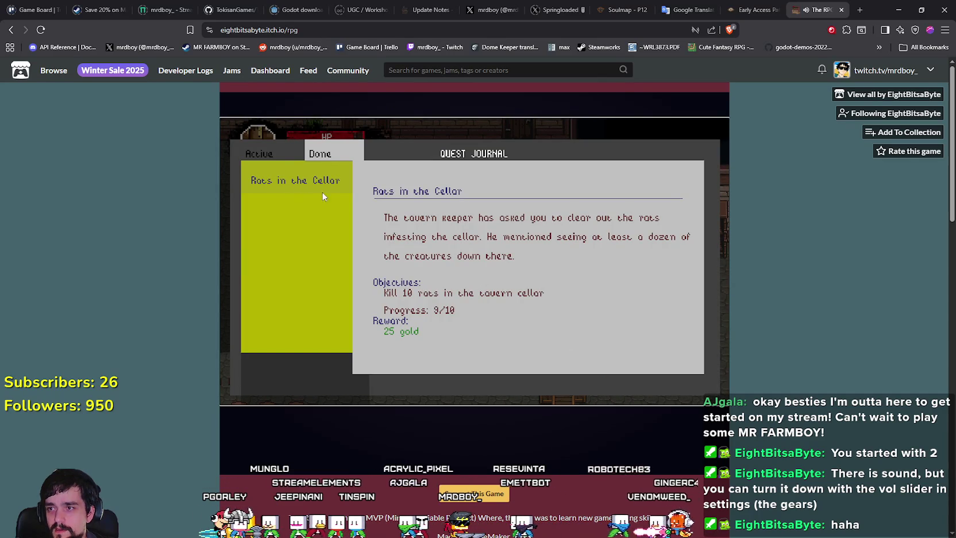
pyautogui.press('Escape')
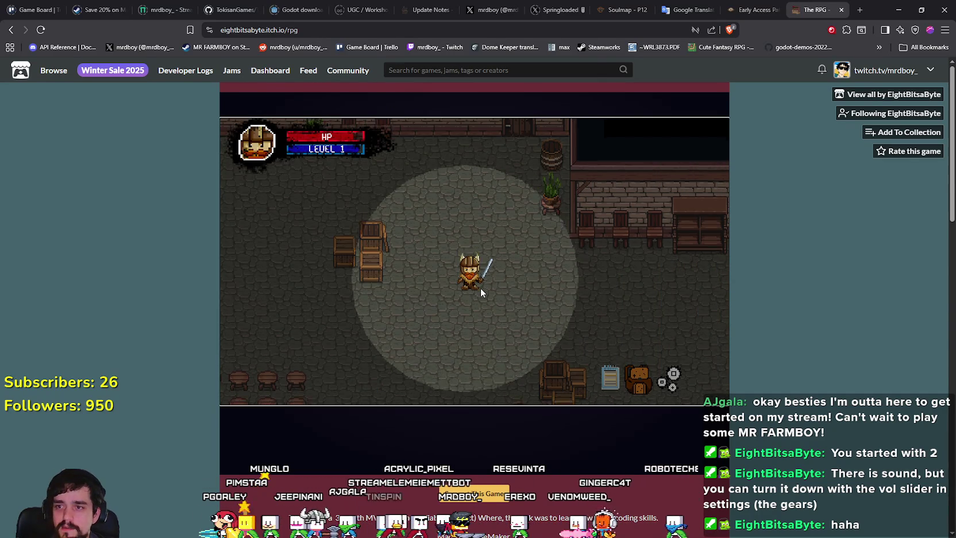
# Walk the hero around the tables to the tavern's bottom wall.
pyautogui.press('a')
pyautogui.press('s')
pyautogui.press('a')
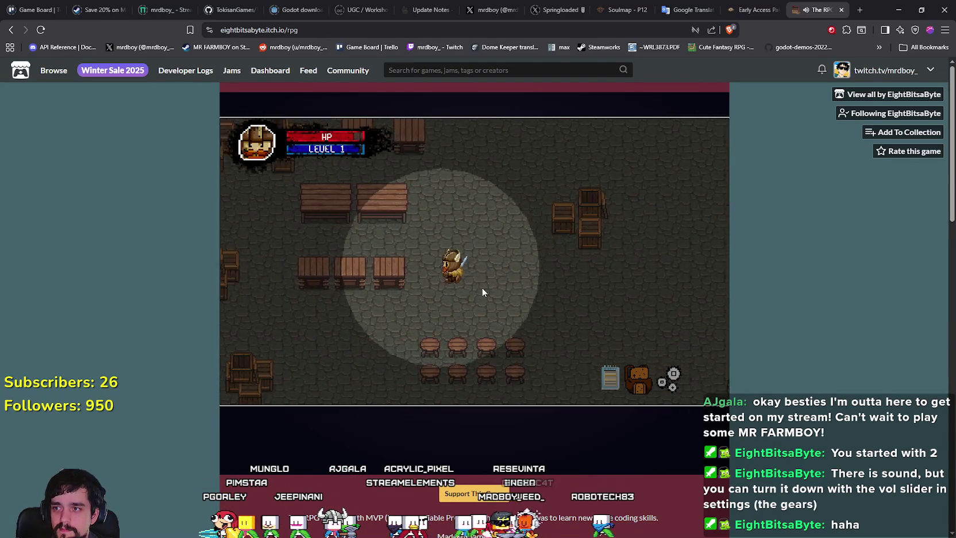
pyautogui.press('w')
pyautogui.press('a')
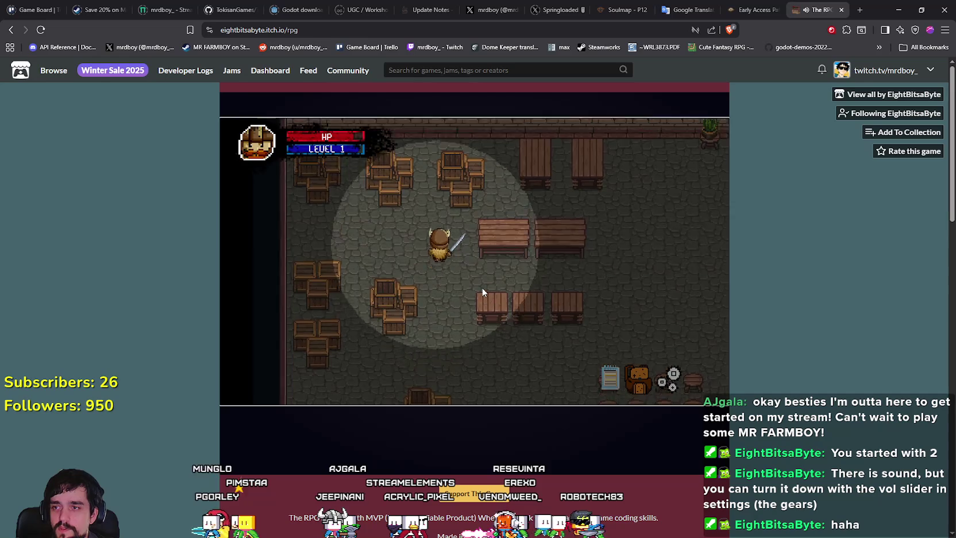
pyautogui.press('s')
pyautogui.press('d')
pyautogui.press('s')
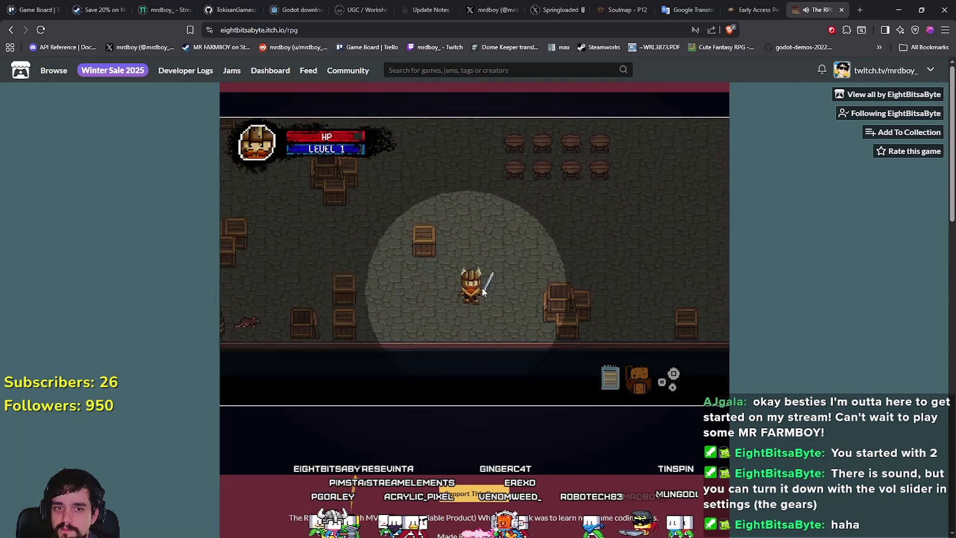
# Approach the purple enemy and hit it with three skill attacks.
pyautogui.press('w')
pyautogui.press('a')
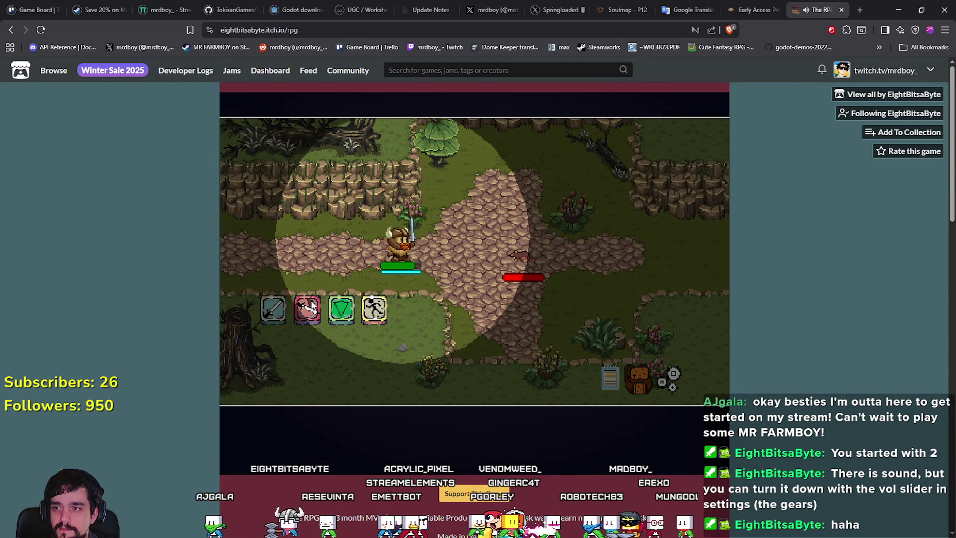
pyautogui.click(295, 310)
pyautogui.click(305, 310)
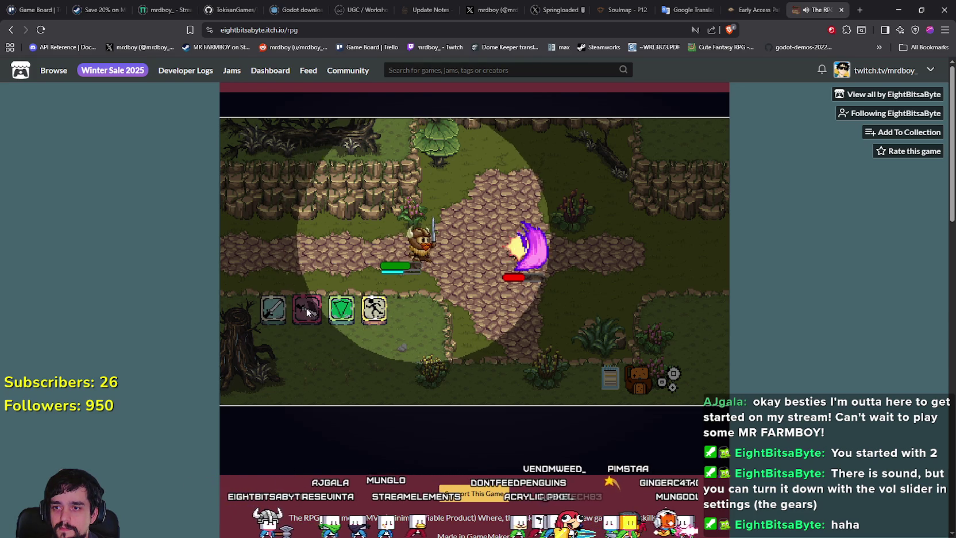
pyautogui.click(306, 311)
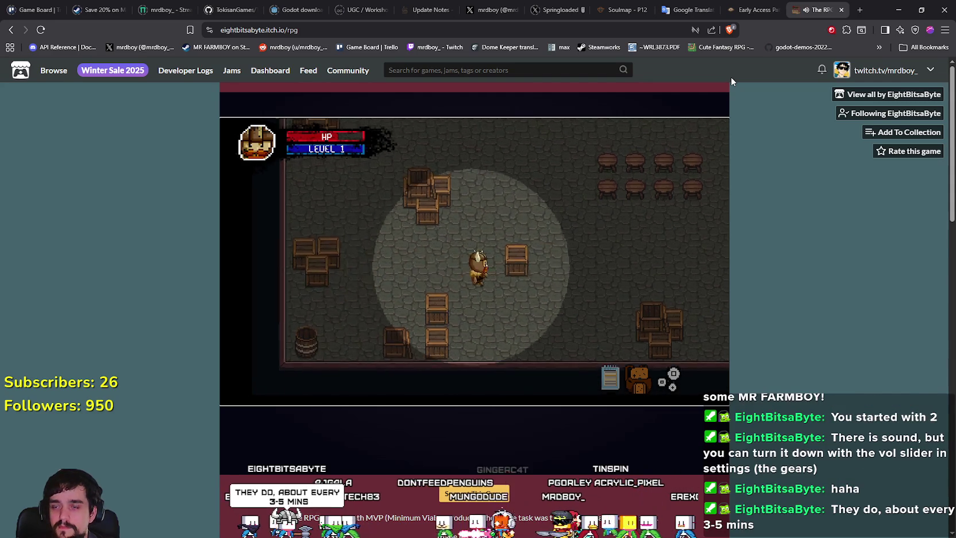
# Walk through the dungeon room into the next area toward Brewer the Bar Keep.
pyautogui.press('Right')
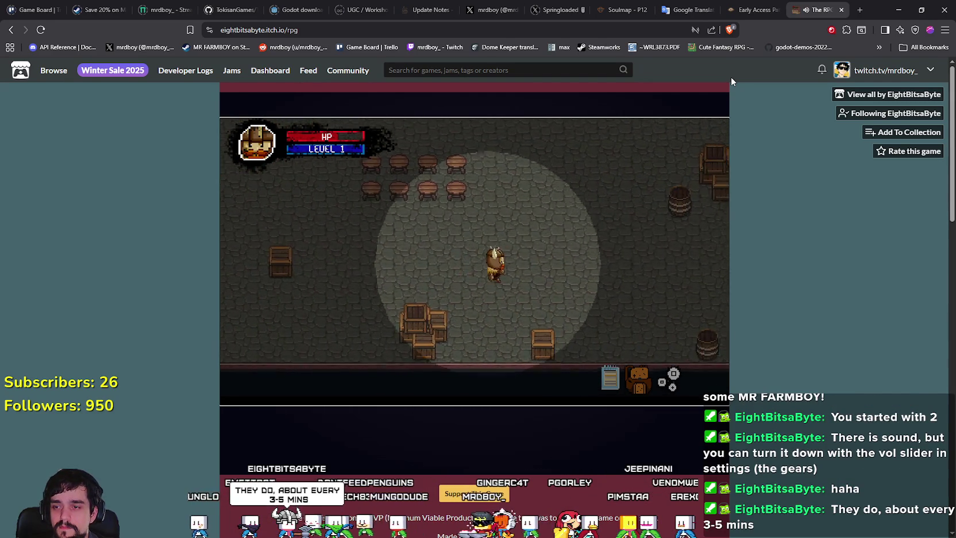
pyautogui.press('Right')
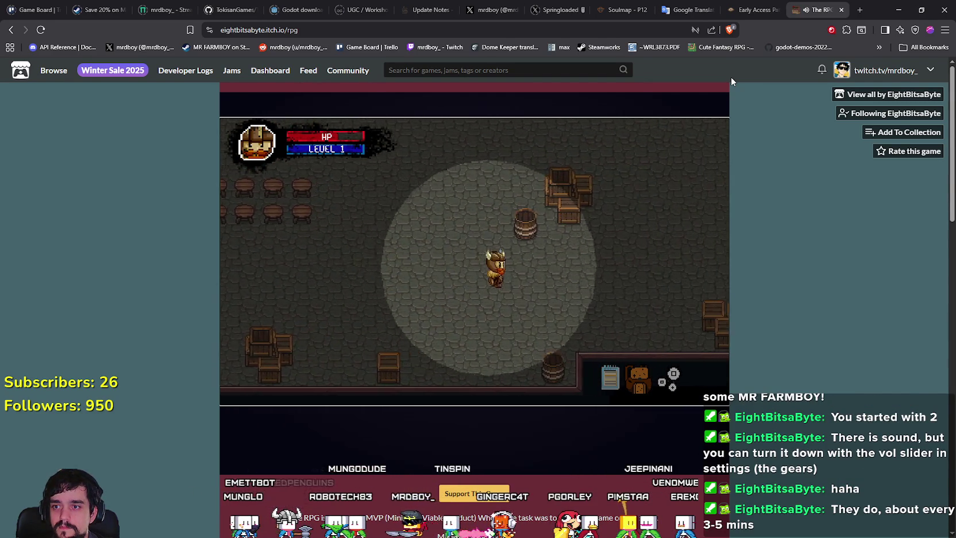
pyautogui.press('Right')
pyautogui.press('Up')
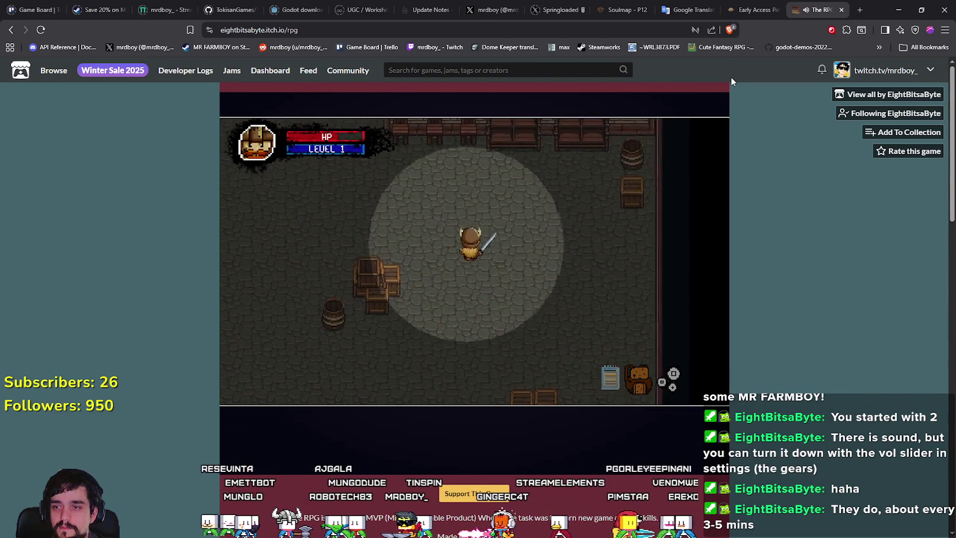
pyautogui.press('Down')
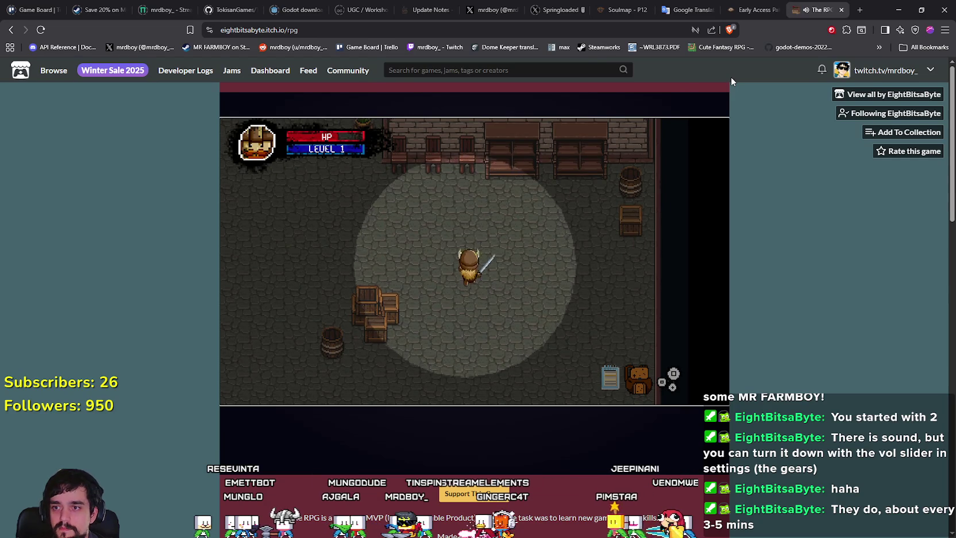
pyautogui.press('Down')
pyautogui.press('Up')
pyautogui.press('Up')
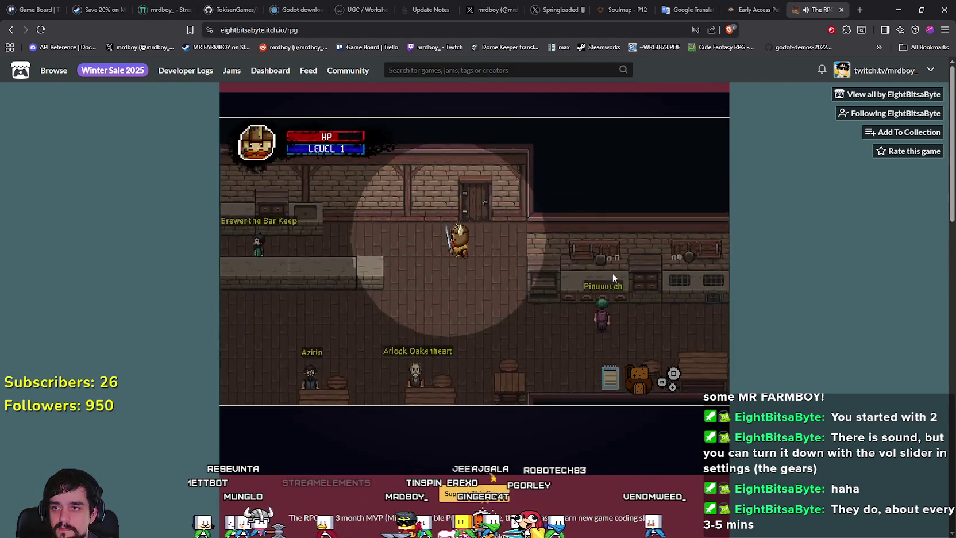
pyautogui.press('Left')
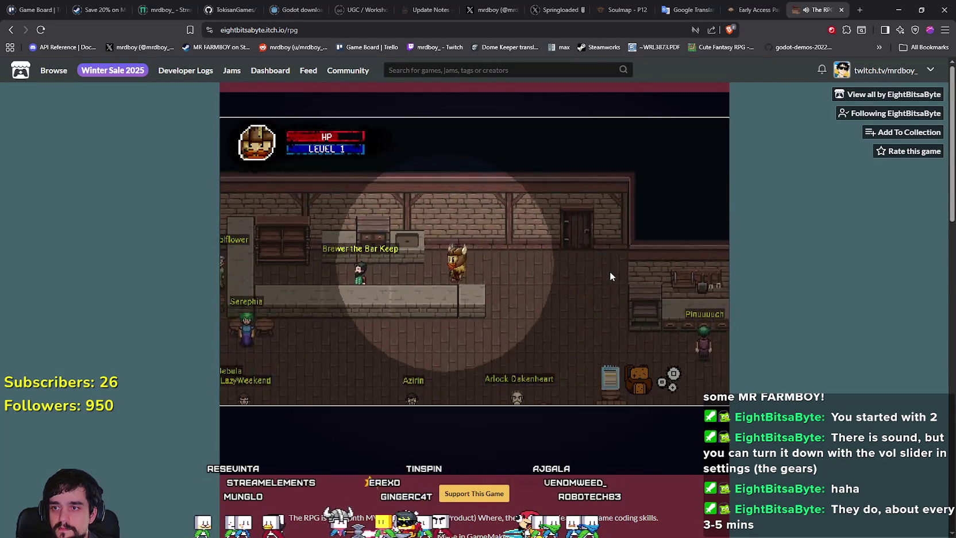
# Turn in the rat tails to Brewer and collect his gold reward.
pyautogui.press('Left')
pyautogui.press('c')
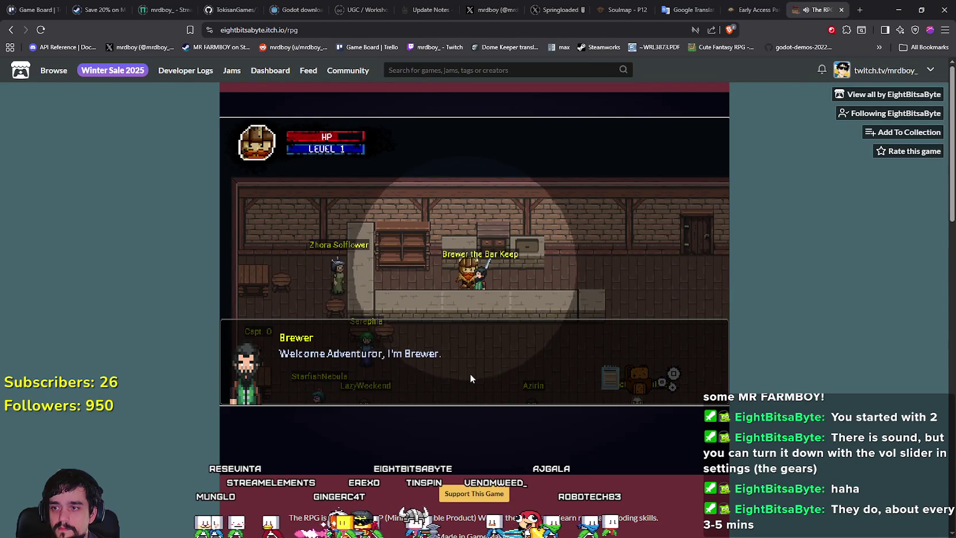
pyautogui.press('c')
pyautogui.press('c')
pyautogui.press('c')
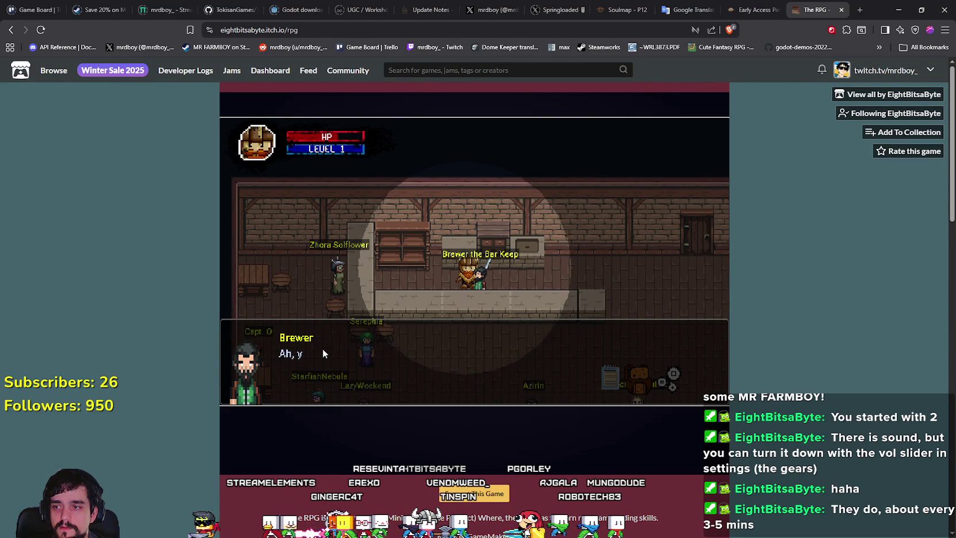
pyautogui.press('c')
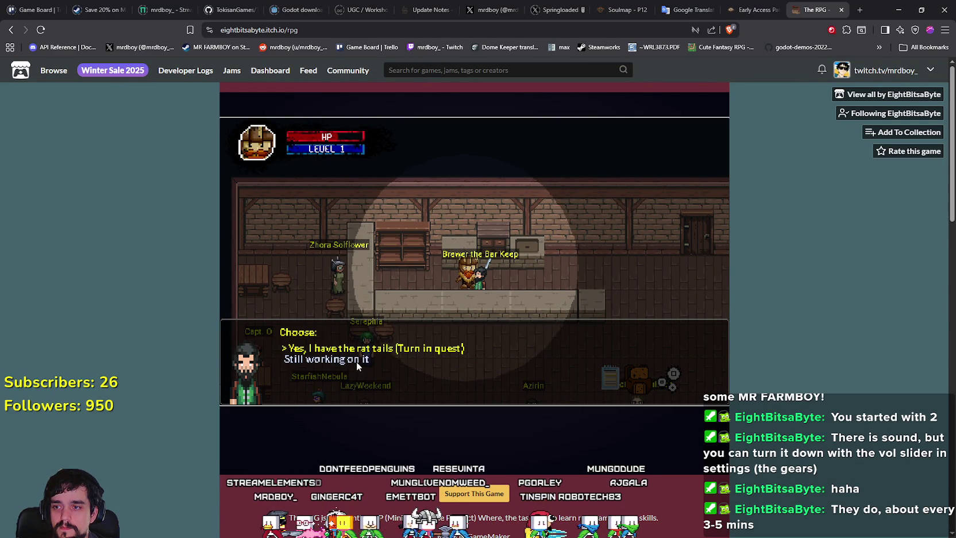
pyautogui.press('c')
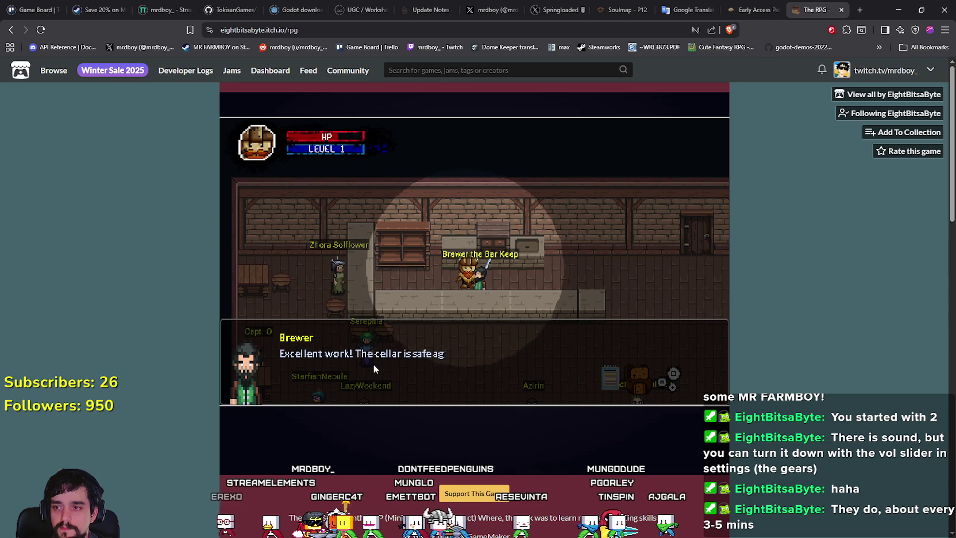
pyautogui.press('c')
pyautogui.press('c')
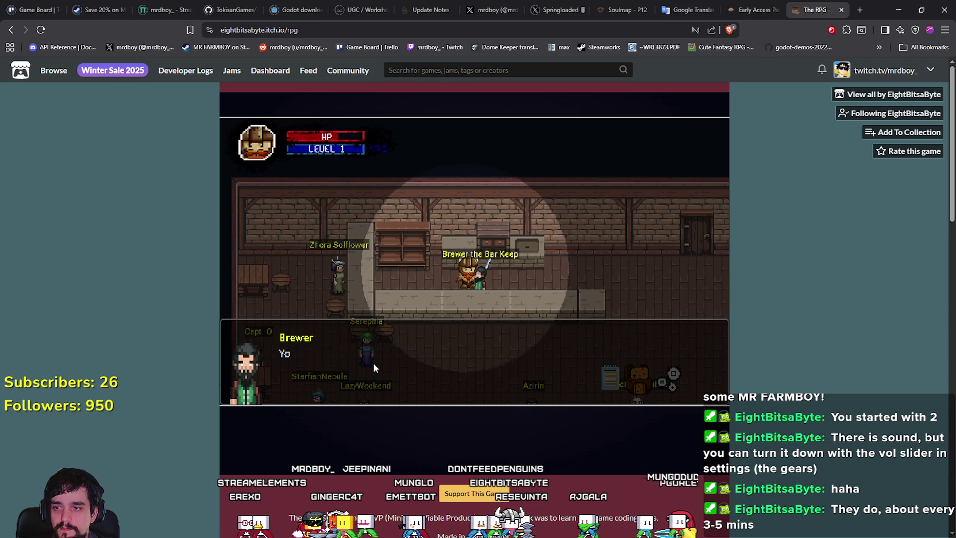
pyautogui.press('c')
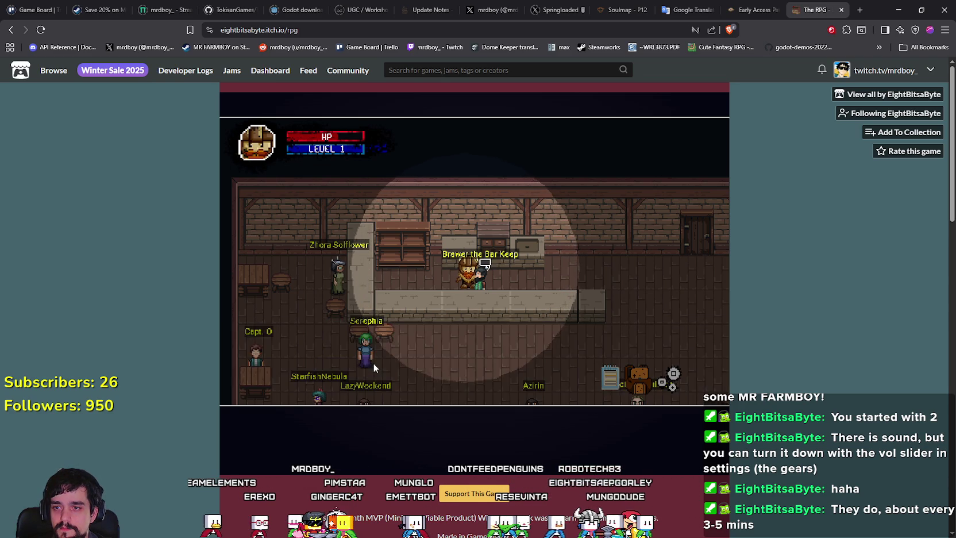
# Step back to Brewer's counter, talk to him again and ask for a job.
pyautogui.press('Right')
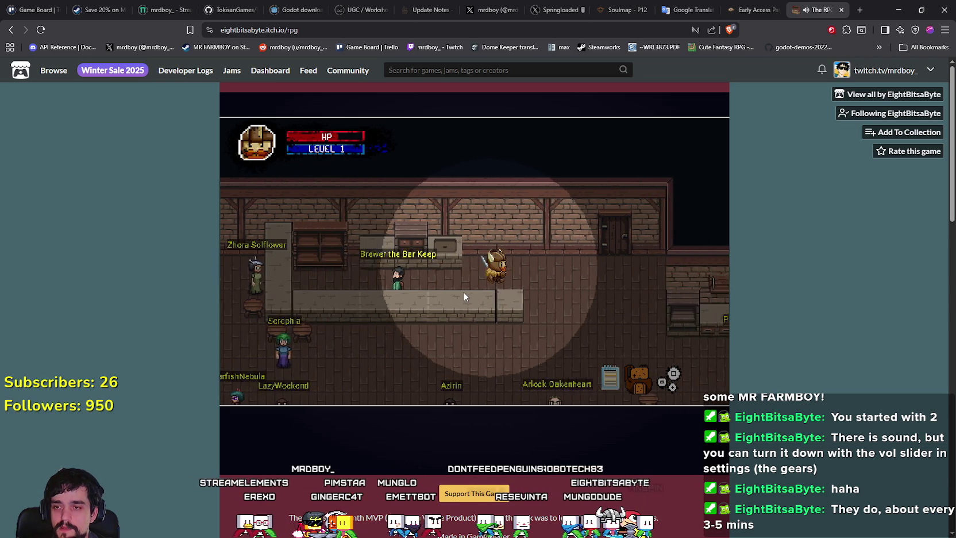
pyautogui.press('Left')
pyautogui.press('Down')
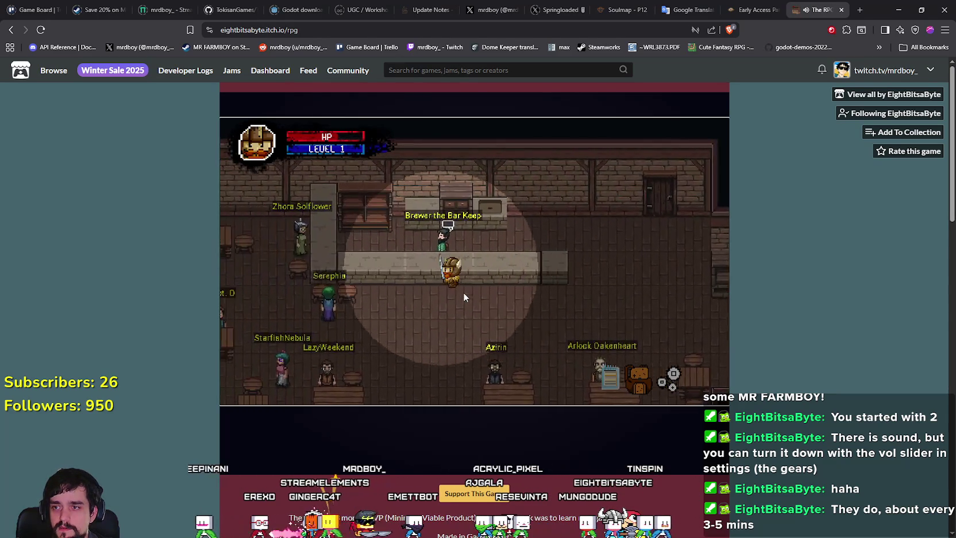
pyautogui.press('c')
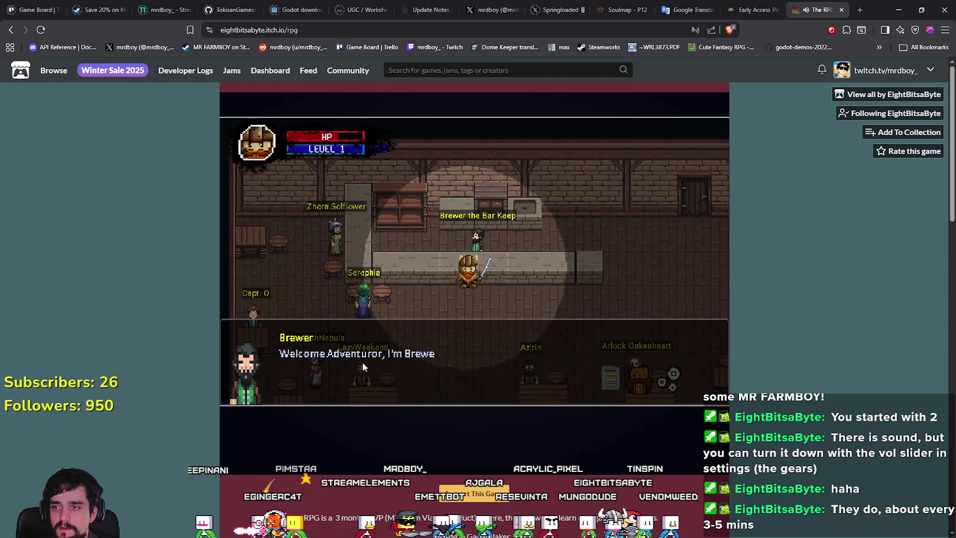
pyautogui.press('c')
pyautogui.press('c')
pyautogui.press('c')
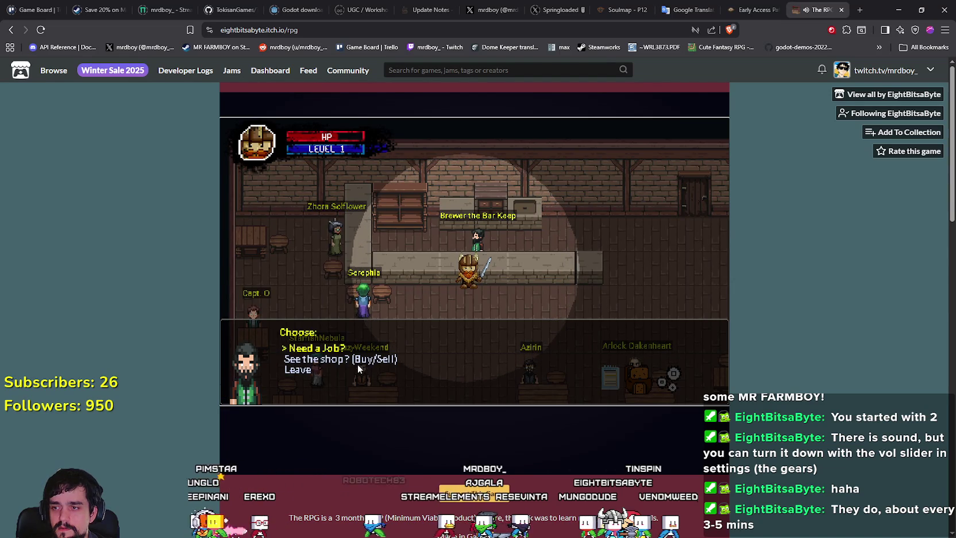
pyautogui.press('c')
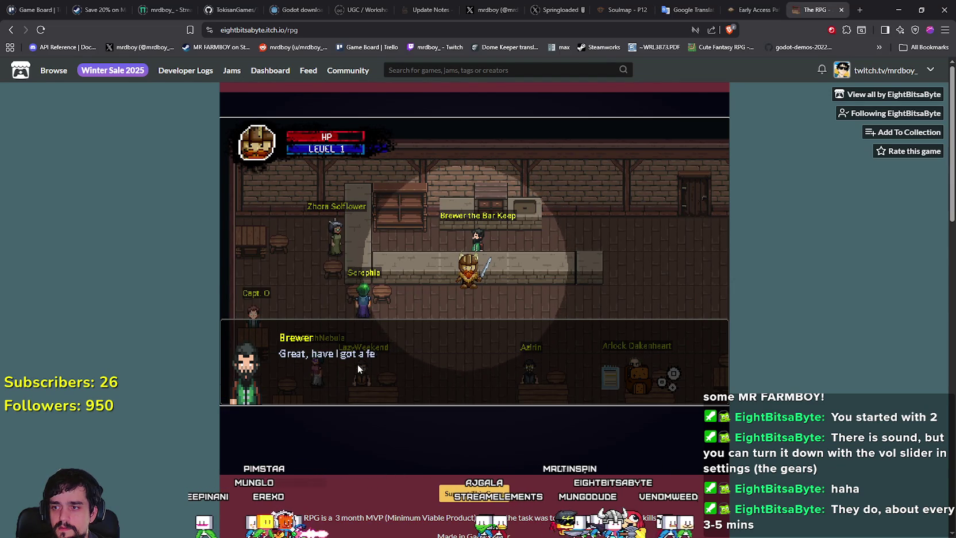
pyautogui.press('c')
# Choose the Lizard folk job, read the explanation and accept the quest.
pyautogui.press('c')
pyautogui.press('Down')
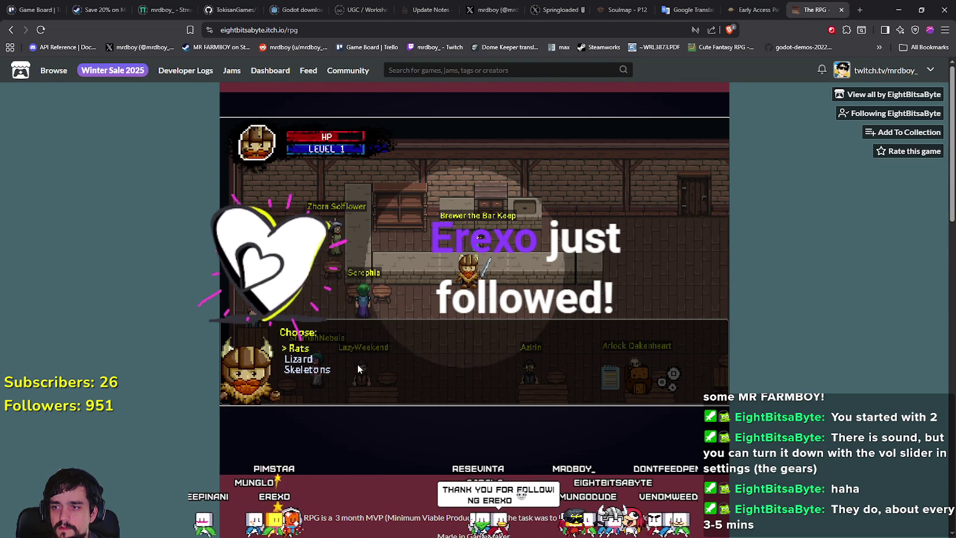
pyautogui.press('c')
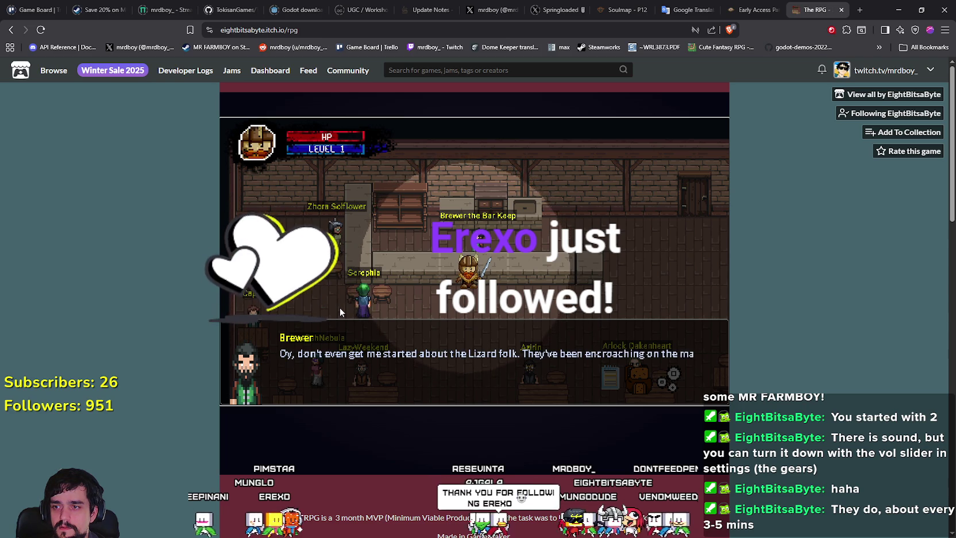
pyautogui.press('c')
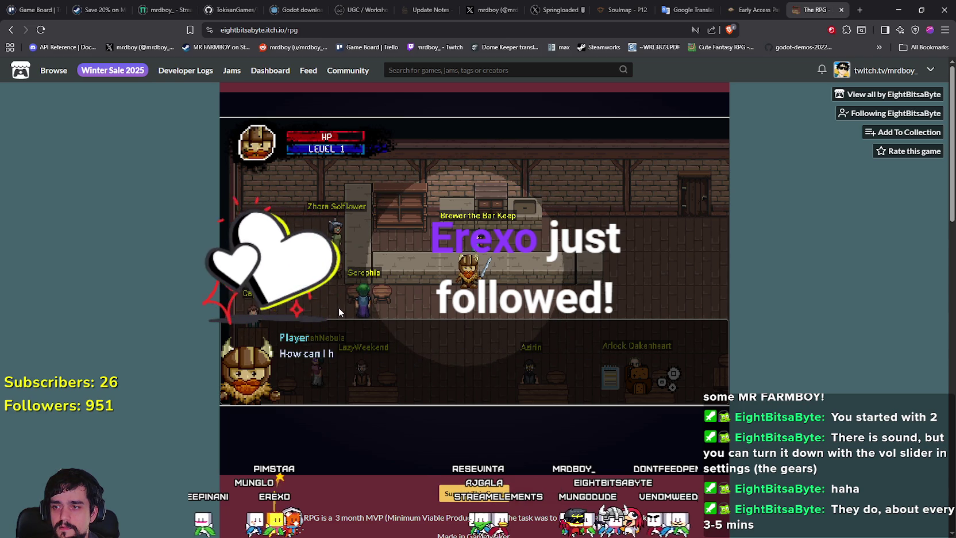
pyautogui.press('c')
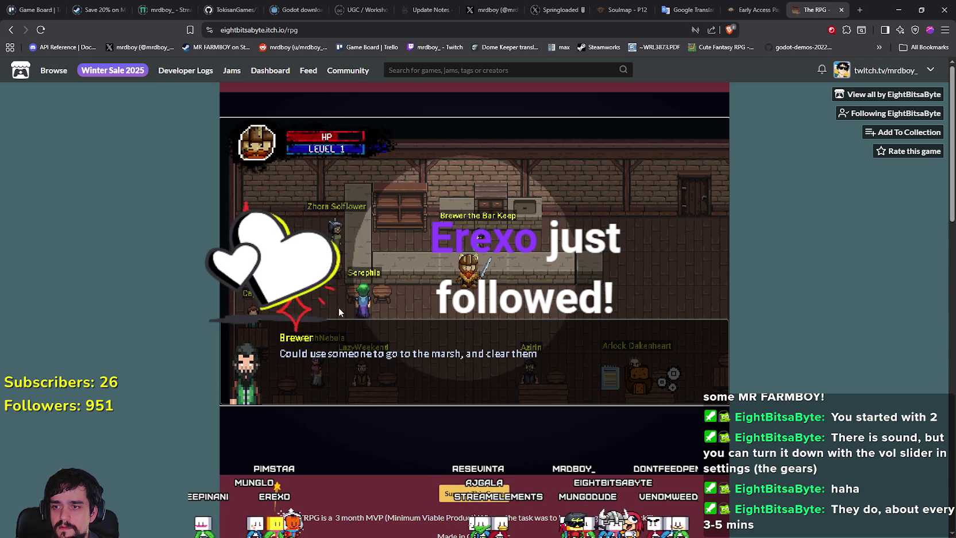
pyautogui.press('c')
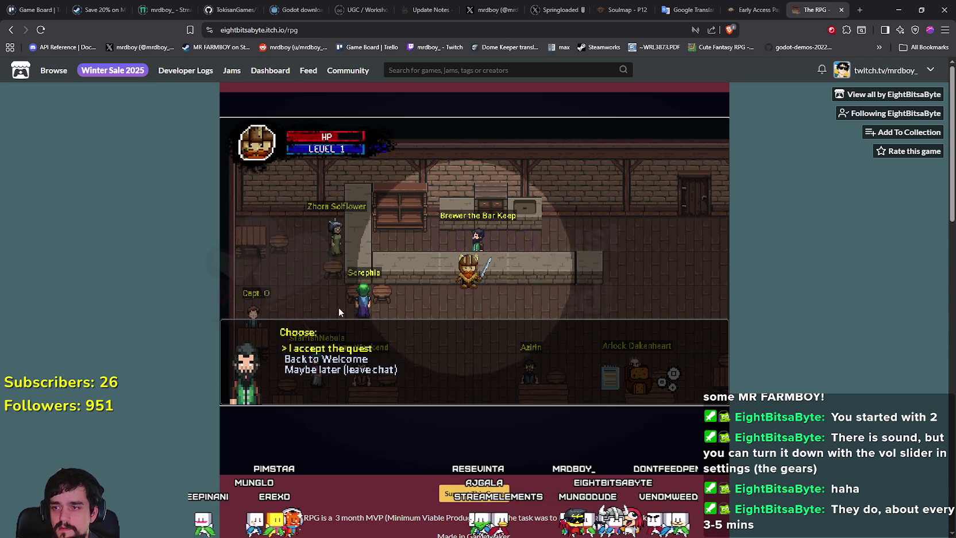
pyautogui.press('c')
pyautogui.press('c')
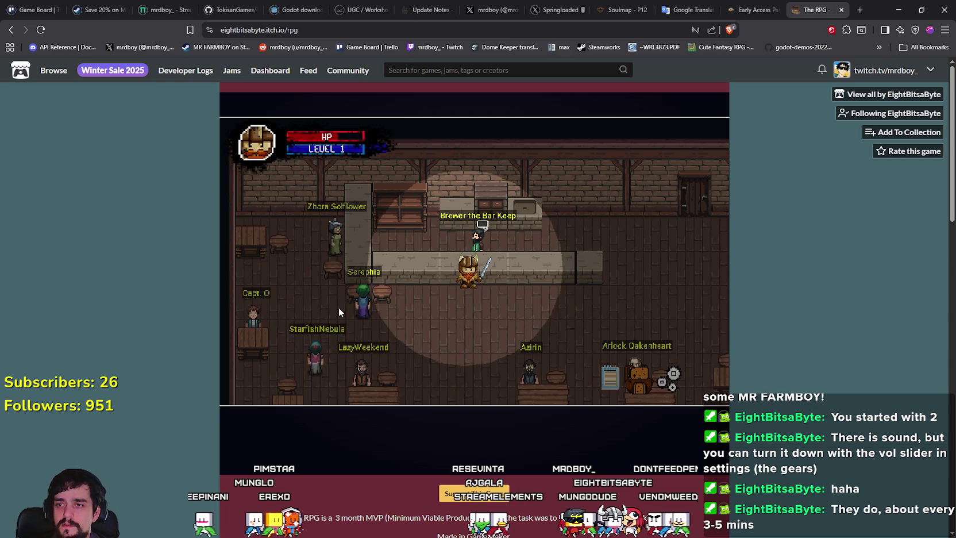
pyautogui.press('c')
pyautogui.press('c')
pyautogui.press('c')
pyautogui.press('c')
# Open Brewer's shop again and buy the cherries and oranges.
pyautogui.press('Down')
pyautogui.press('c')
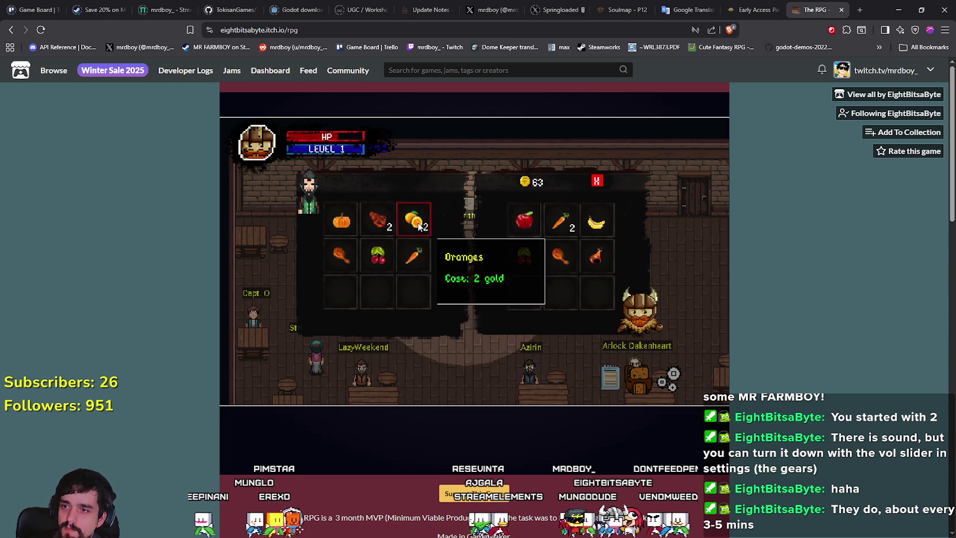
pyautogui.moveTo(374, 264)
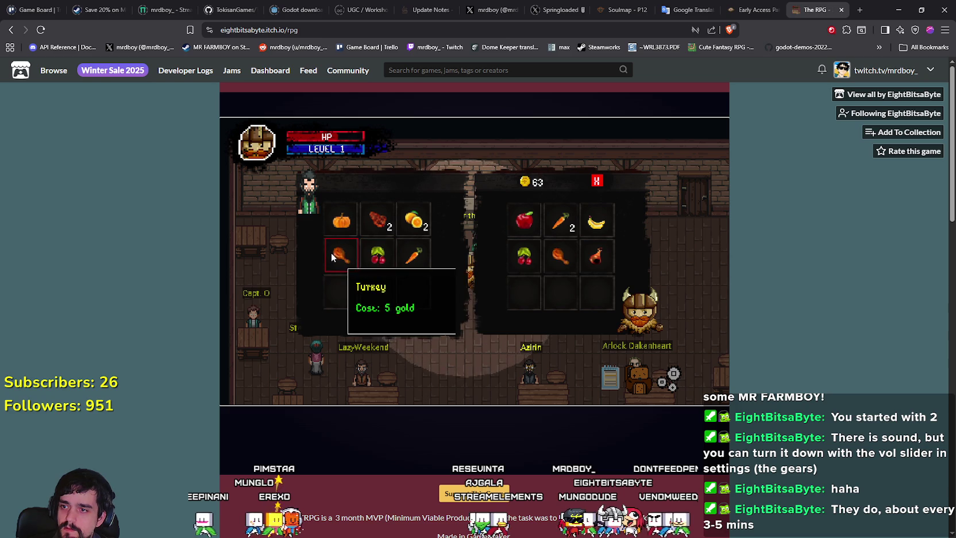
pyautogui.click(384, 261)
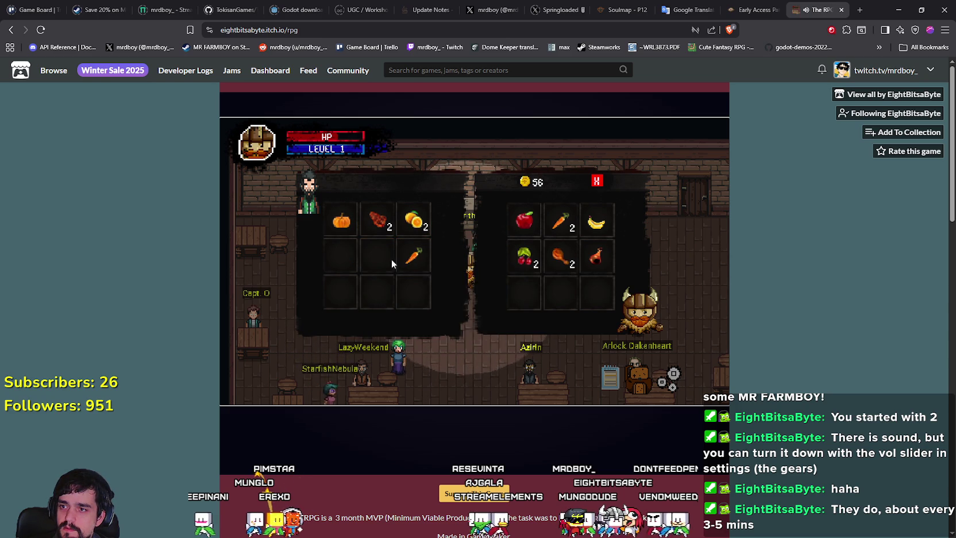
pyautogui.click(419, 236)
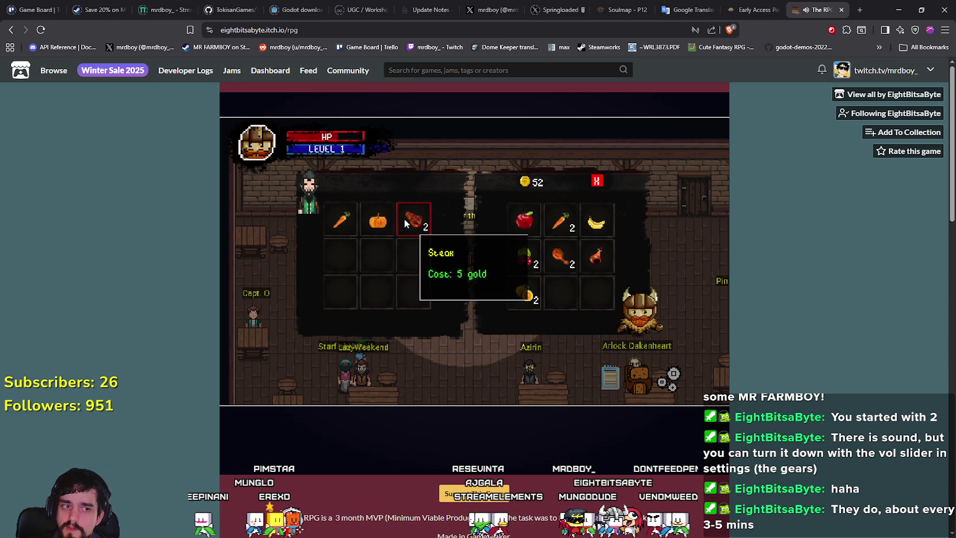
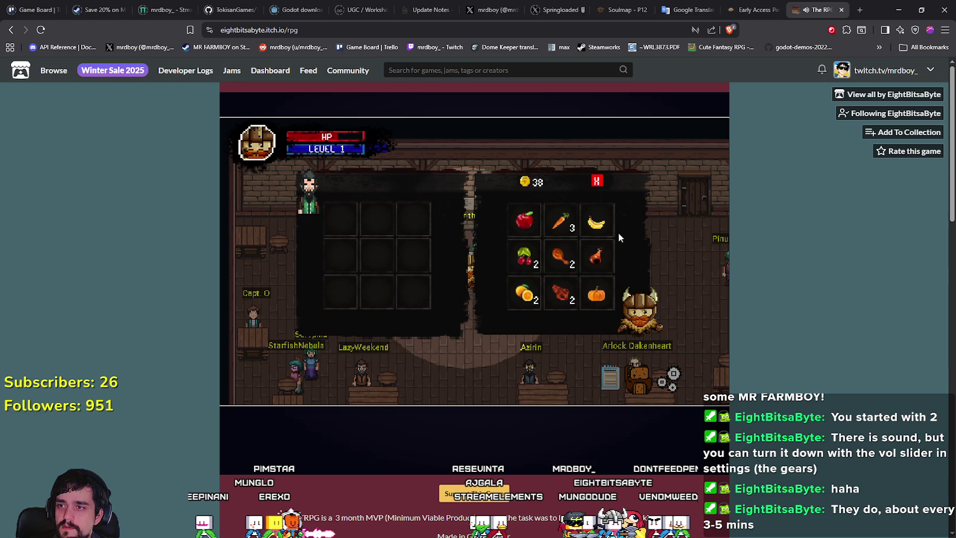
# Close the shop window, then check the sound settings from the inventory and close both.
pyautogui.click(597, 181)
pyautogui.click(639, 374)
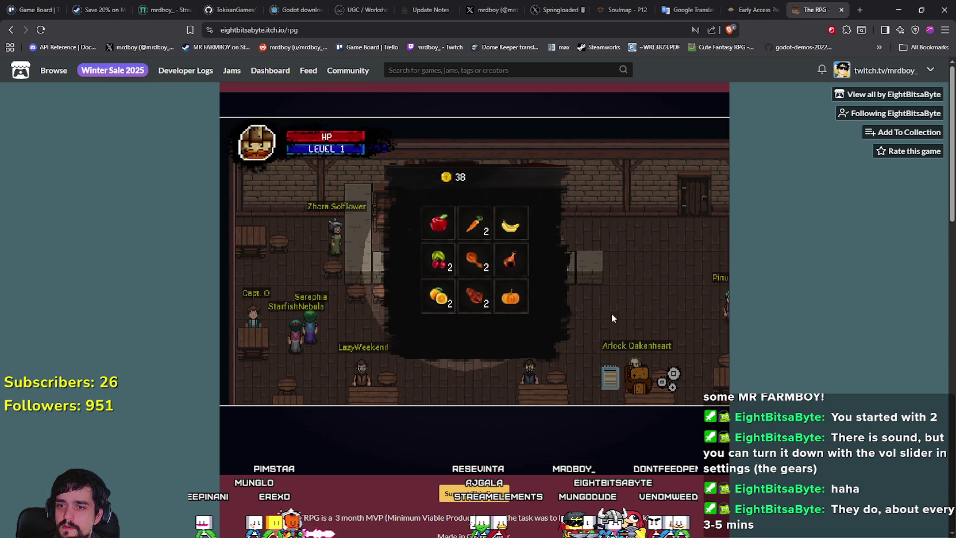
pyautogui.click(654, 379)
pyautogui.click(615, 154)
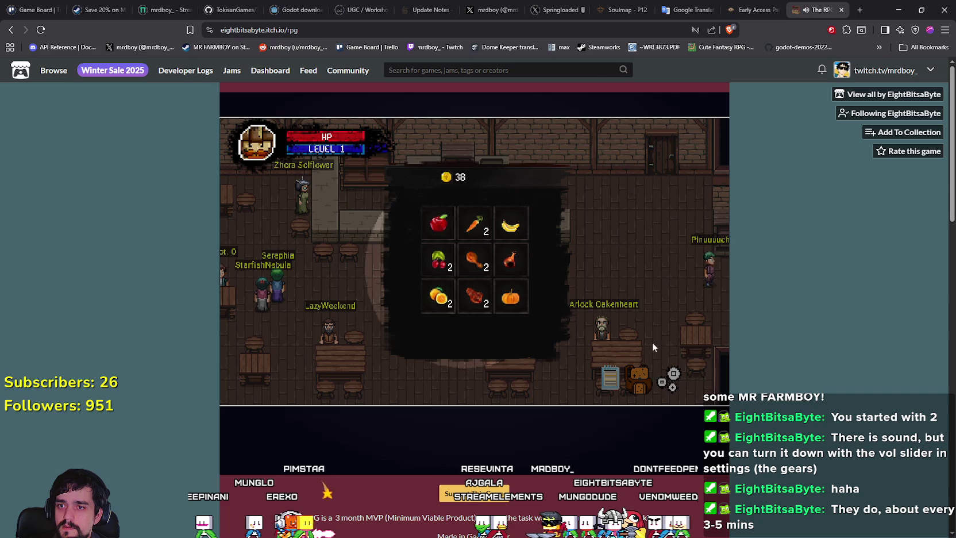
pyautogui.click(639, 374)
# Leave the tavern and walk through the grassy clearing onto the cobblestone path.
pyautogui.press('s')
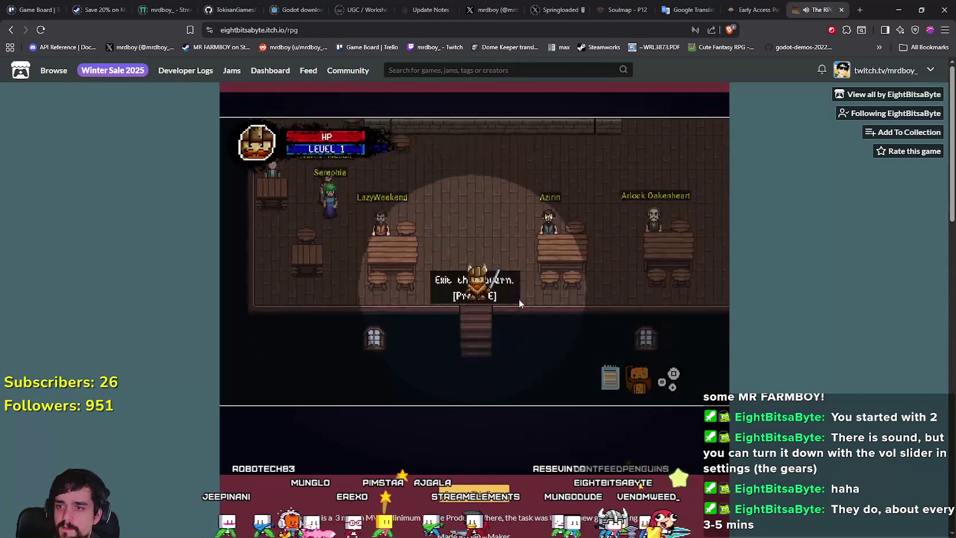
pyautogui.press('e')
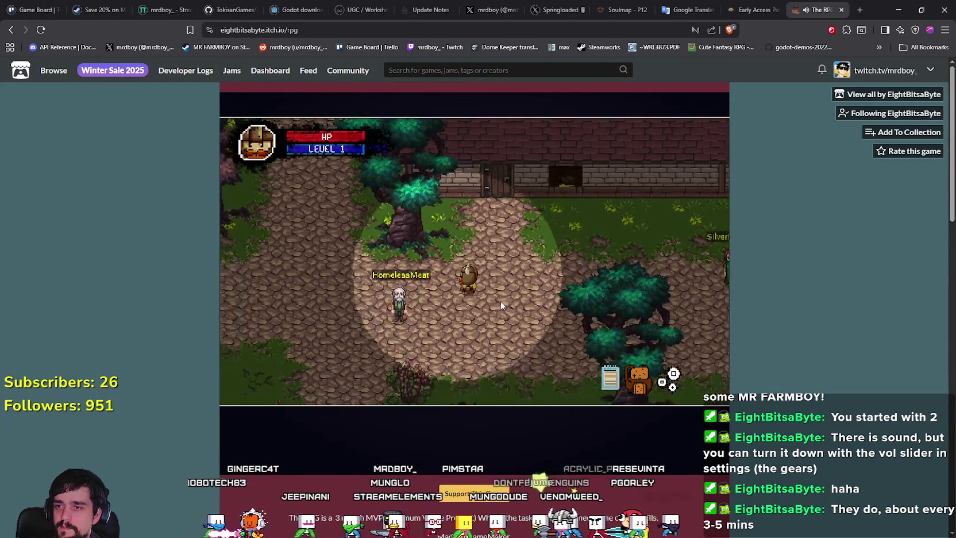
pyautogui.press('a')
pyautogui.press('w')
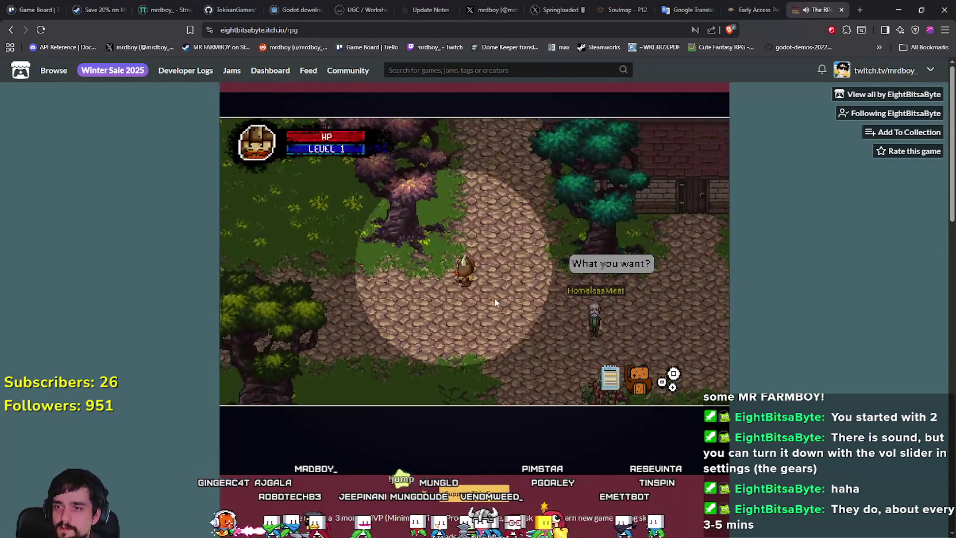
pyautogui.press('d')
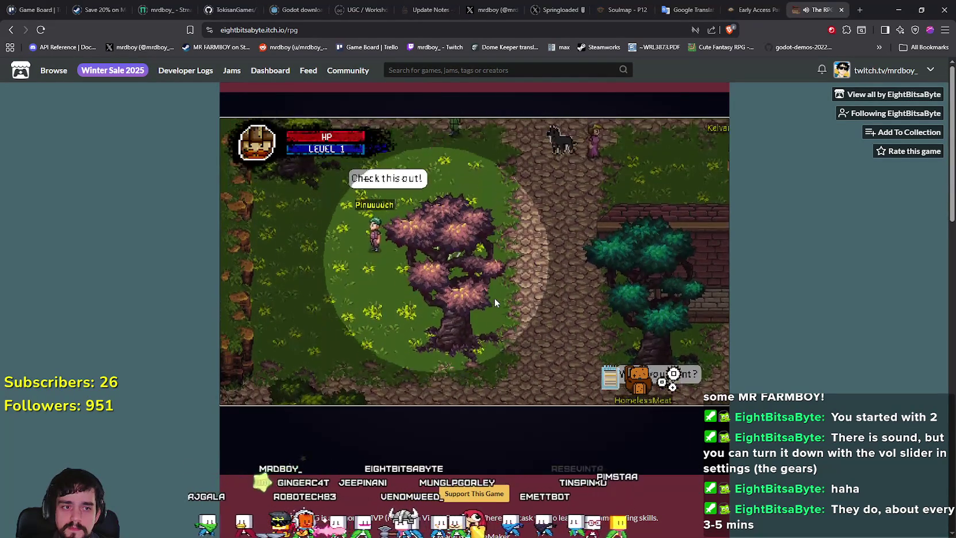
pyautogui.press('w')
# Walk up the path past the dog toward Kelvar The Wise.
pyautogui.press('w')
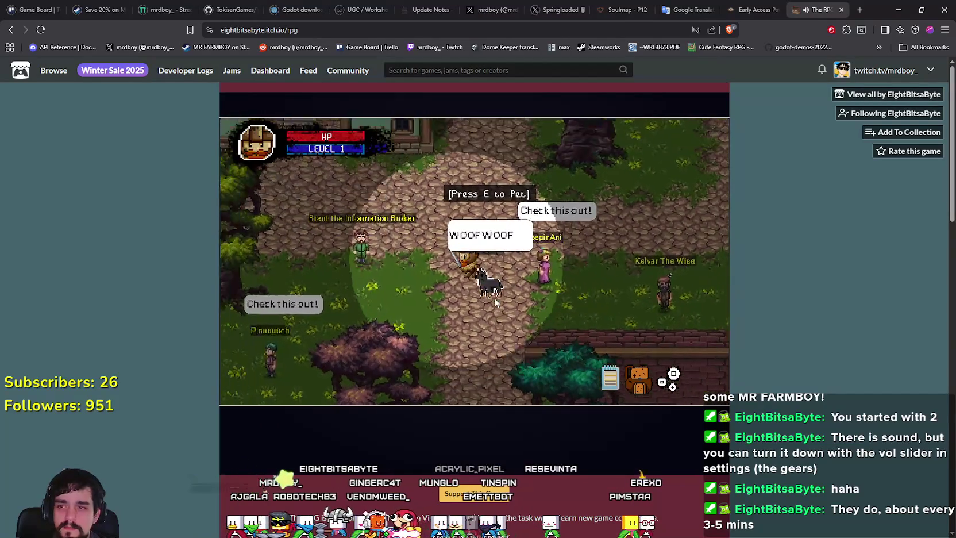
pyautogui.press('w')
pyautogui.press('d')
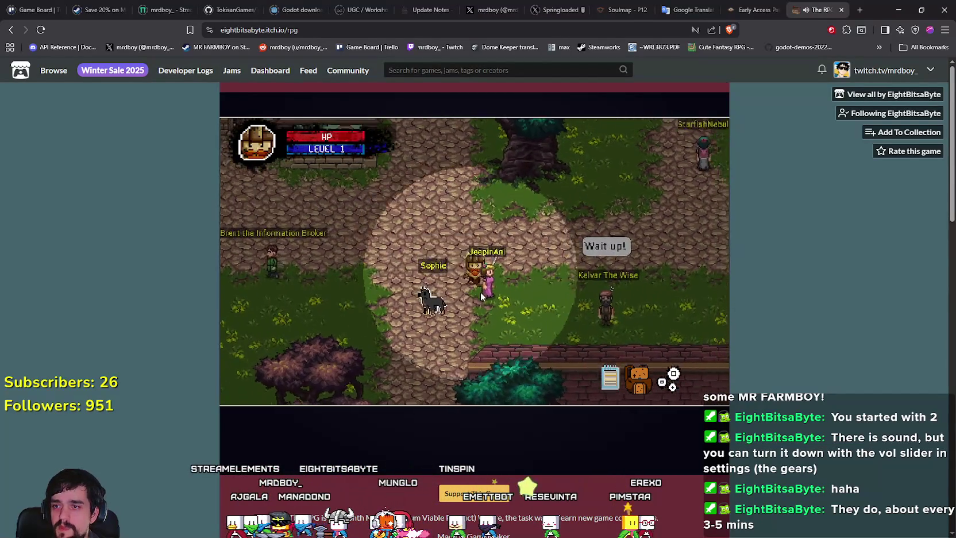
pyautogui.press('d')
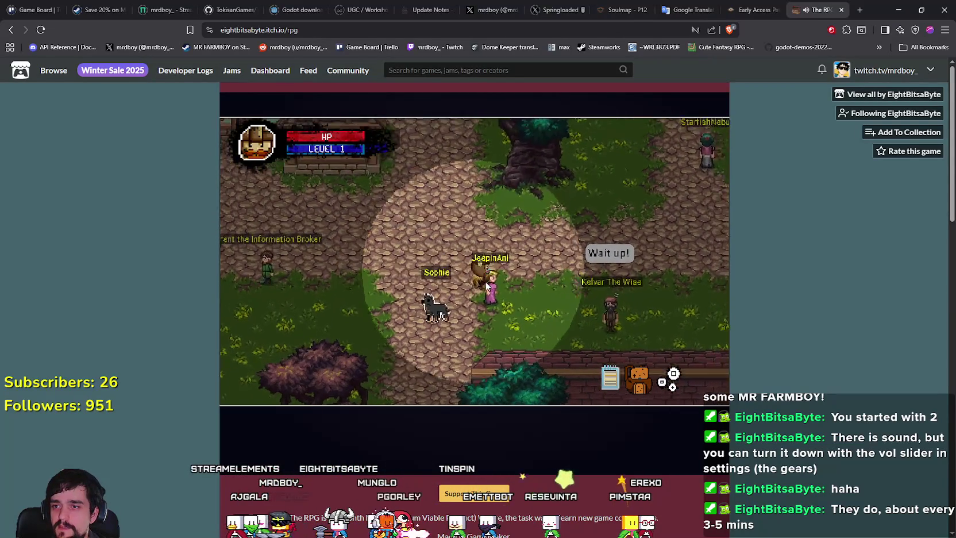
pyautogui.press('w')
pyautogui.press('d')
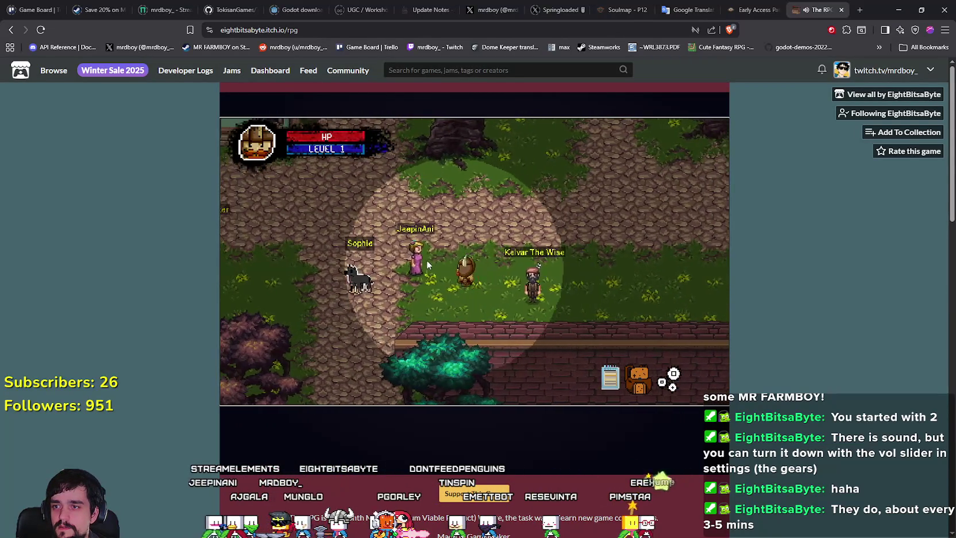
# Walk back down-left along the path to Sophie the dog.
pyautogui.press('s')
pyautogui.press('a')
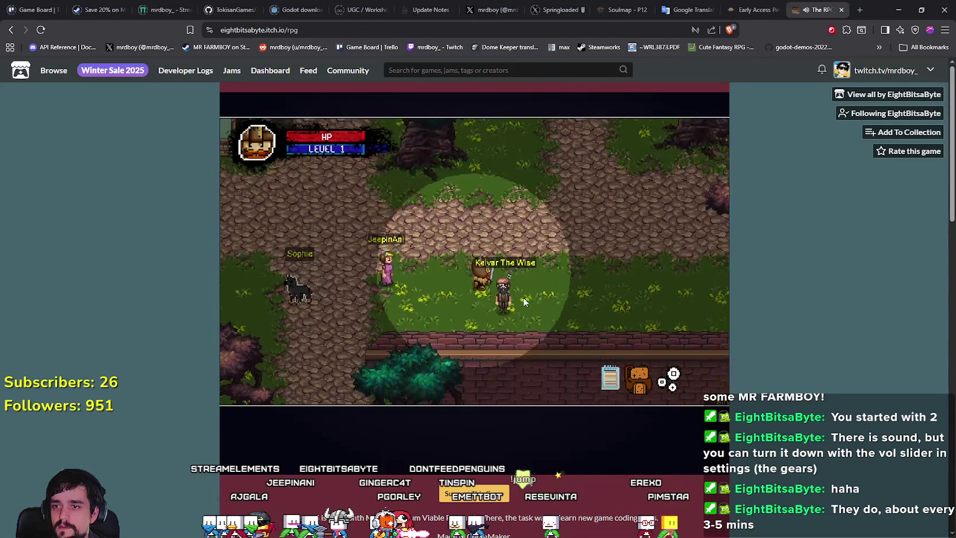
pyautogui.press('a')
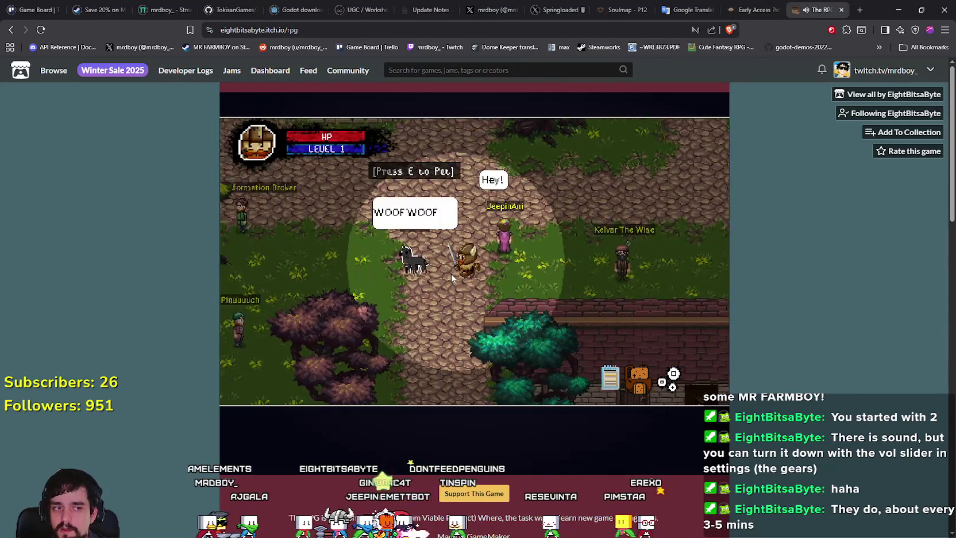
pyautogui.press('a')
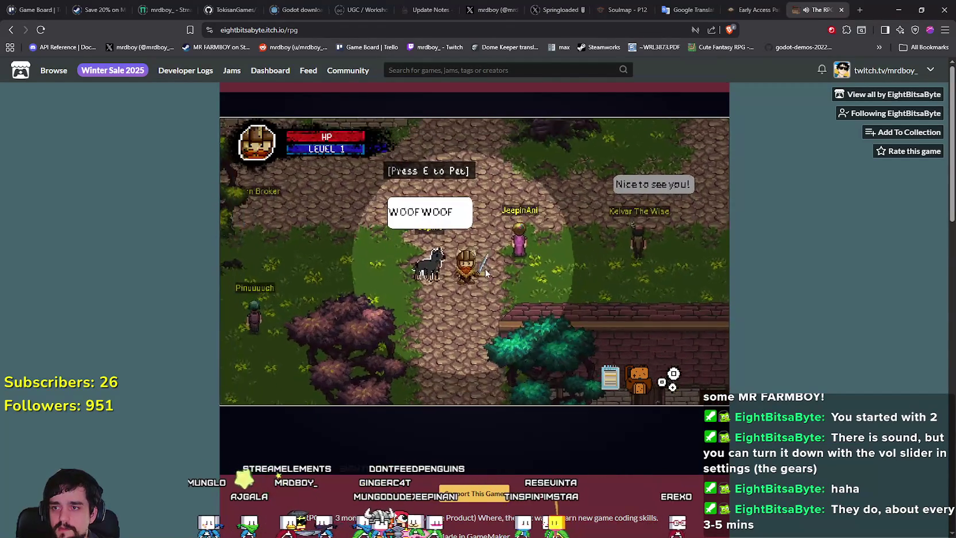
# Walk over to JeepinAni, toward Kelvar The Wise, and back down the path.
pyautogui.press('d')
pyautogui.press('w')
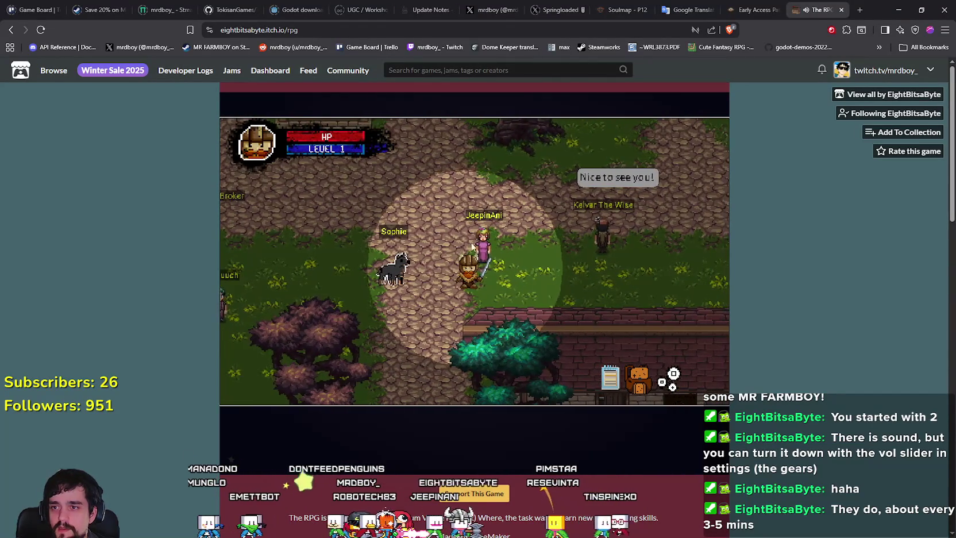
pyautogui.press('d')
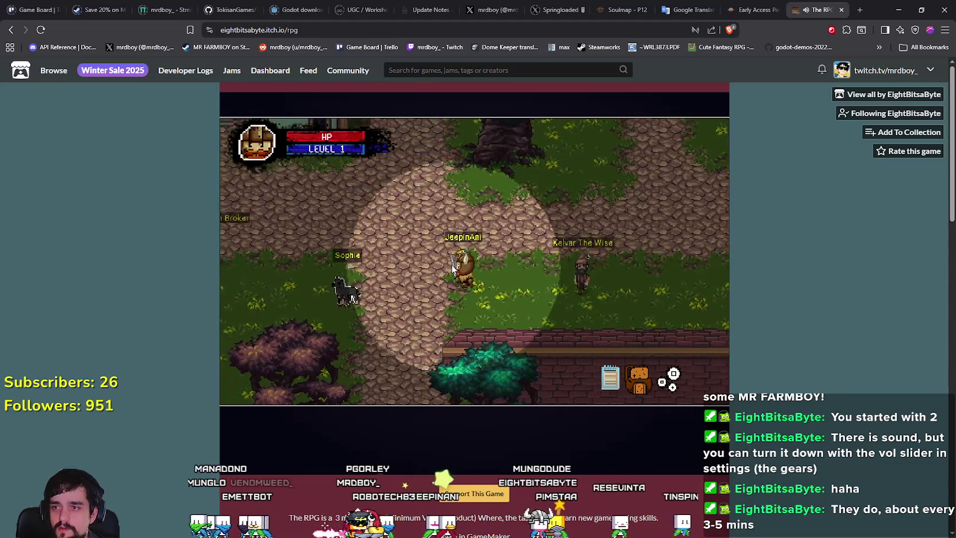
pyautogui.press('d')
pyautogui.press('a')
pyautogui.press('s')
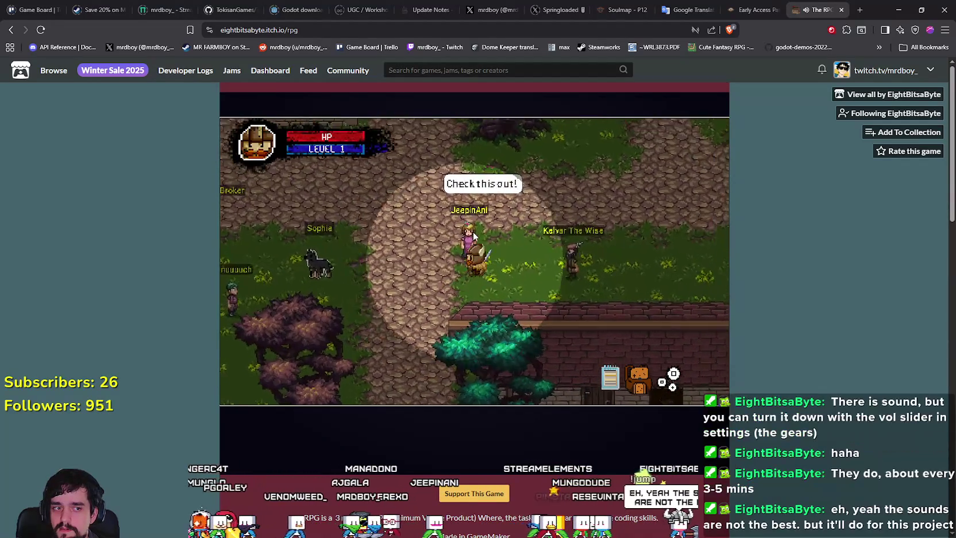
# Go to Sophie the dog, pet her and give her a treat.
pyautogui.press('w')
pyautogui.press('a')
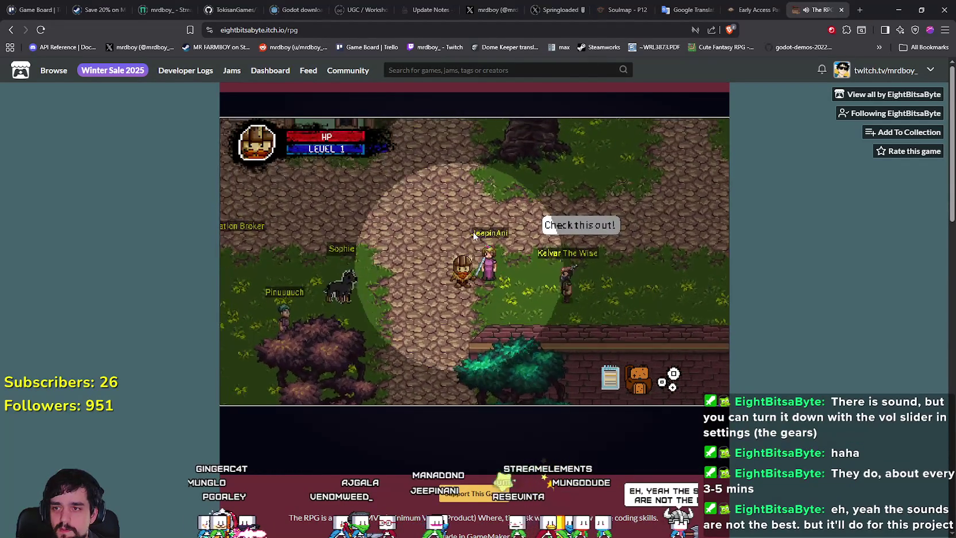
pyautogui.press('a')
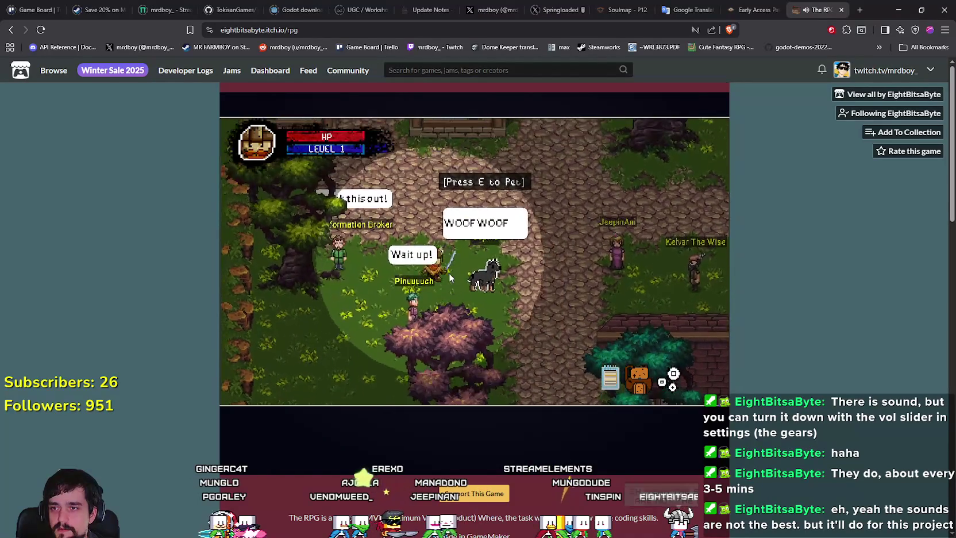
pyautogui.press('e')
# Wander across the clearing toward Sophie, then over to Kelvar The Wise.
pyautogui.press('d')
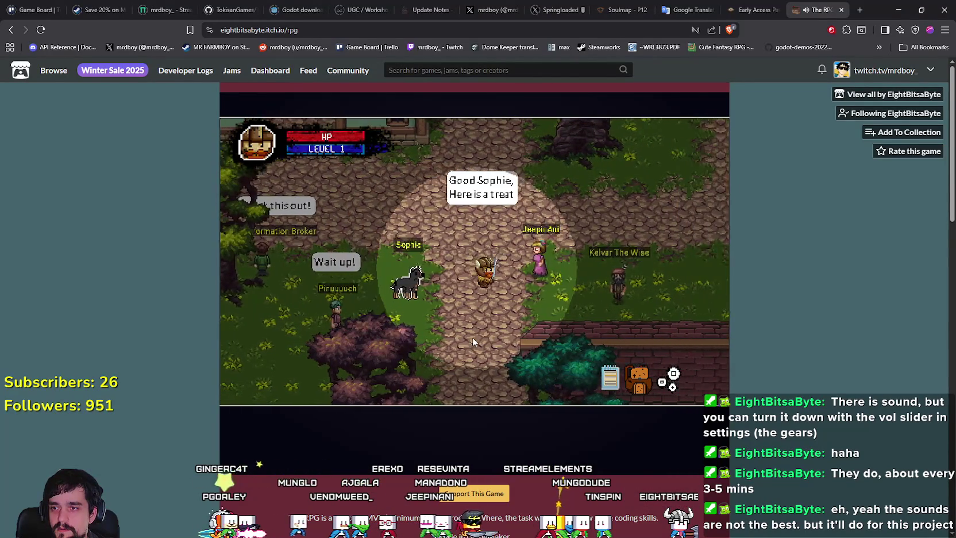
pyautogui.press('a')
pyautogui.press('w')
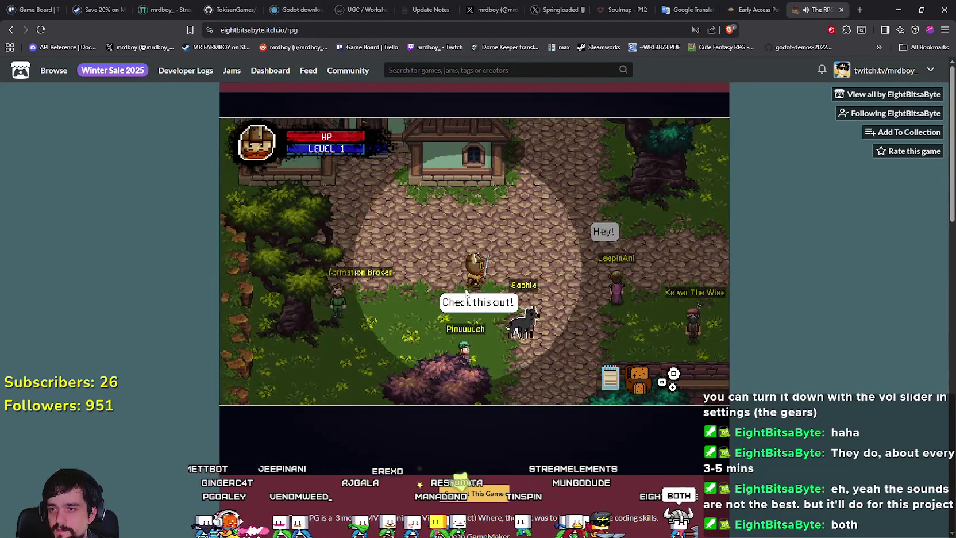
pyautogui.press('d')
pyautogui.press('d')
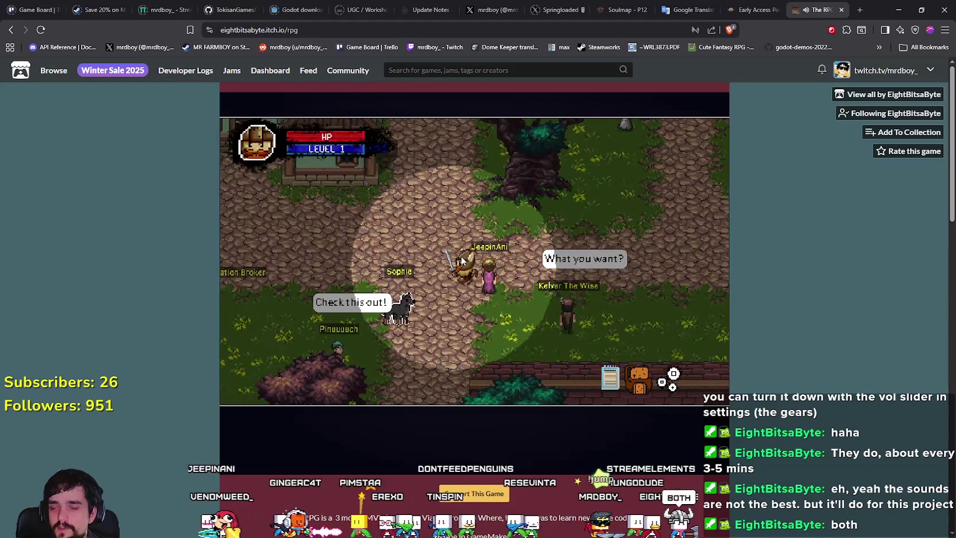
pyautogui.press('s')
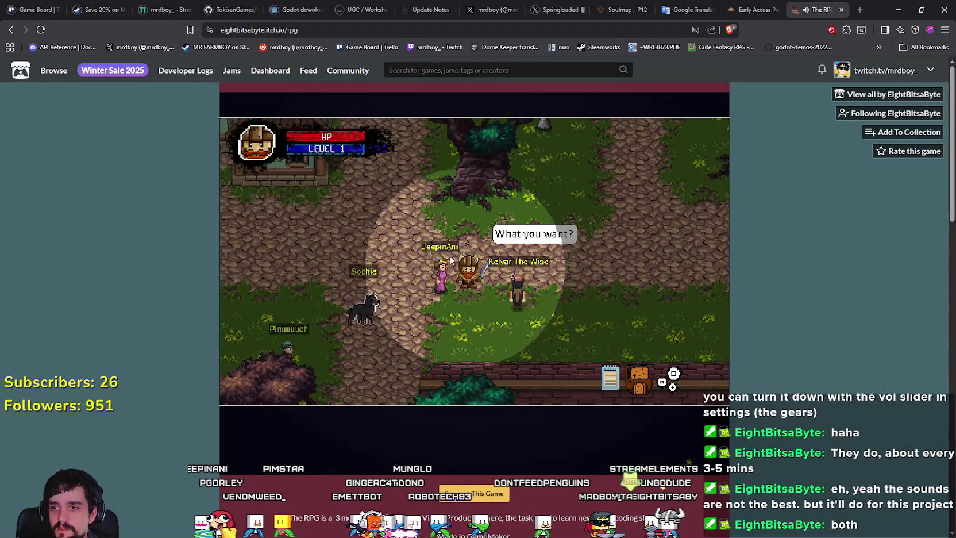
pyautogui.press('a')
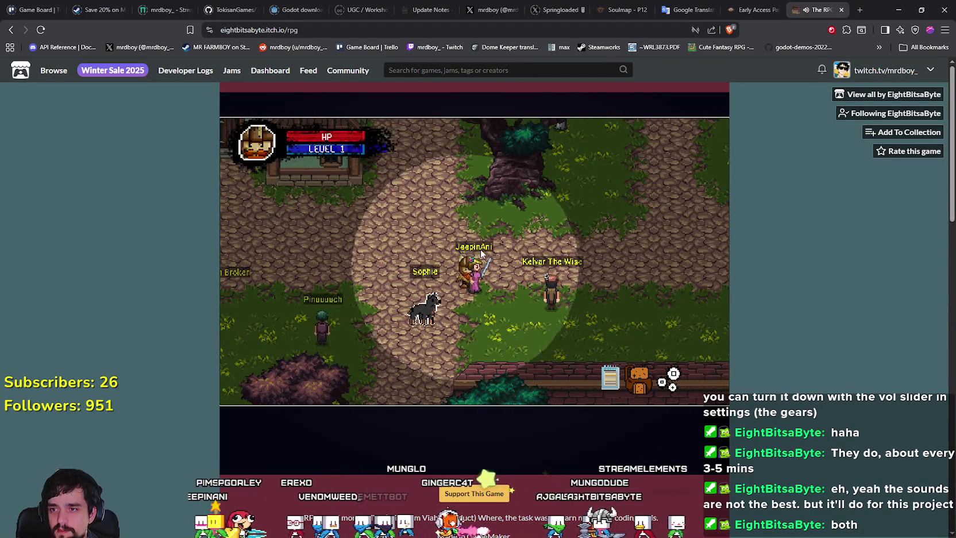
pyautogui.press('a')
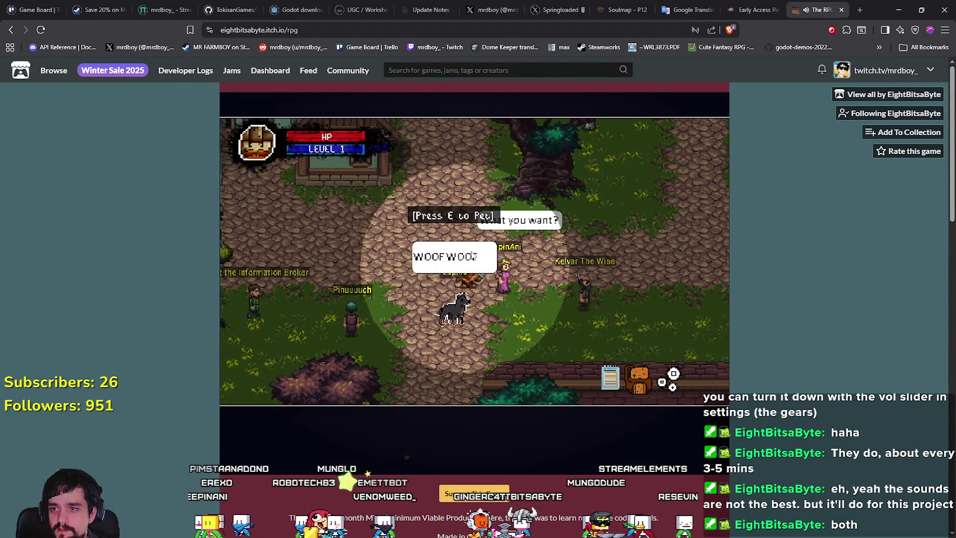
pyautogui.press('d')
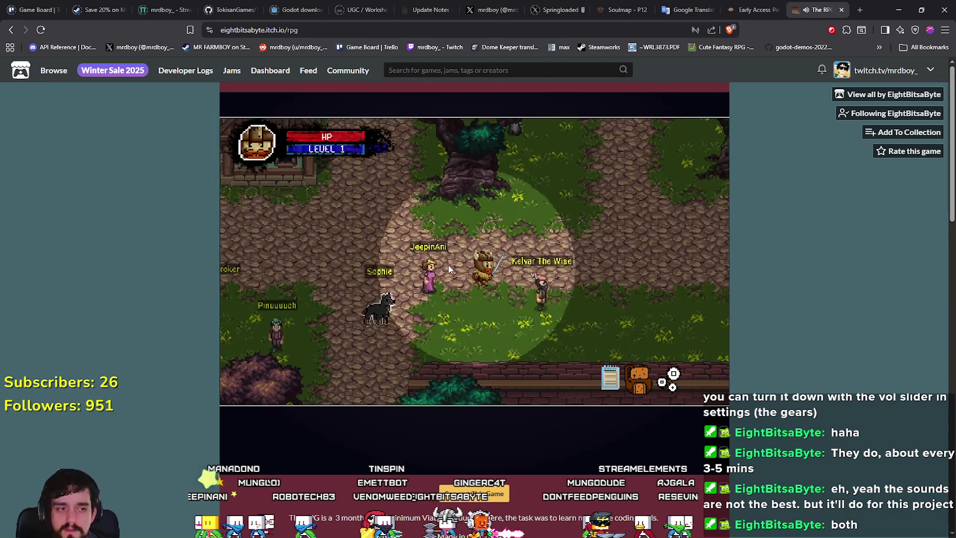
# Walk up past the big tree toward the village house.
pyautogui.press('w')
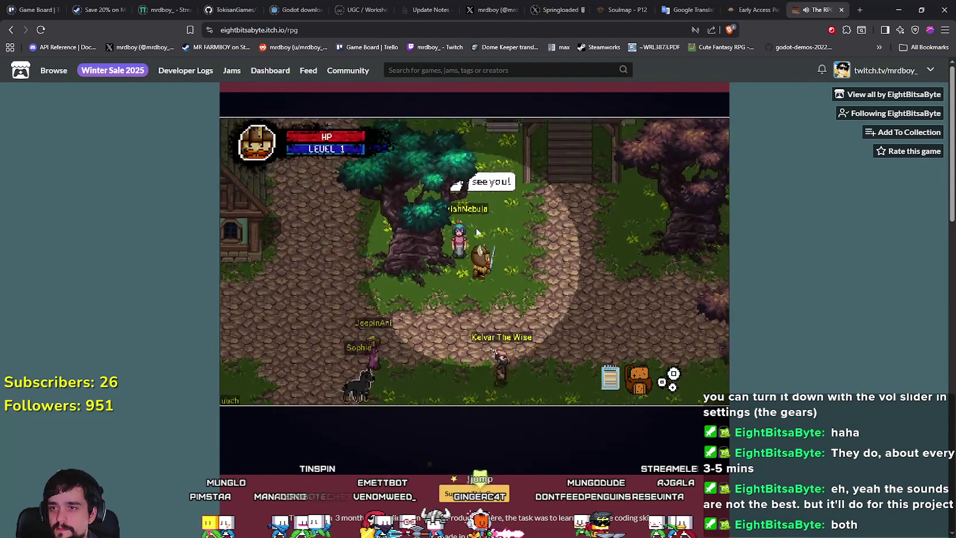
pyautogui.press('s')
pyautogui.press('d')
pyautogui.press('w')
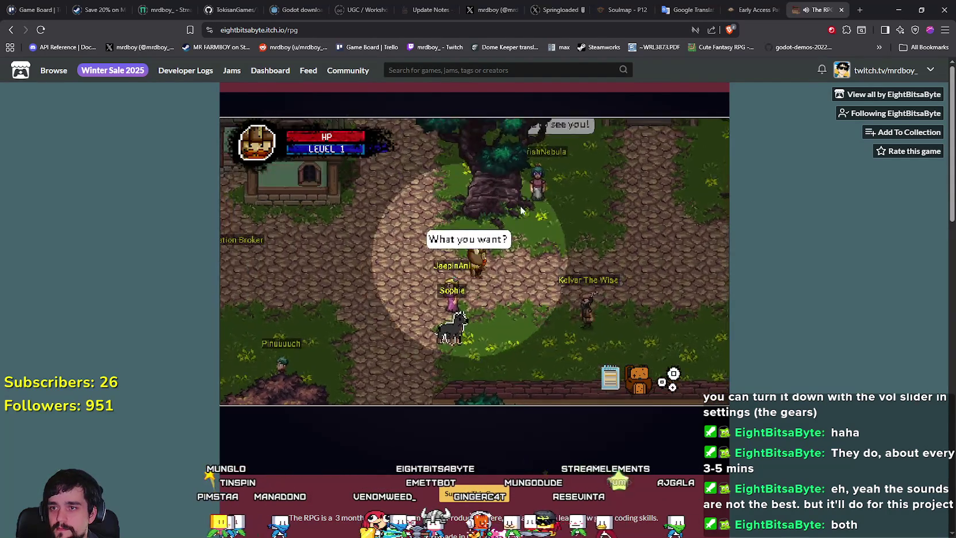
pyautogui.press('a')
pyautogui.press('w')
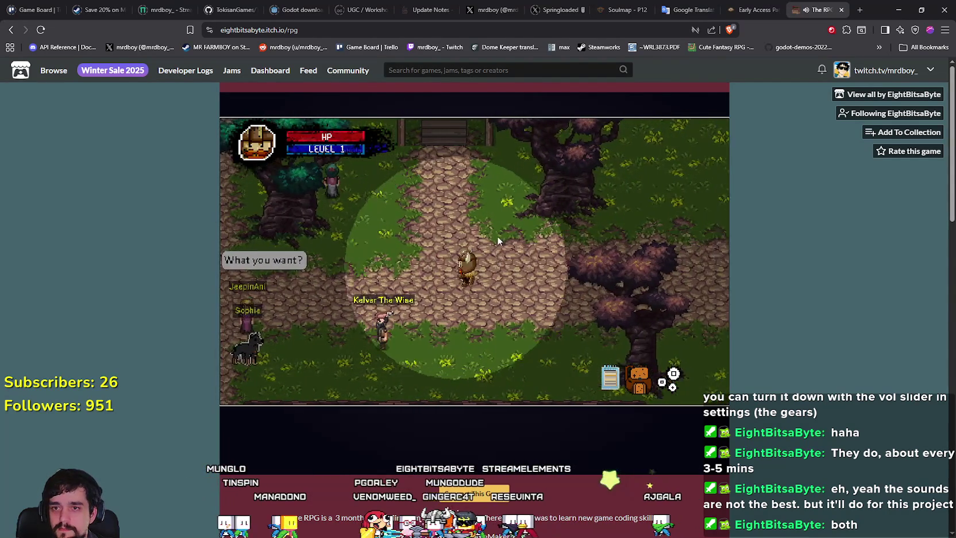
pyautogui.press('w')
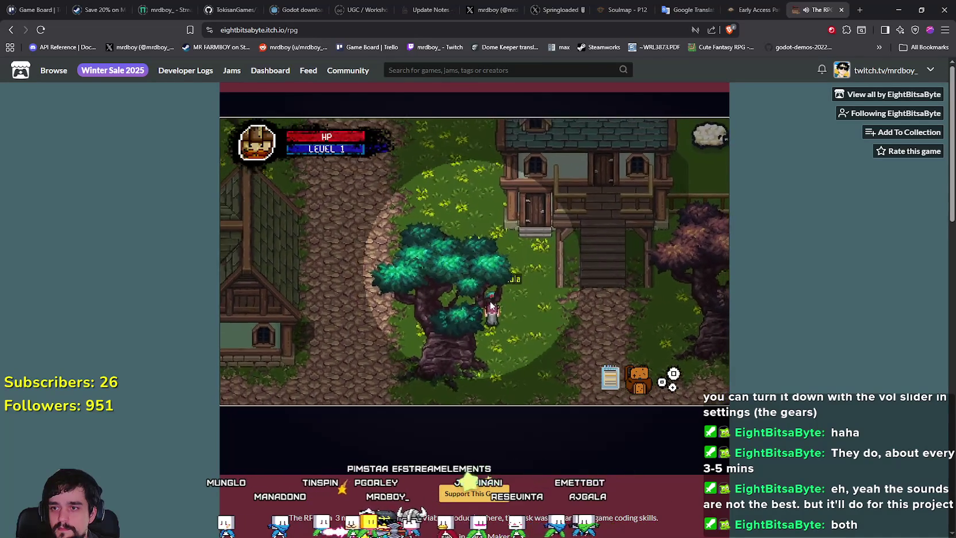
pyautogui.press('d')
# Walk down the stairs, up past the sheep pen, then down past the red tree.
pyautogui.press('s')
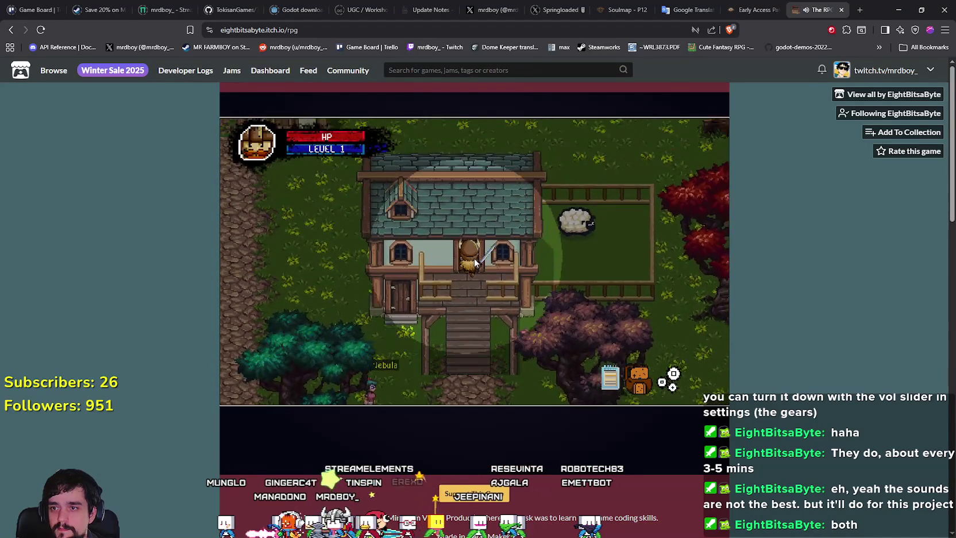
pyautogui.press('d')
pyautogui.press('w')
pyautogui.press('d')
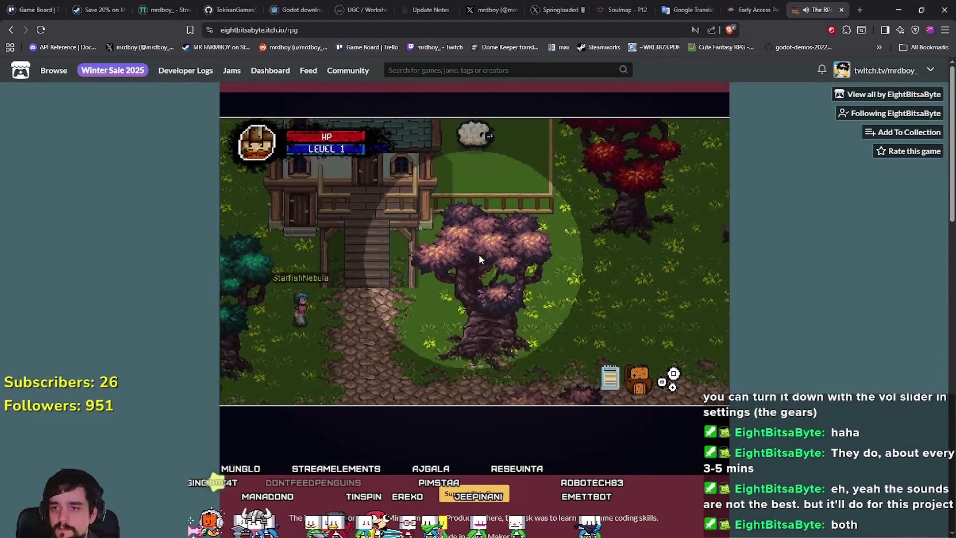
pyautogui.press('w')
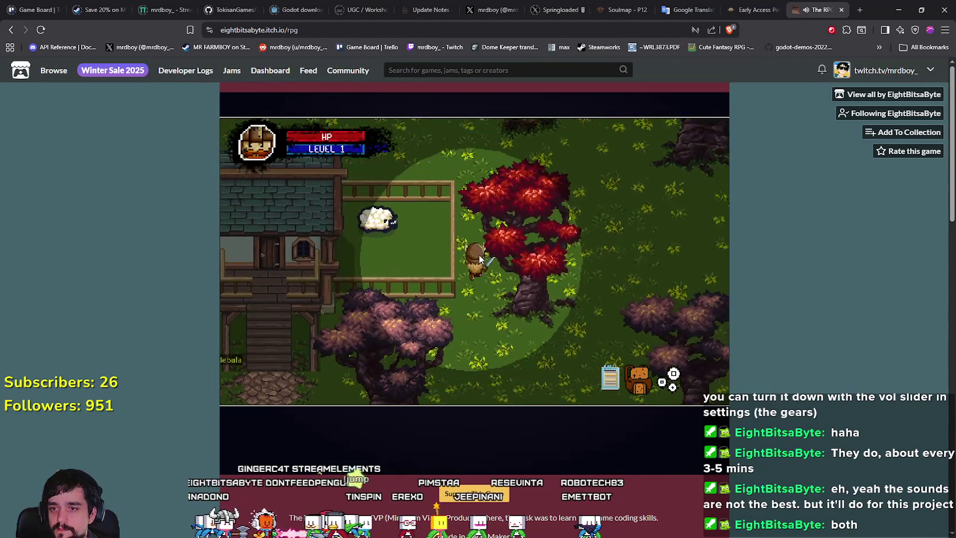
pyautogui.press('s')
pyautogui.press('d')
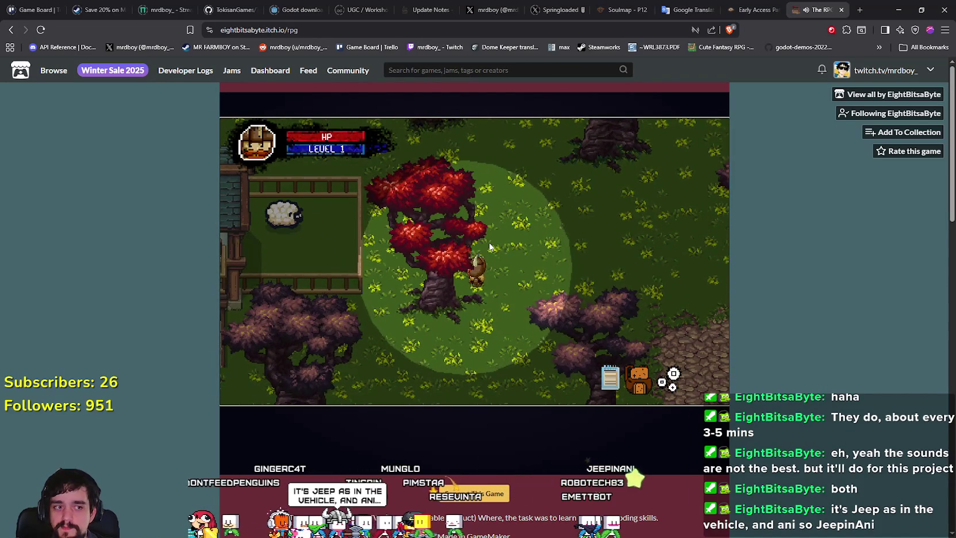
# Circle back by the sheep pen and below the purple tree to the stairs path.
pyautogui.press('a')
pyautogui.press('w')
pyautogui.press('s')
pyautogui.press('a')
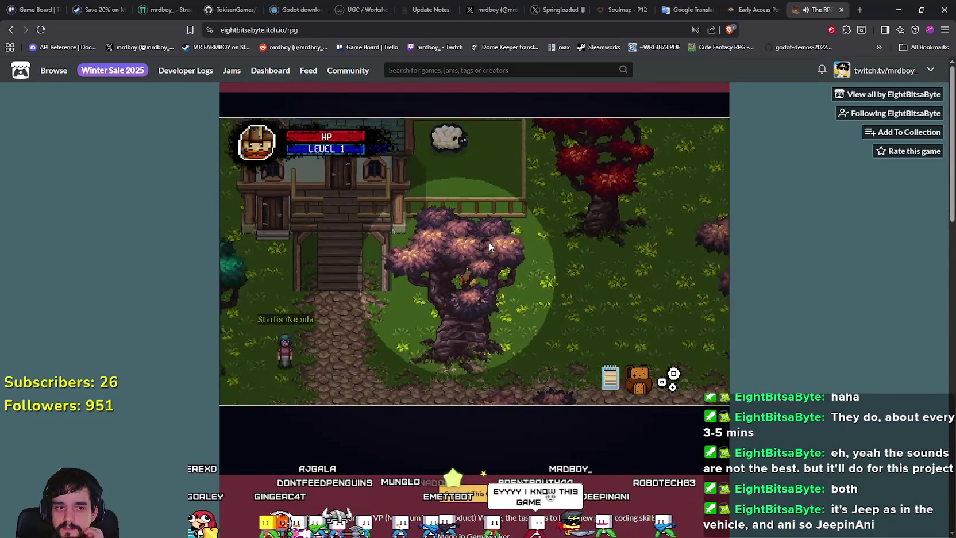
pyautogui.press('a')
pyautogui.press('w')
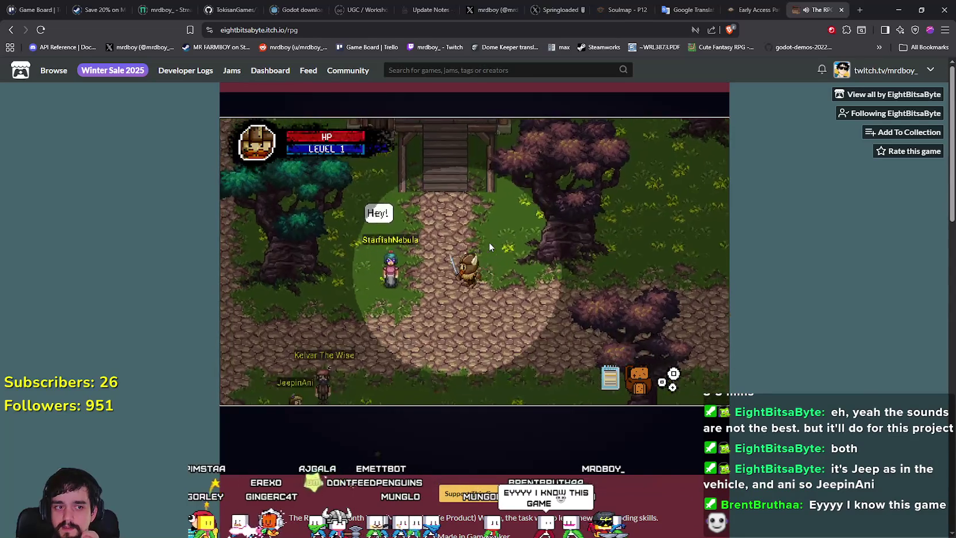
# Walk past the big teal tree, across the cobblestone path, toward the village houses.
pyautogui.press('a')
pyautogui.press('w')
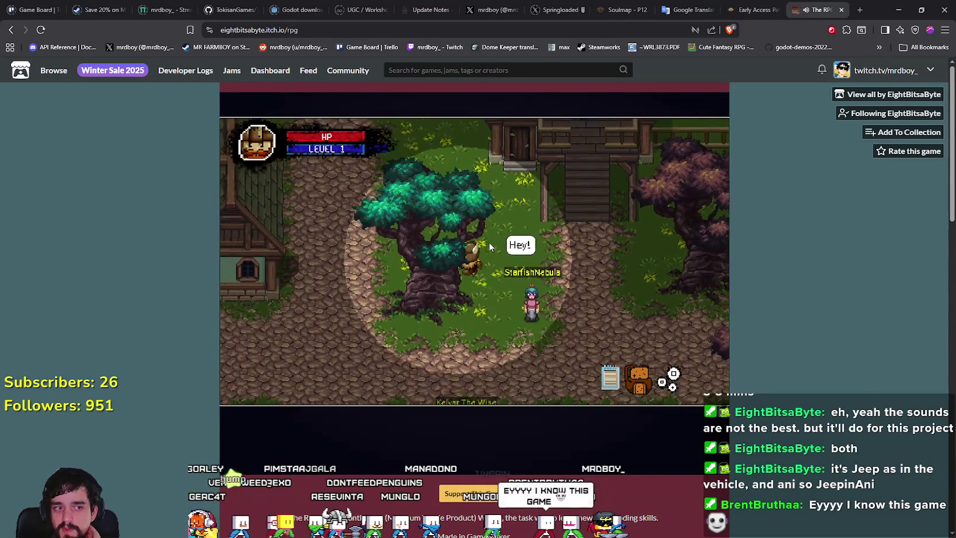
pyautogui.press('a')
pyautogui.press('s')
pyautogui.press('a')
pyautogui.press('w')
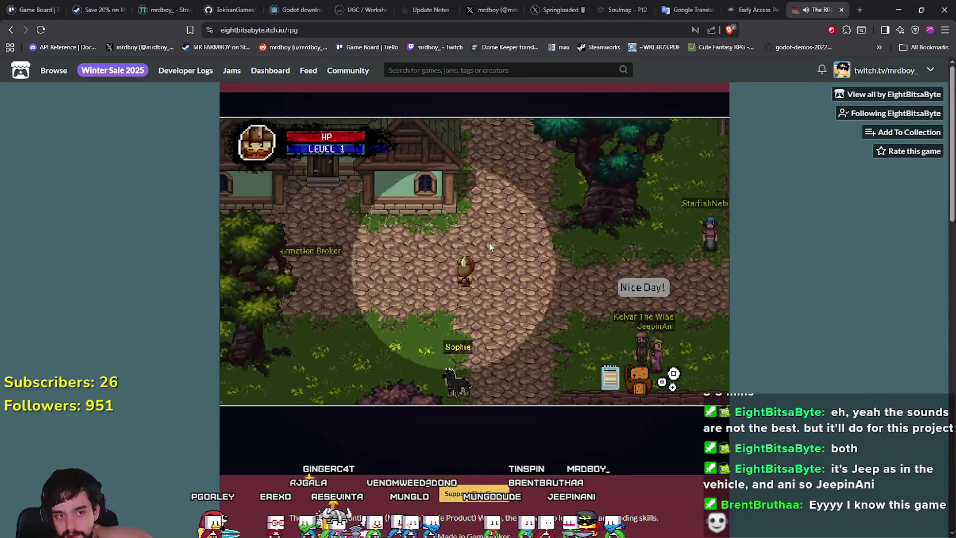
pyautogui.press('a')
pyautogui.press('w')
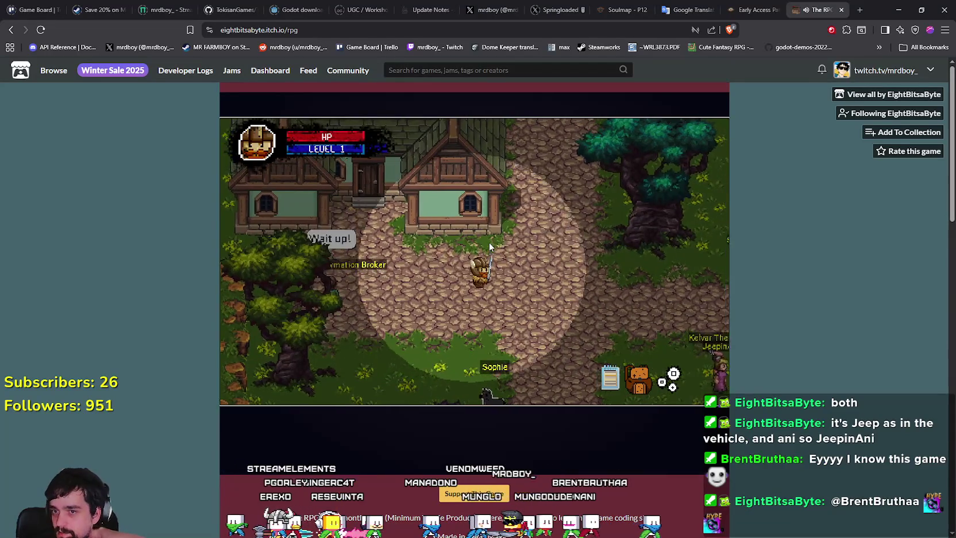
# Walk right past the other players into the grassy clearing and up into the forest.
pyautogui.press('d')
pyautogui.press('s')
pyautogui.press('d')
pyautogui.press('w')
pyautogui.press('d')
pyautogui.press('w')
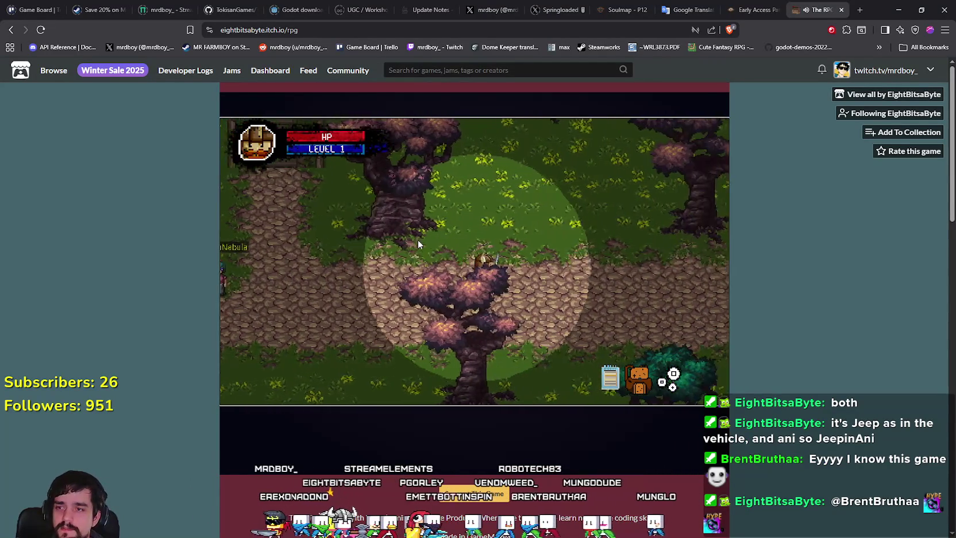
pyautogui.press('w')
pyautogui.press('d')
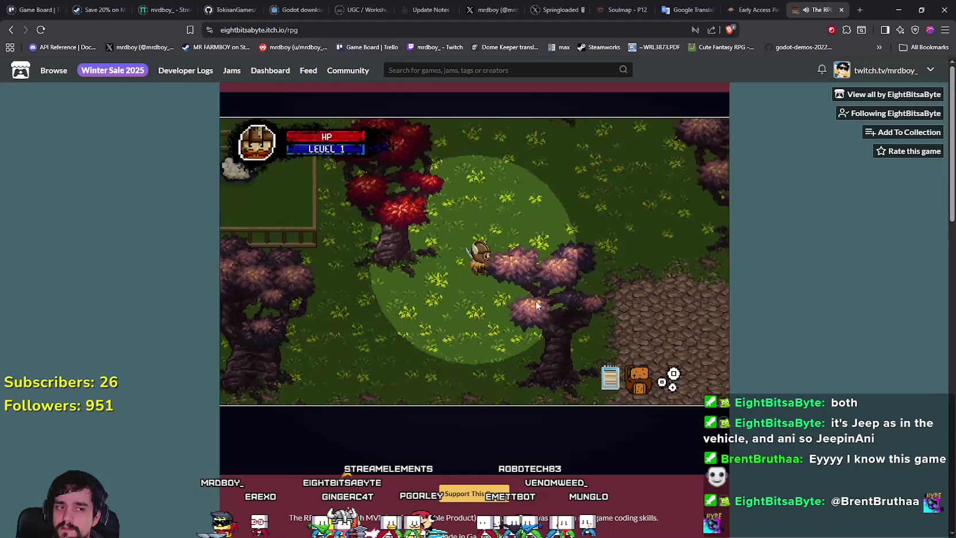
# Walk past the house, sheep pen and red tree, then rejoin the other players.
pyautogui.press('w')
pyautogui.press('a')
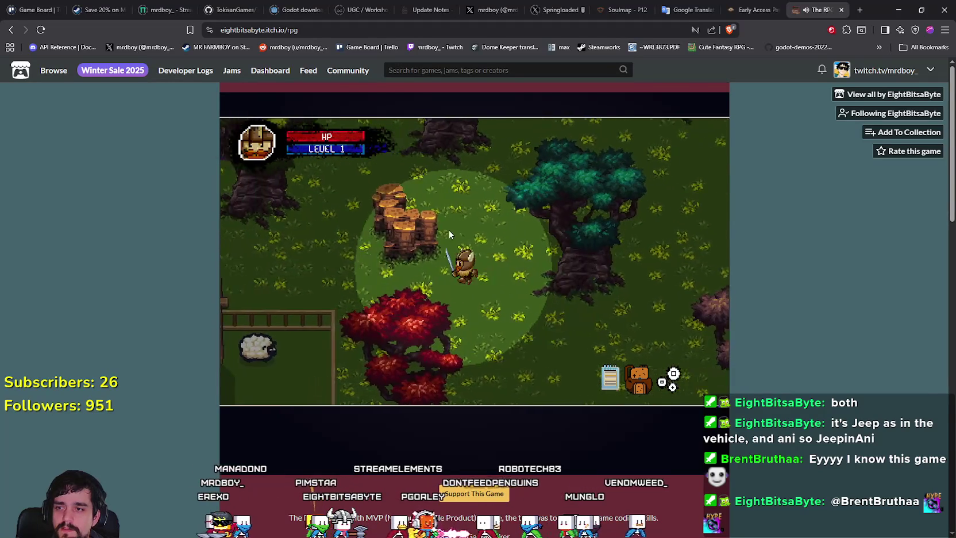
pyautogui.press('s')
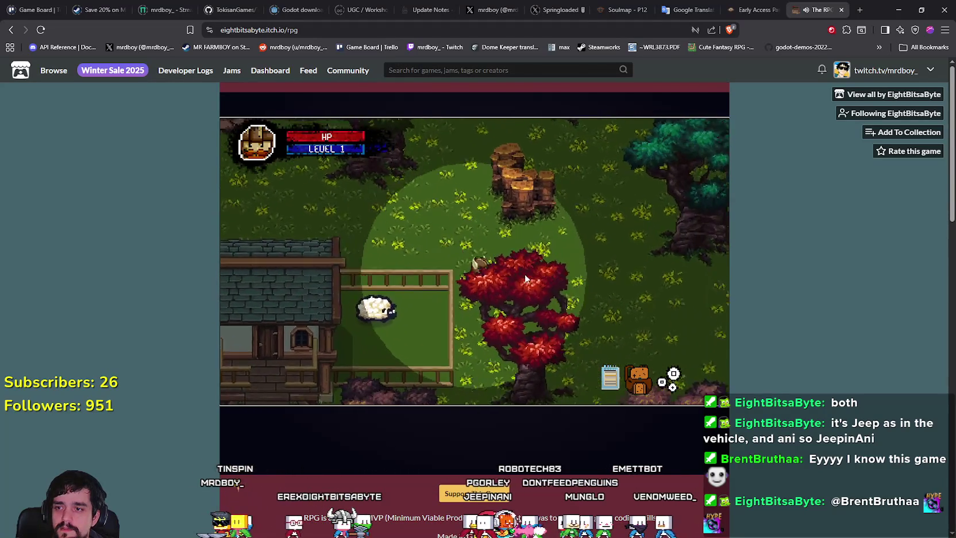
pyautogui.press('a')
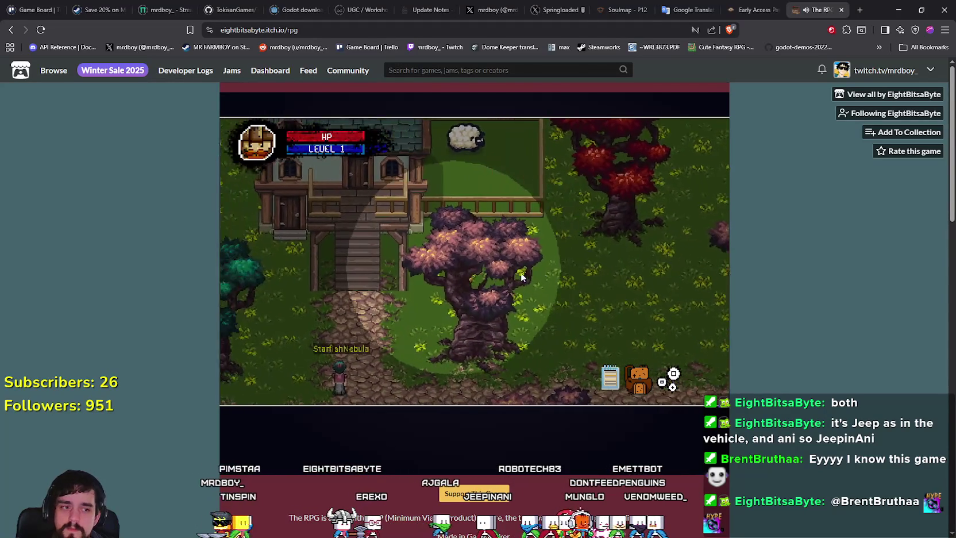
pyautogui.press('a')
pyautogui.press('s')
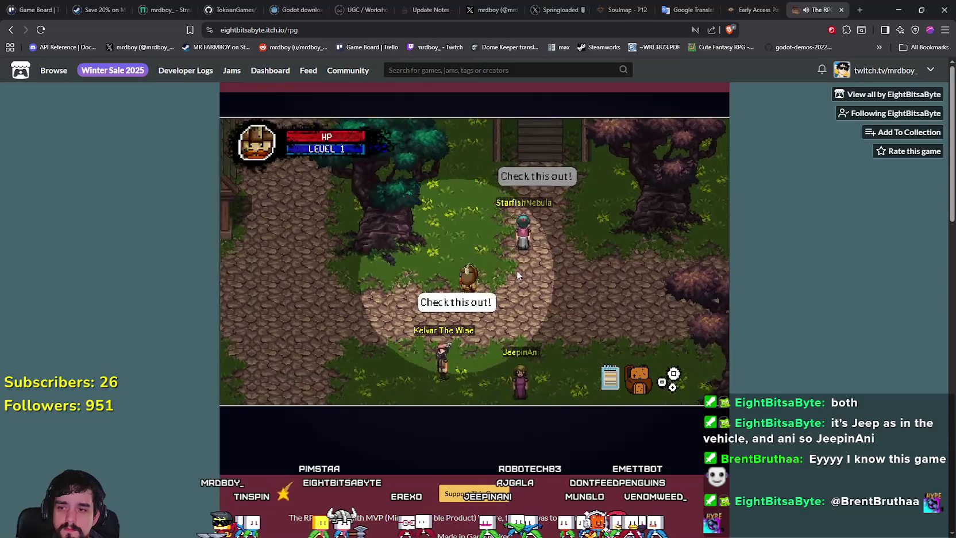
# Walk north through the village past the houses up to the cliff edge.
pyautogui.press('w')
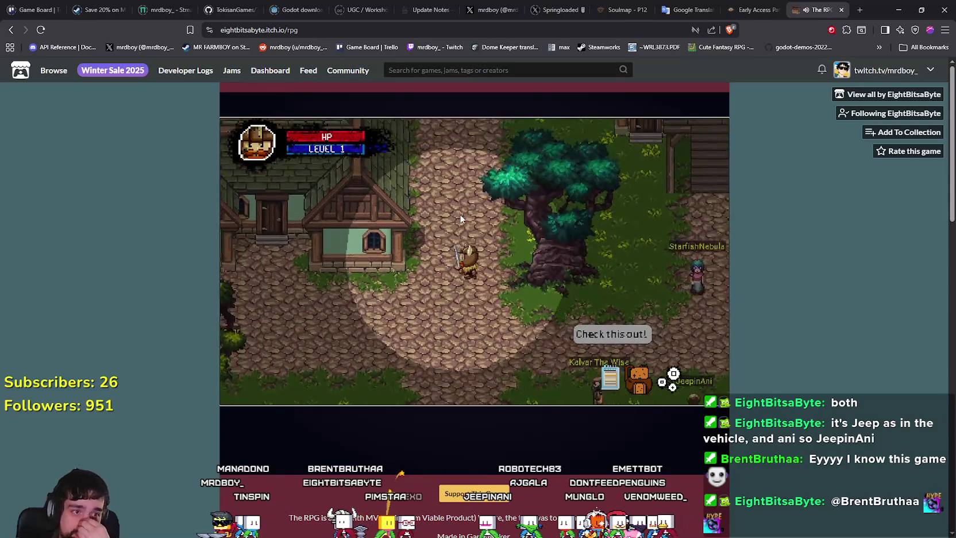
pyautogui.press('w')
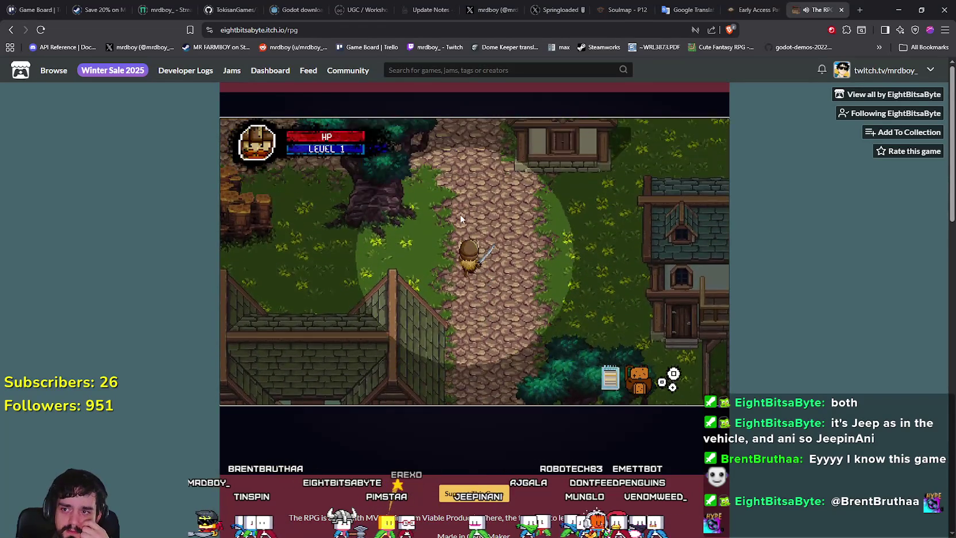
pyautogui.press('w')
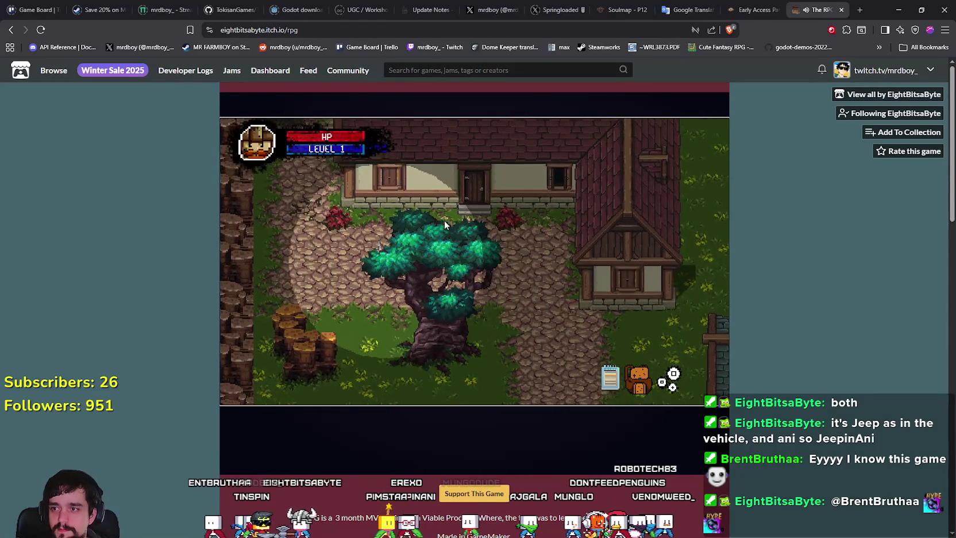
pyautogui.press('a')
pyautogui.press('w')
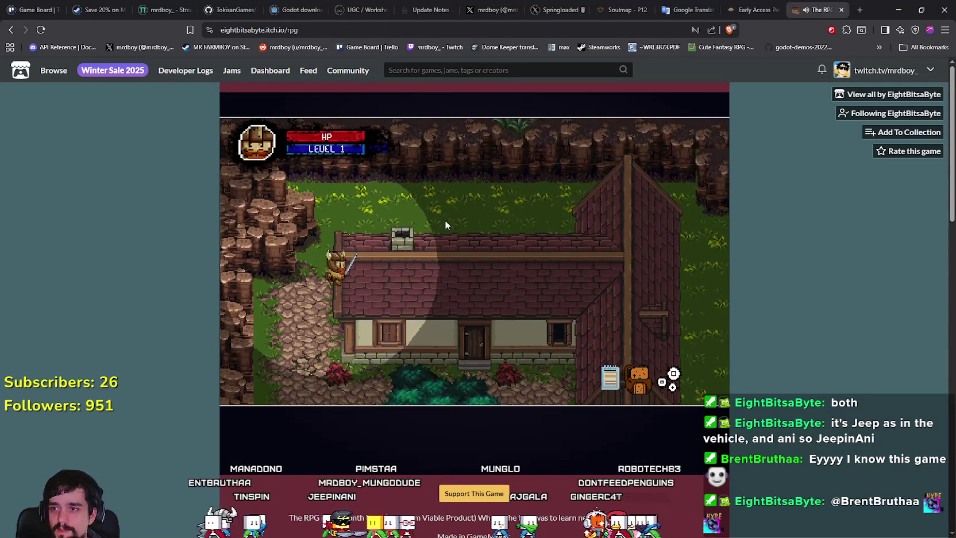
# Turn back down past the teal-roofed house toward the clearing with villagers.
pyautogui.press('s')
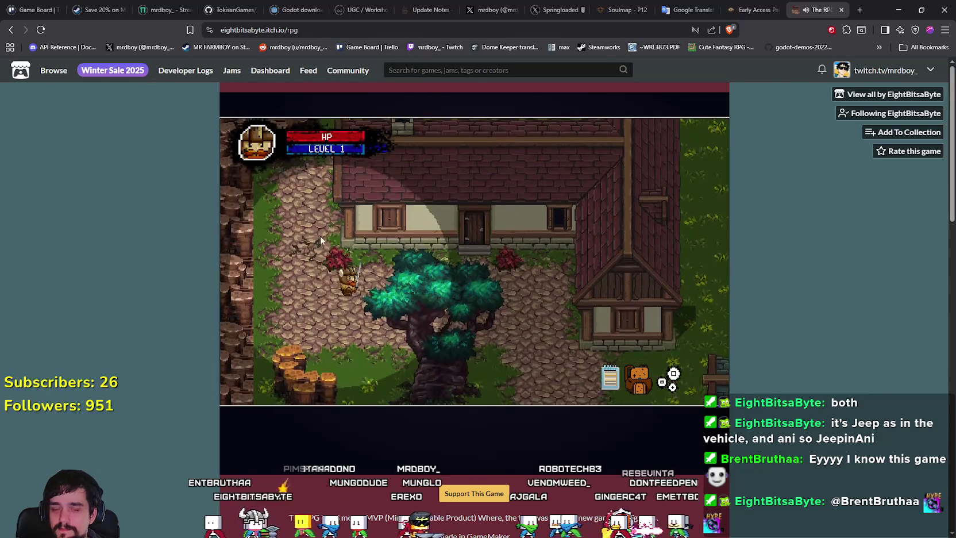
pyautogui.press('d')
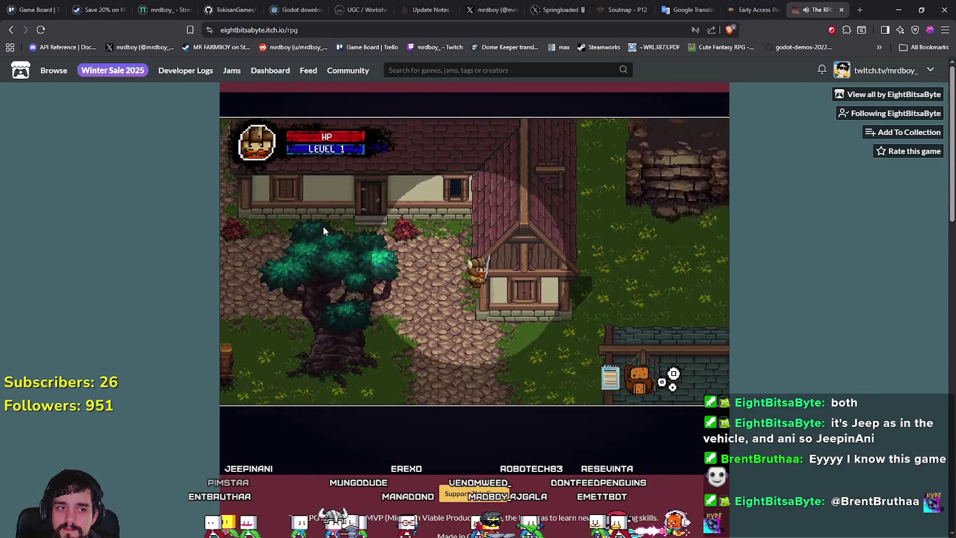
pyautogui.press('w')
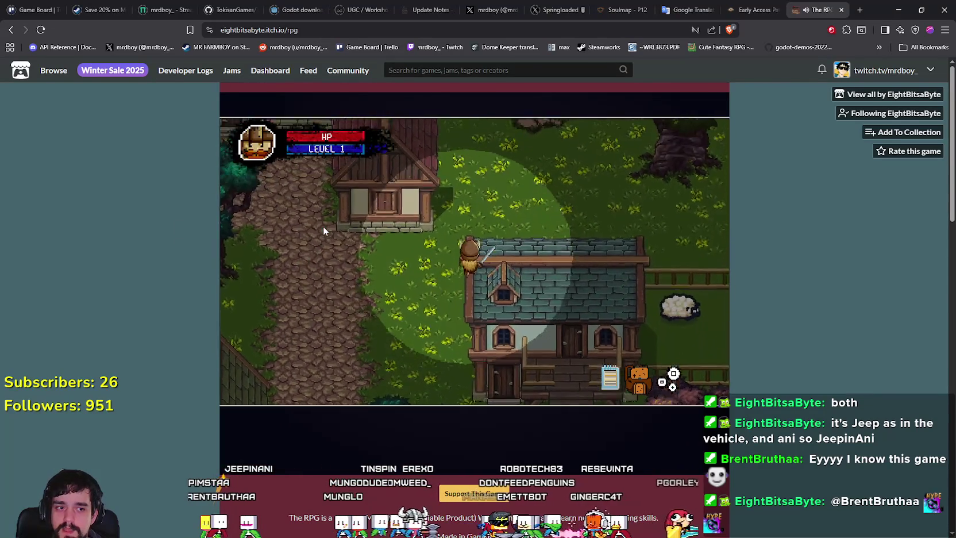
pyautogui.press('s')
pyautogui.press('a')
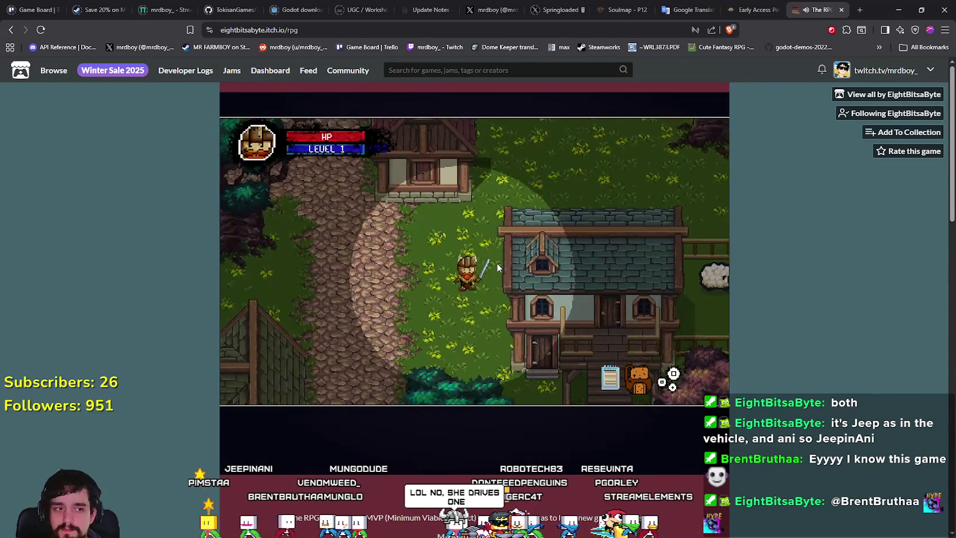
pyautogui.press('s')
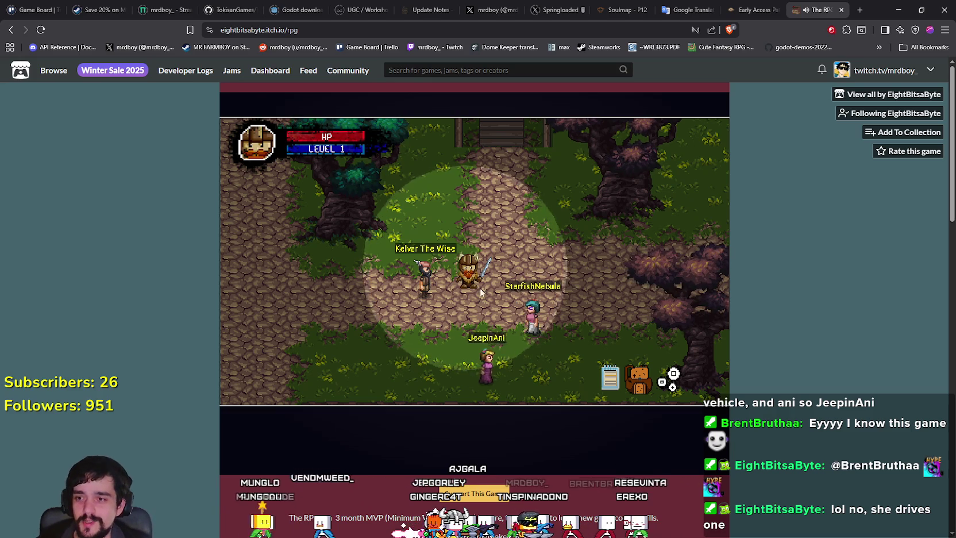
# Walk right past the greeting villagers and out from behind the tree onto the forest path.
pyautogui.press('Right')
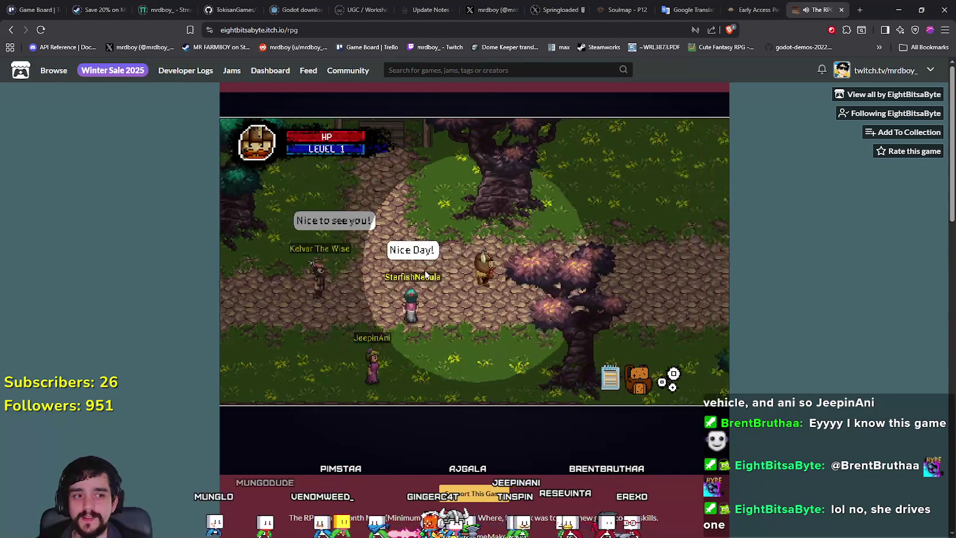
pyautogui.press('Right')
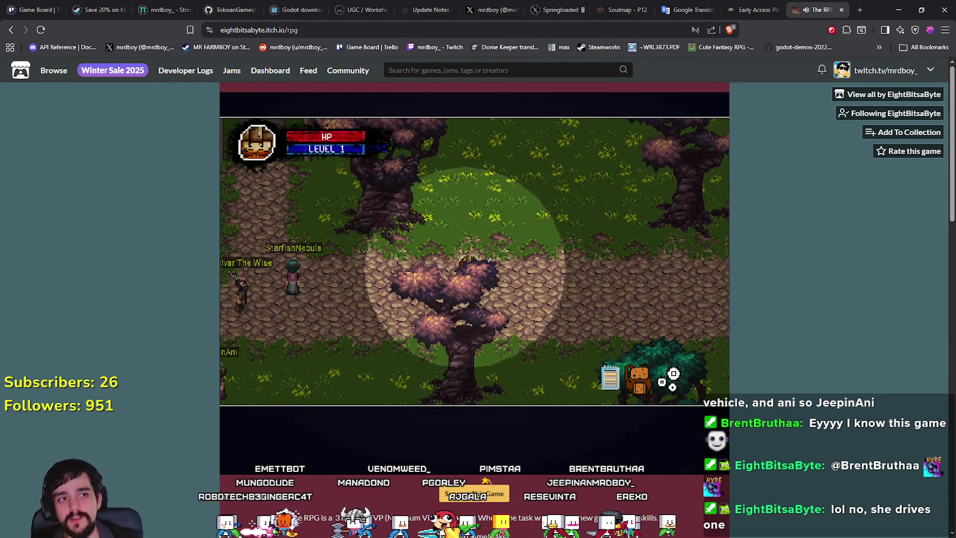
pyautogui.press('Right')
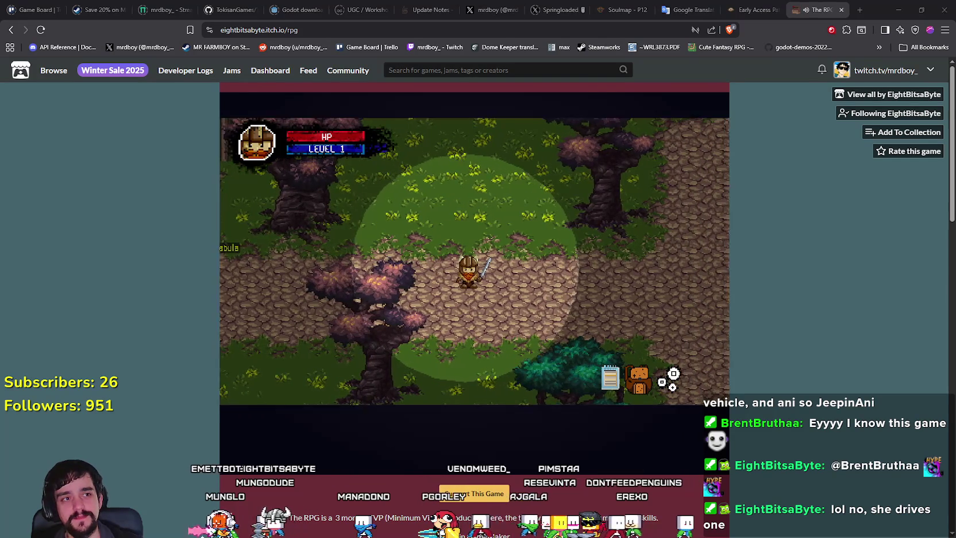